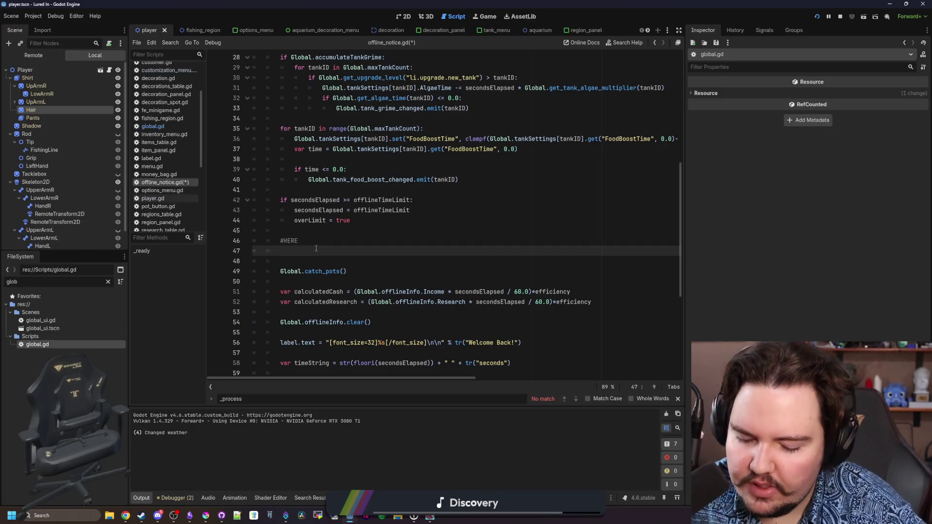
# Step: Write secondsElapsed/Global.get_pot_time() on line 47 under the #HERE comment
pyautogui.write('secondsE')
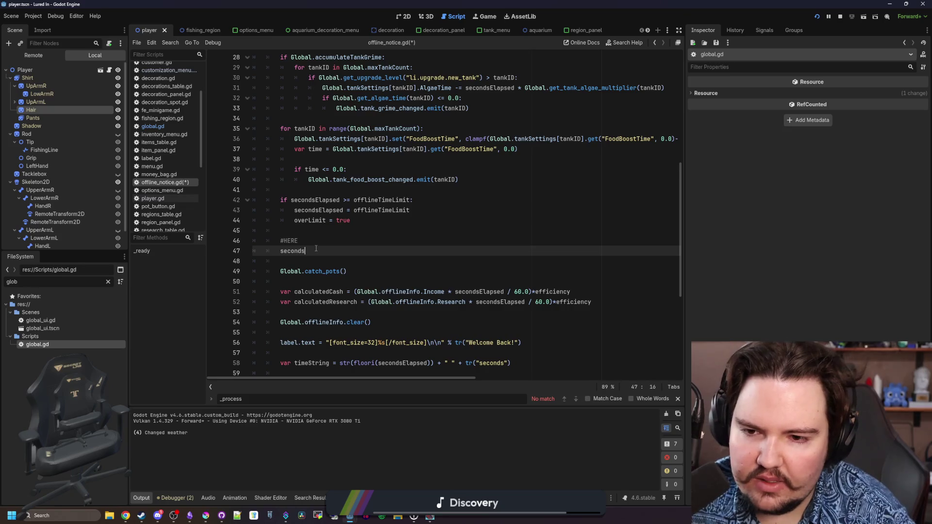
pyautogui.press('Return')
pyautogui.write('/Global.pot')
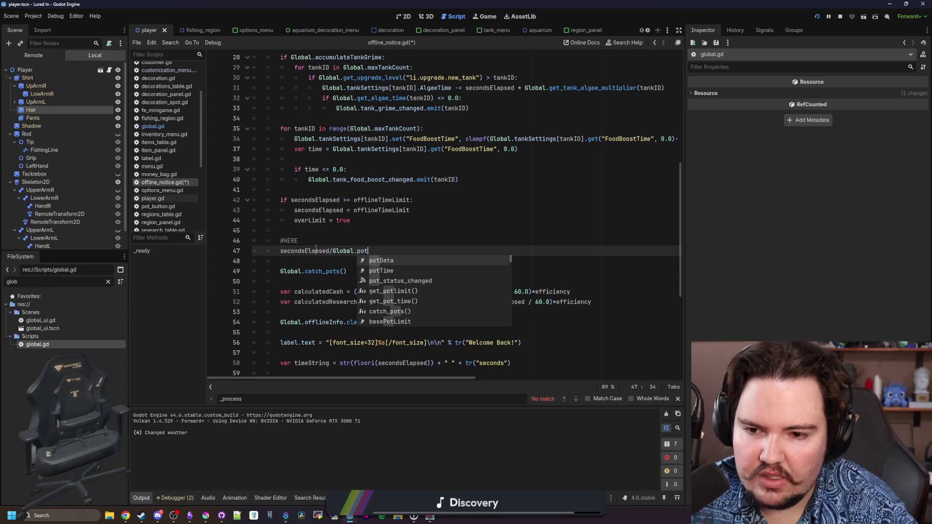
pyautogui.write('ge')
pyautogui.press('BackSpace')
pyautogui.press('BackSpace')
pyautogui.press('BackSpace')
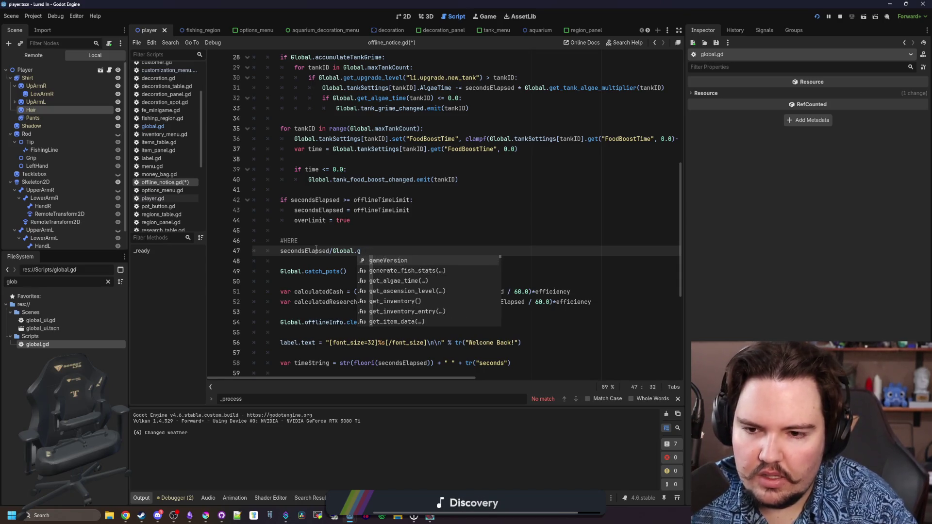
pyautogui.write('g')
pyautogui.press('BackSpace')
pyautogui.write('.get')
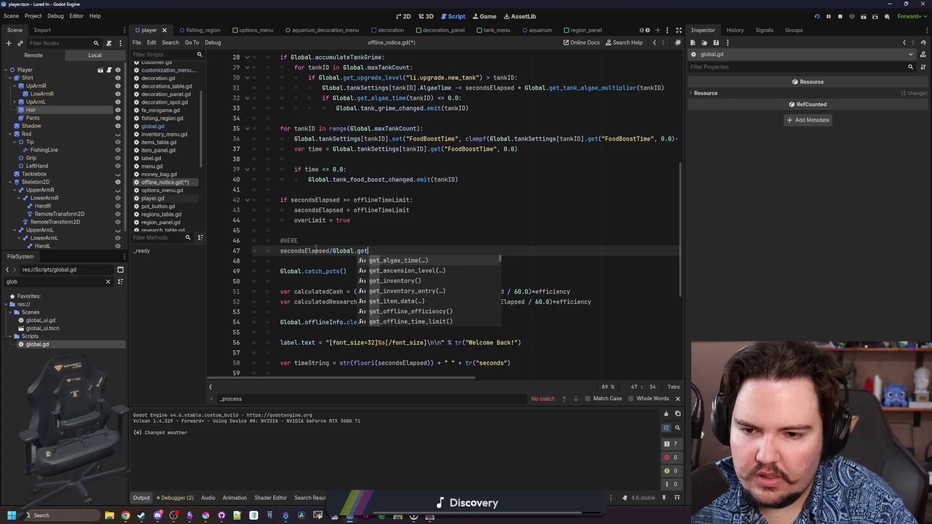
pyautogui.write('_pot')
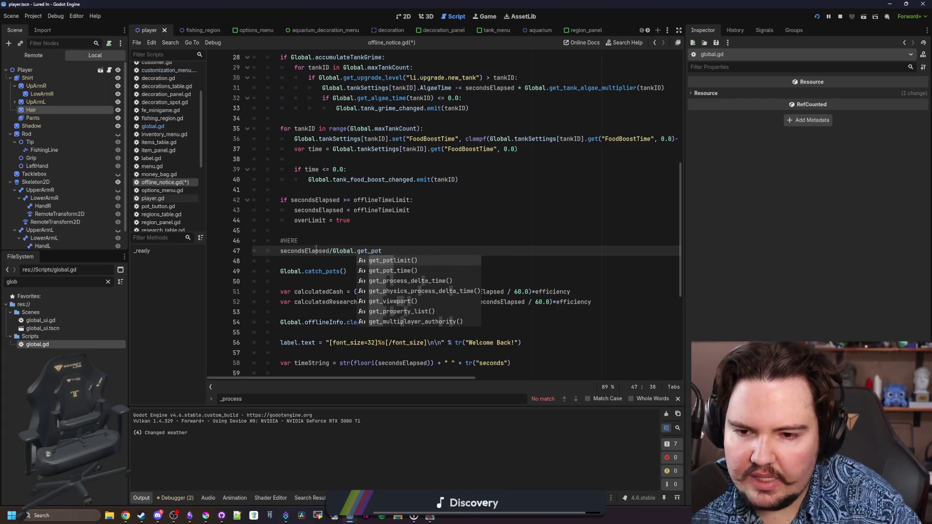
pyautogui.press('Down')
pyautogui.press('Return')
# Step: Inspect the get_pot_time definition, return to the line above #HERE, and bring up Windows search
pyautogui.keyDown('ctrl'); pyautogui.click(391, 251); pyautogui.keyUp('ctrl')
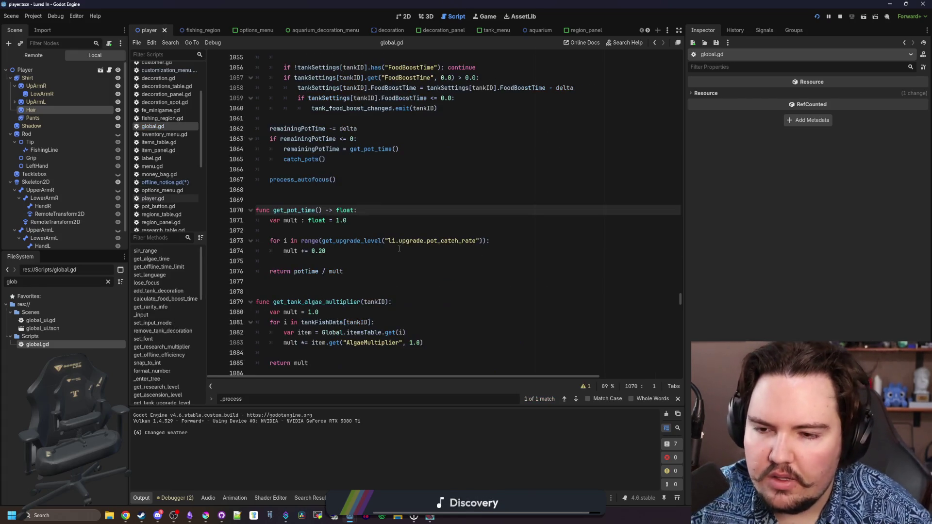
pyautogui.click(344, 258)
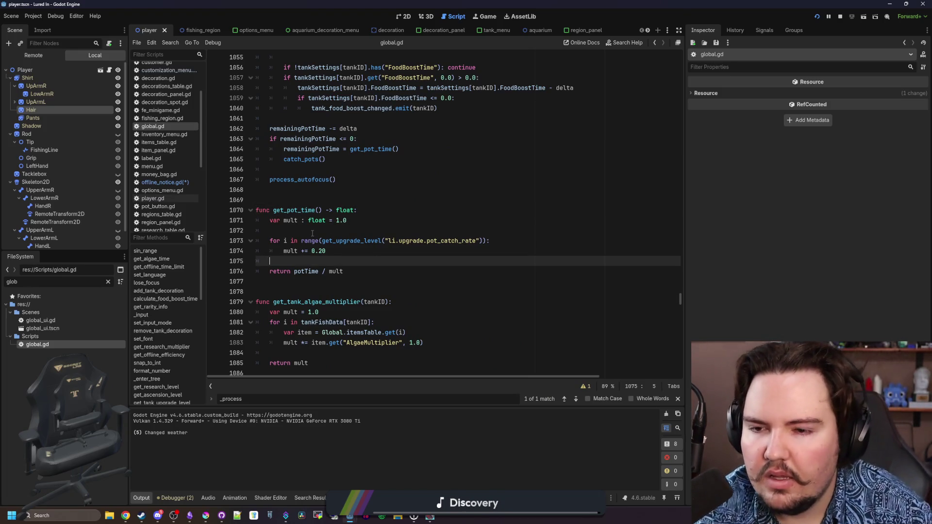
pyautogui.hotkey('alt', 'Left')
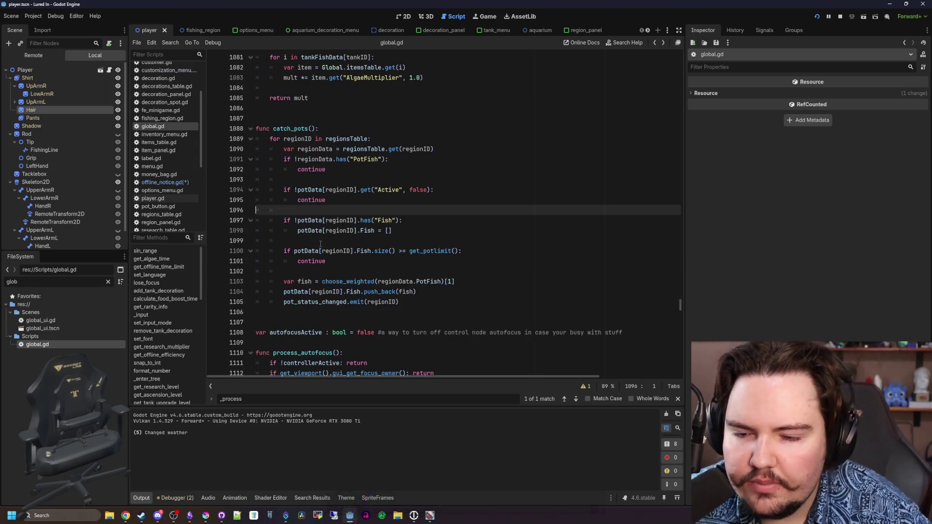
pyautogui.scroll(2, 335, 242)
pyautogui.click(335, 232)
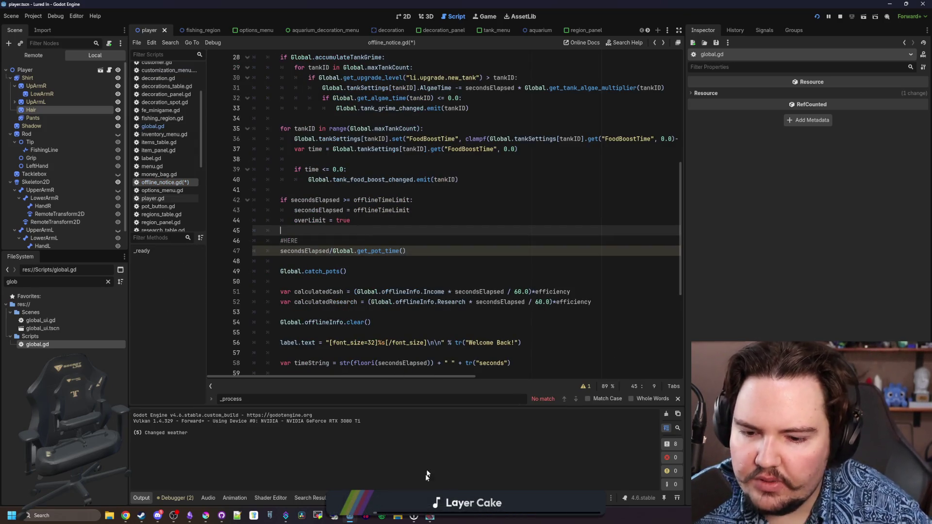
pyautogui.press('super')
# Step: Work out 120 ÷ 60 = 2 in Calculator, then put the calculator away
pyautogui.write('ca')
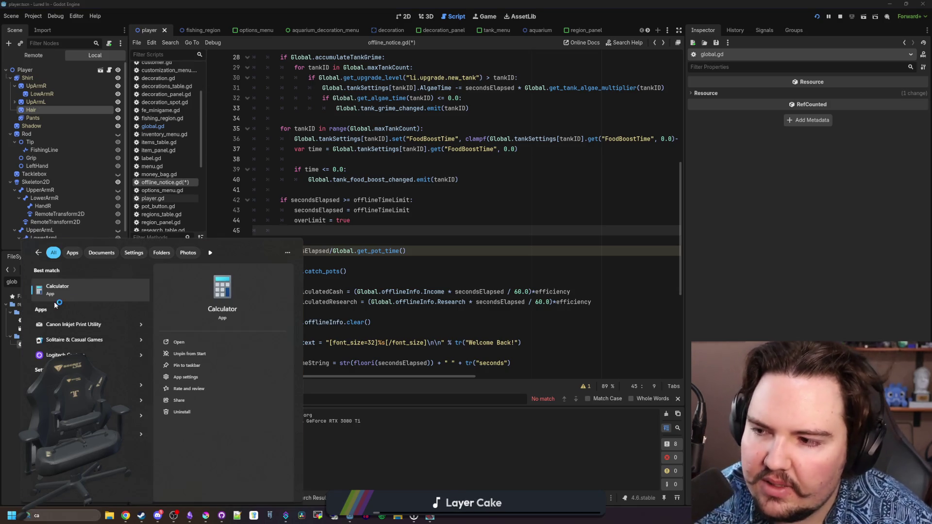
pyautogui.click(54, 301)
pyautogui.moveTo(524, 96); pyautogui.dragTo(762, 99)
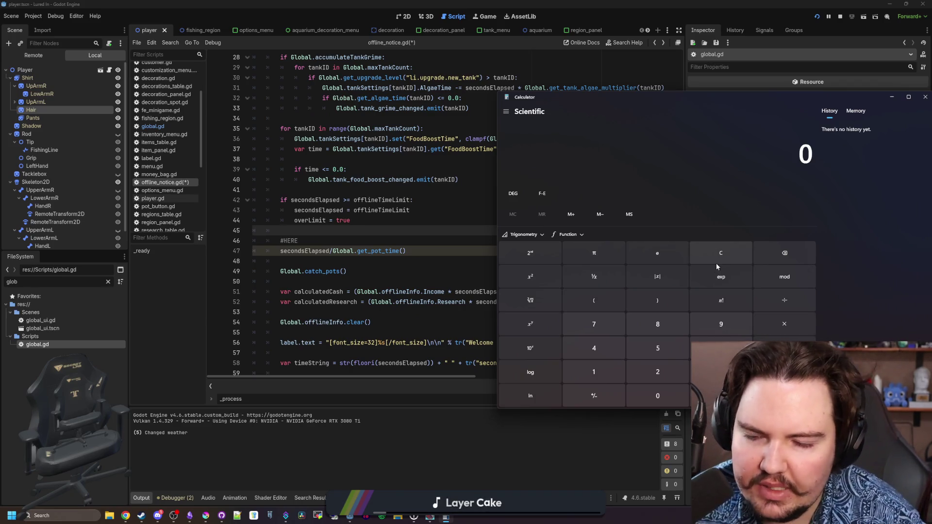
pyautogui.write('120')
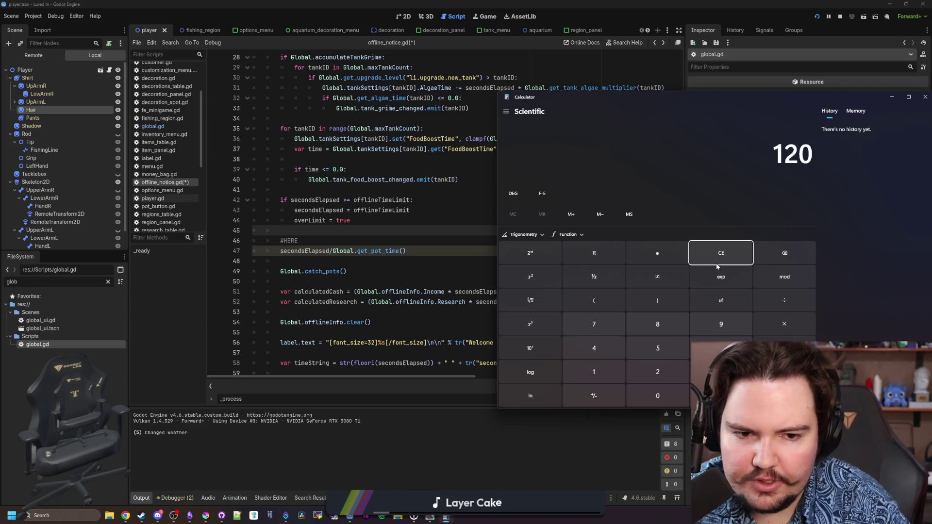
pyautogui.write('/60')
pyautogui.press('Return')
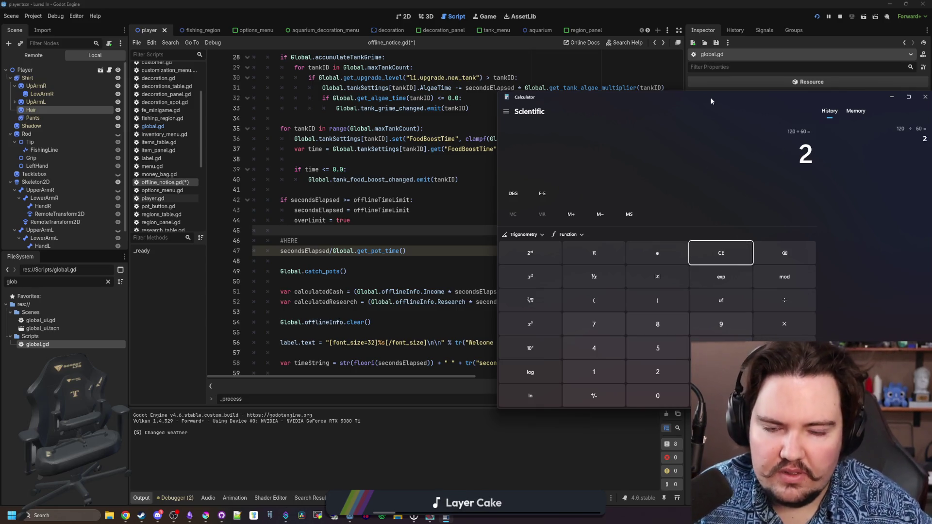
pyautogui.moveTo(709, 100); pyautogui.dragTo(484, 143)
pyautogui.hotkey('alt', 'Tab')
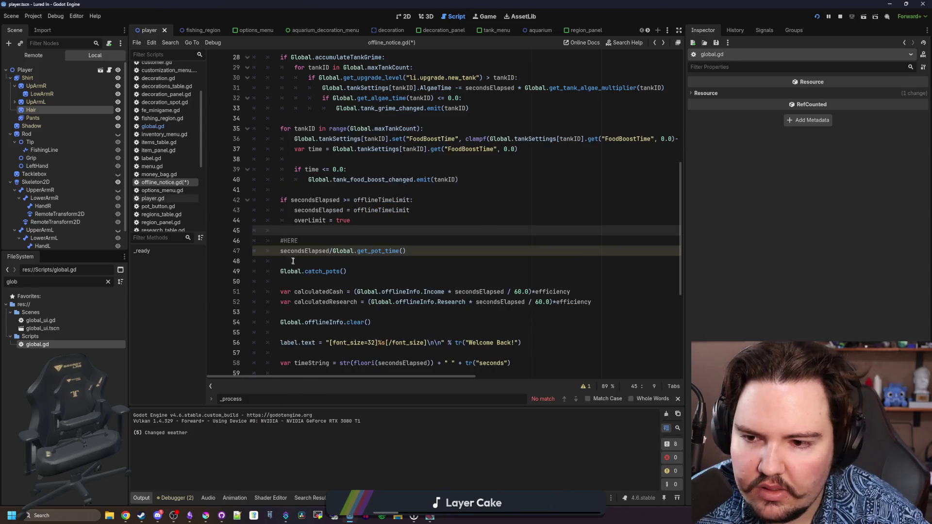
# Step: Turn line 47 into 'for i in floor(secondsElapsed/Global.get_pot_time()):' with Global.catch_pots() indented inside
pyautogui.press('Down')
pyautogui.press('Down')
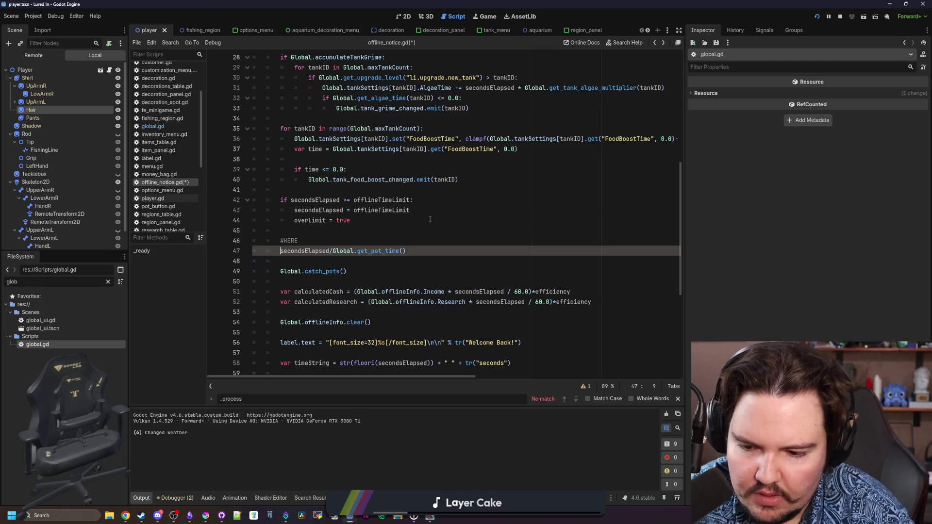
pyautogui.write('floor(')
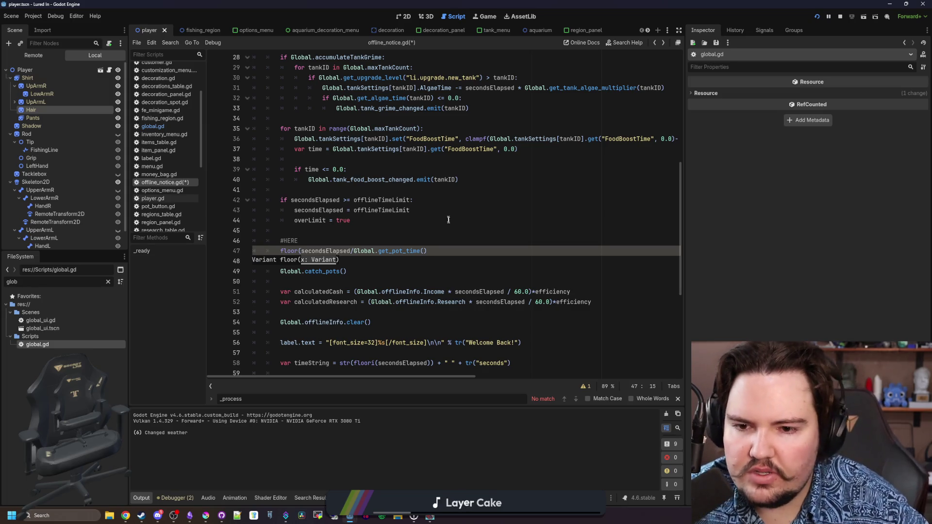
pyautogui.click(455, 248)
pyautogui.write(')')
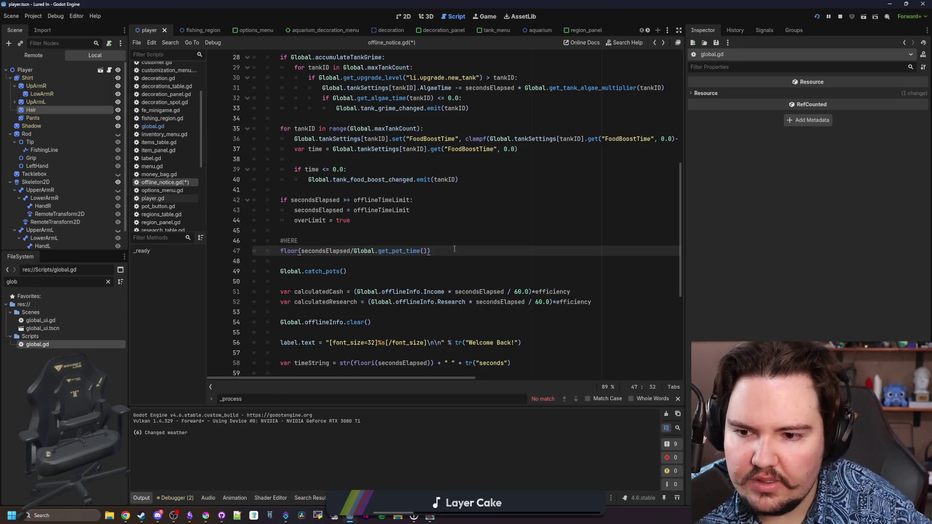
pyautogui.click(365, 274)
pyautogui.press('Up')
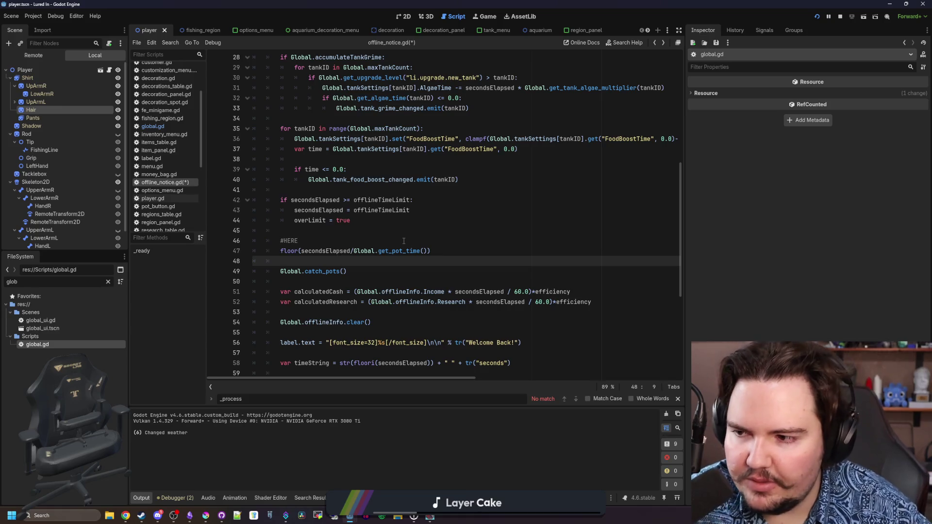
pyautogui.press('Up')
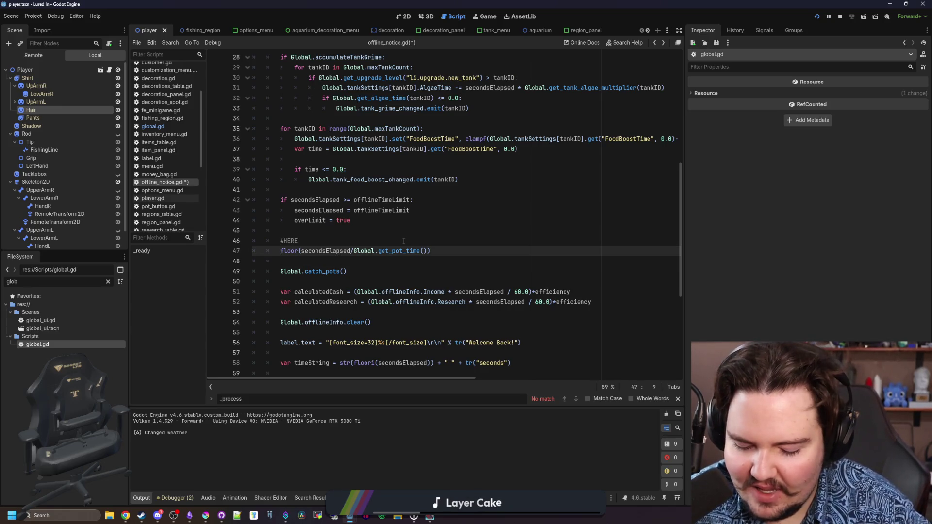
pyautogui.write('for i in')
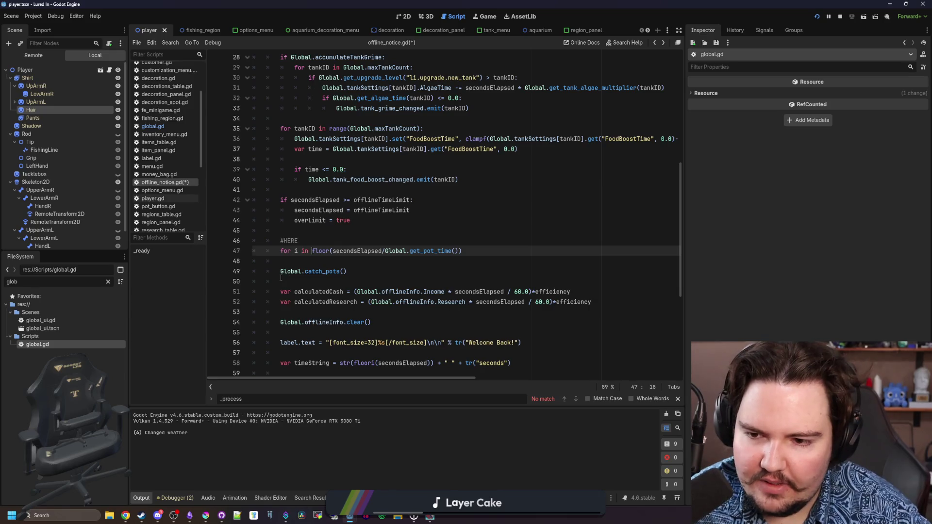
pyautogui.press('Down')
pyautogui.hotkey('ctrl', 'shift', 'k')
pyautogui.press('Tab')
pyautogui.click(498, 253)
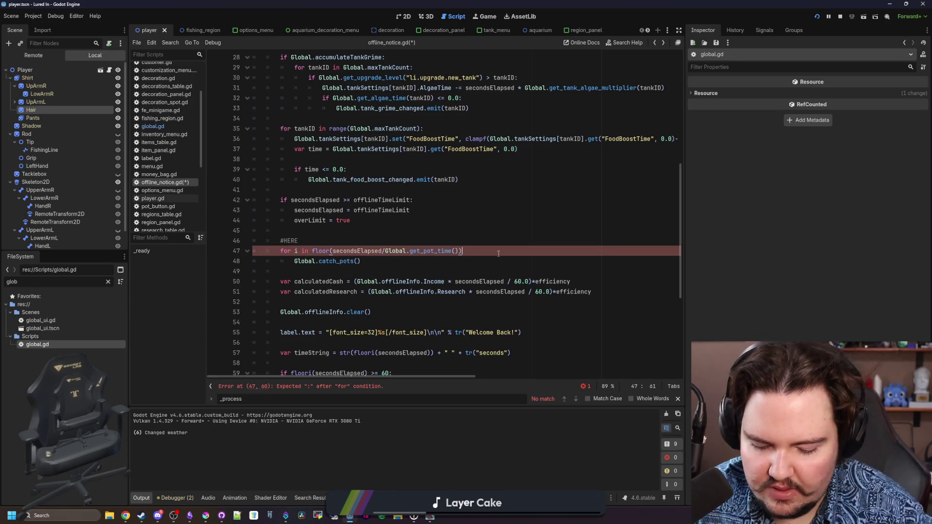
pyautogui.write(':')
# Step: Add 'if Global.get_ascension_level("li.ascension.offline_pots") > 0:' above the loop and indent the loop under it
pyautogui.hotkey('ctrl', 'shift', 'Return')
pyautogui.write('if G')
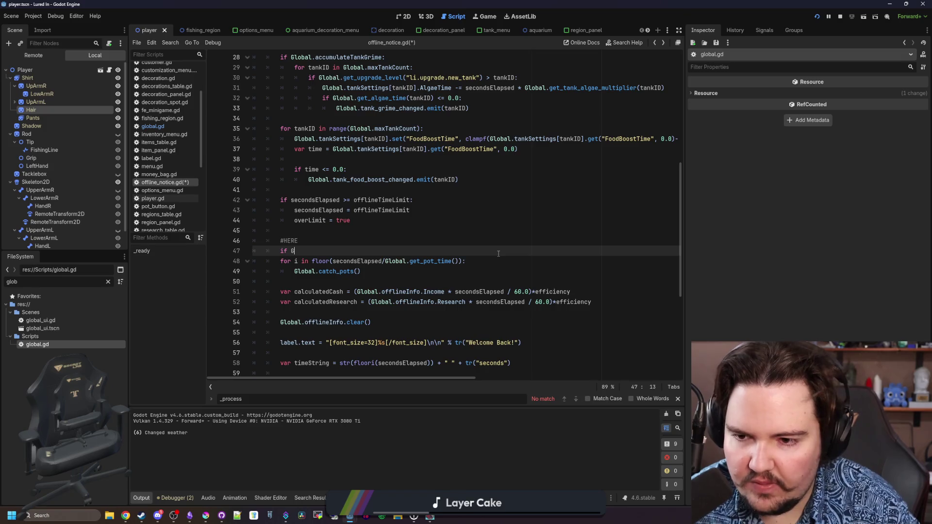
pyautogui.write('lobal.ascension')
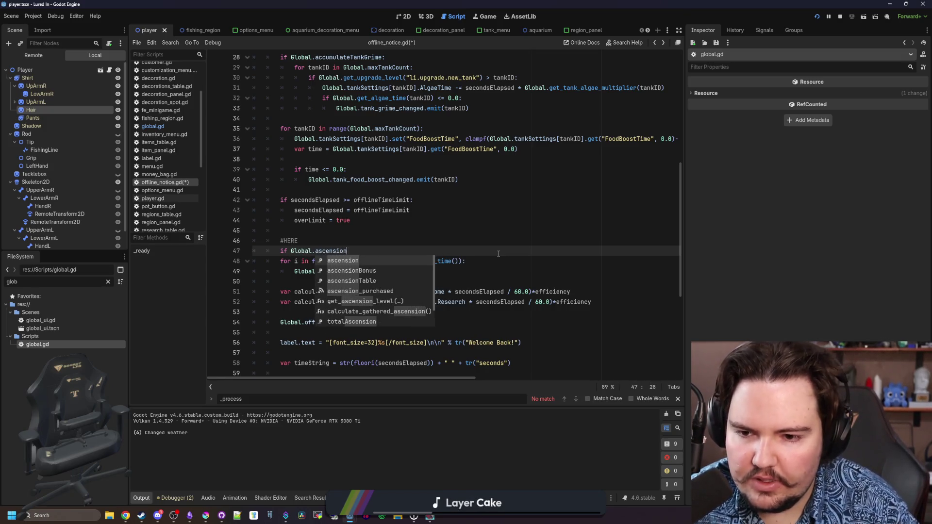
pyautogui.press('Down')
pyautogui.press('Down')
pyautogui.press('Down')
pyautogui.press('Return')
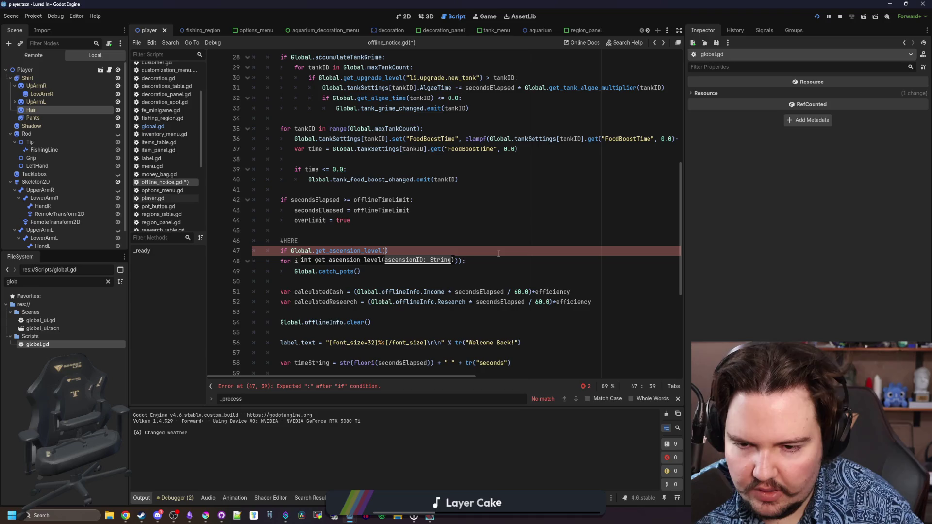
pyautogui.write('"li.ascensio')
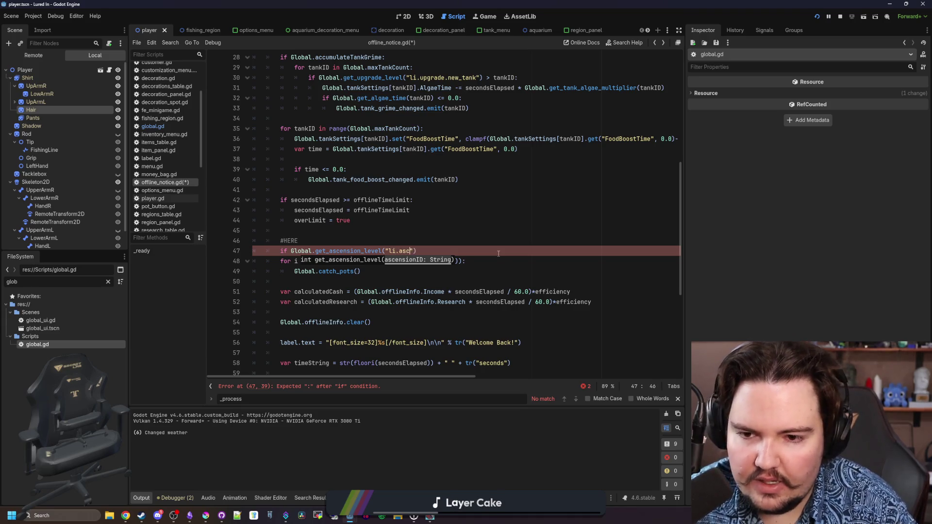
pyautogui.write('n.offline_po')
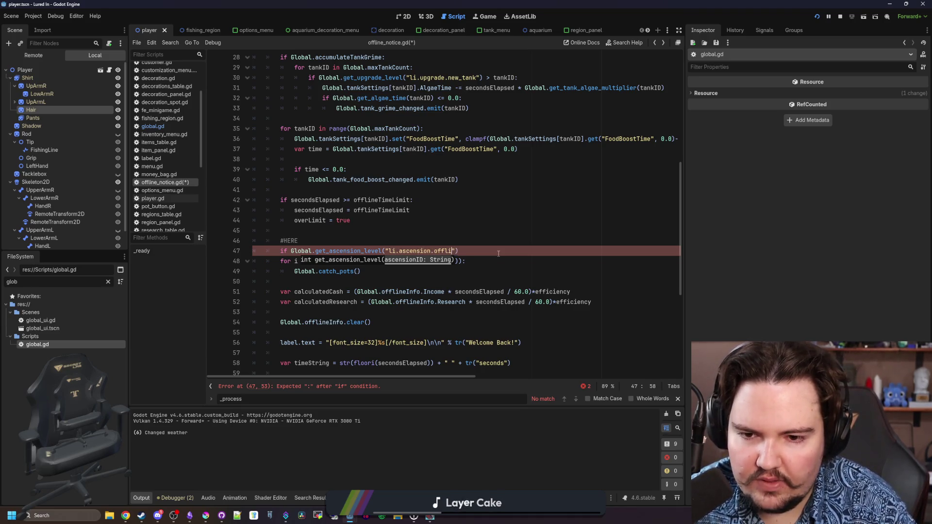
pyautogui.write('ts") > 0:')
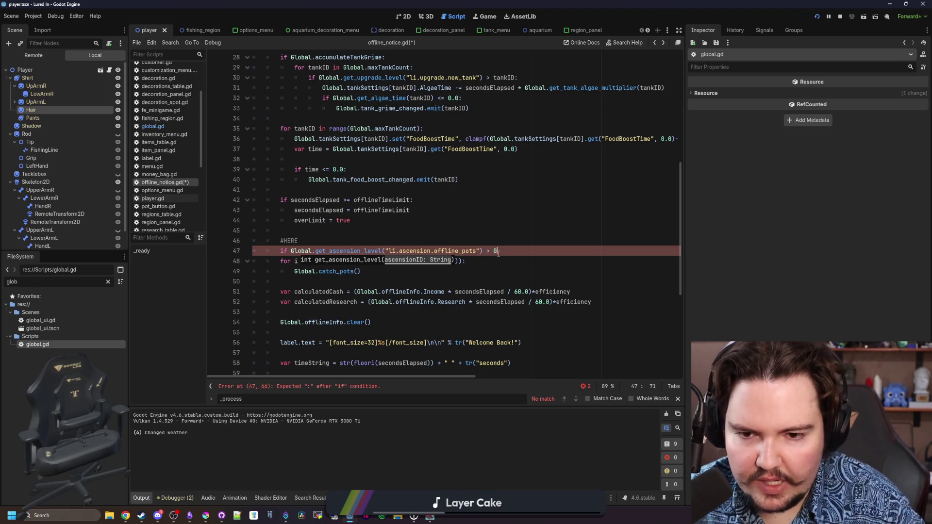
pyautogui.moveTo(375, 271); pyautogui.dragTo(281, 260)
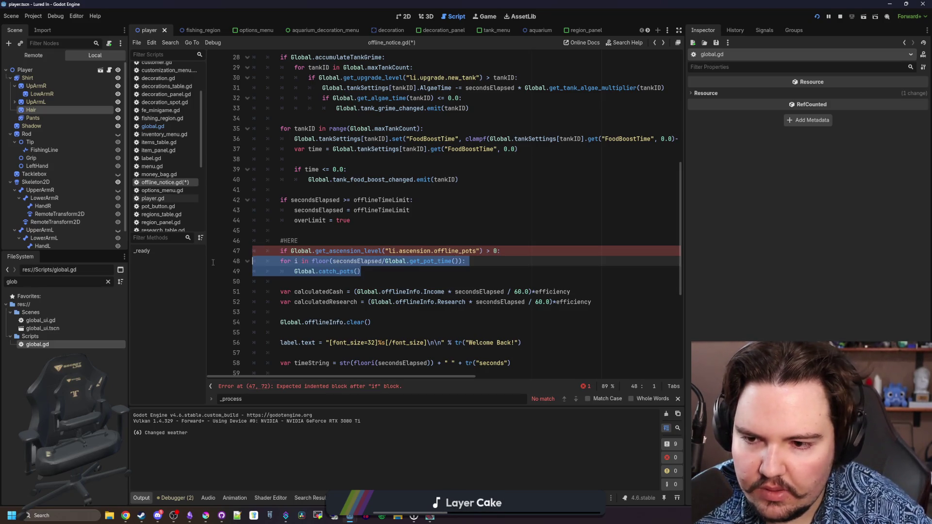
pyautogui.press('Tab')
pyautogui.click(353, 235)
pyautogui.keyDown('ctrl'); pyautogui.click(349, 251); pyautogui.keyUp('ctrl')
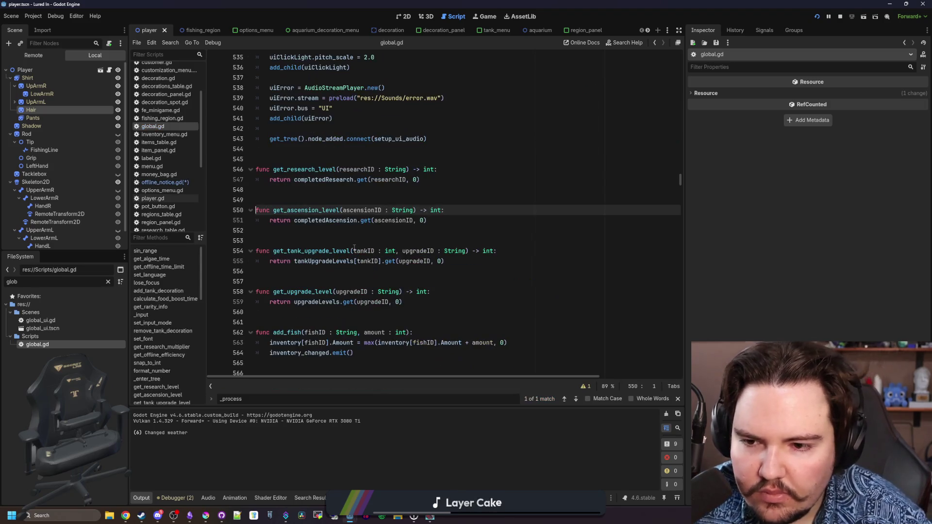
# Step: Save the script and run the Lured In project in debug
pyautogui.hotkey('ctrl', 's')
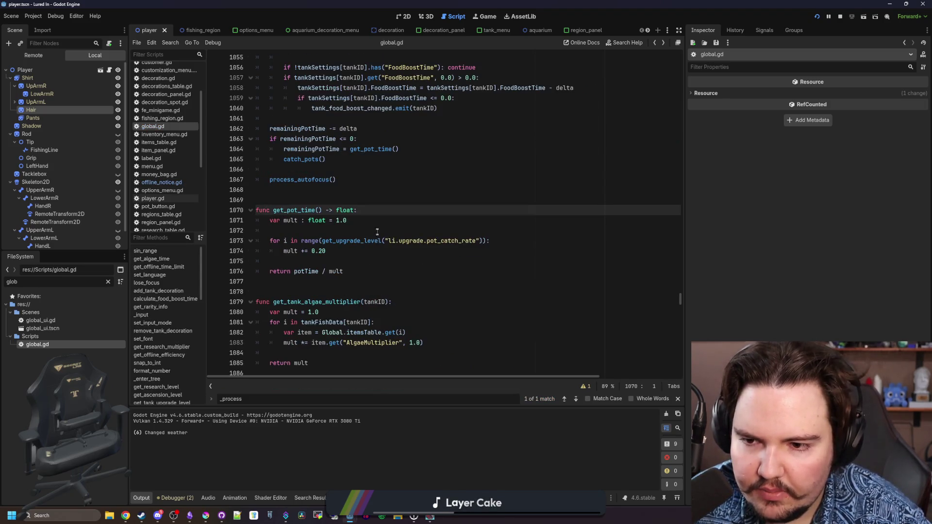
pyautogui.click(817, 16)
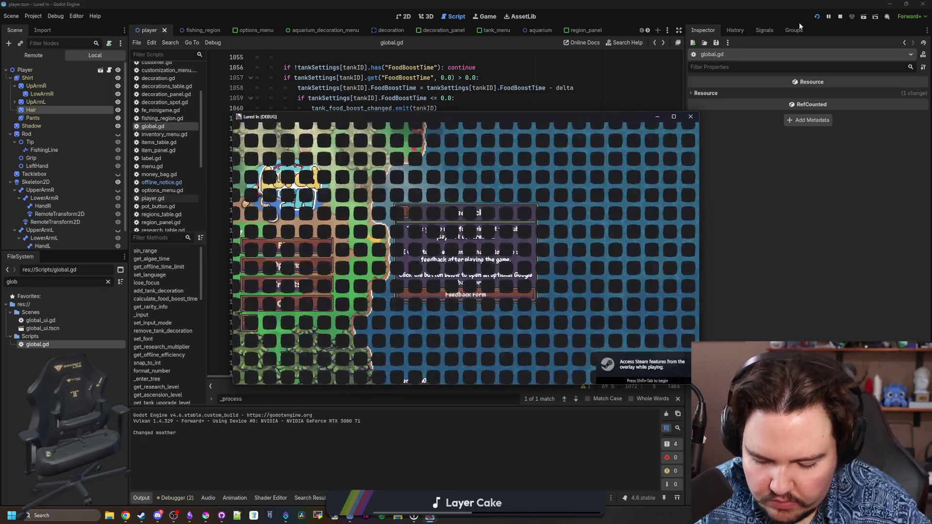
# Step: Enter the game past the notices and grant ascension points with the 'ascension 1' console command
pyautogui.click(402, 213)
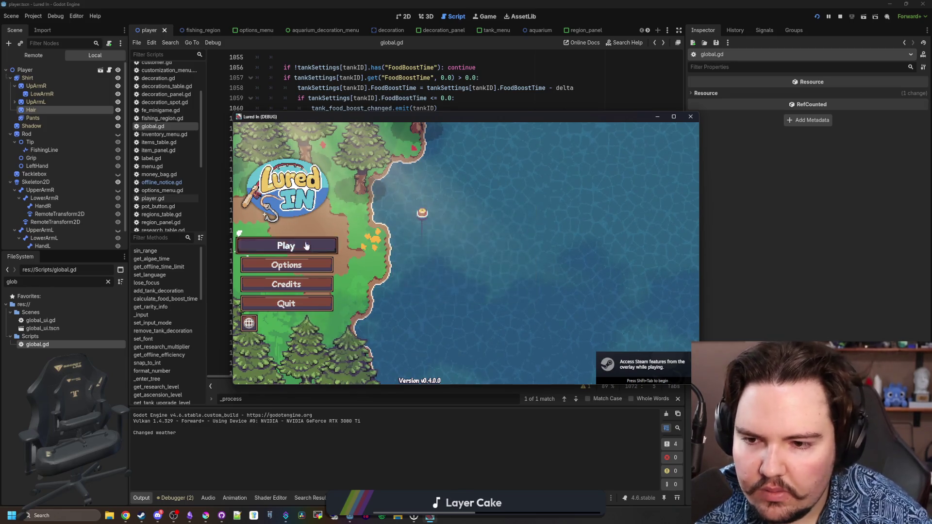
pyautogui.click(674, 117)
pyautogui.click(504, 322)
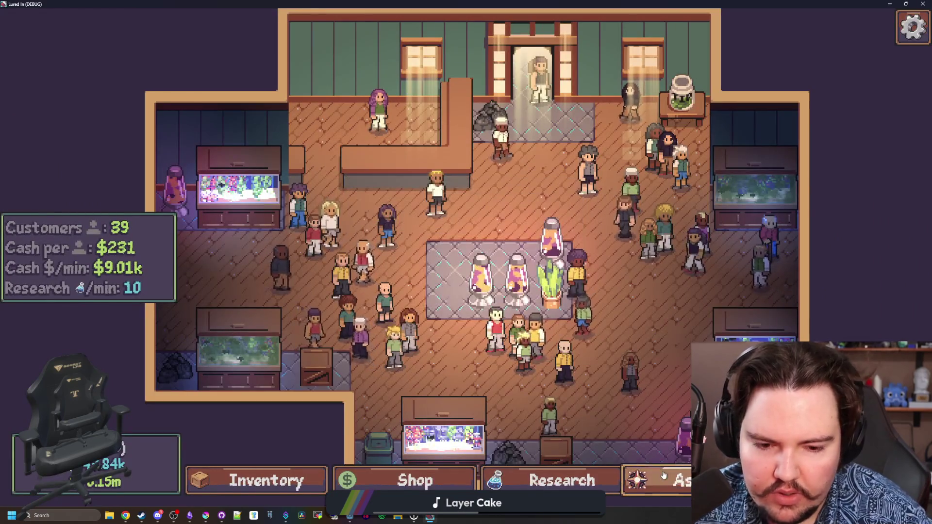
pyautogui.click(650, 480)
pyautogui.moveTo(522, 273)
pyautogui.scroll(3, 522, 273)
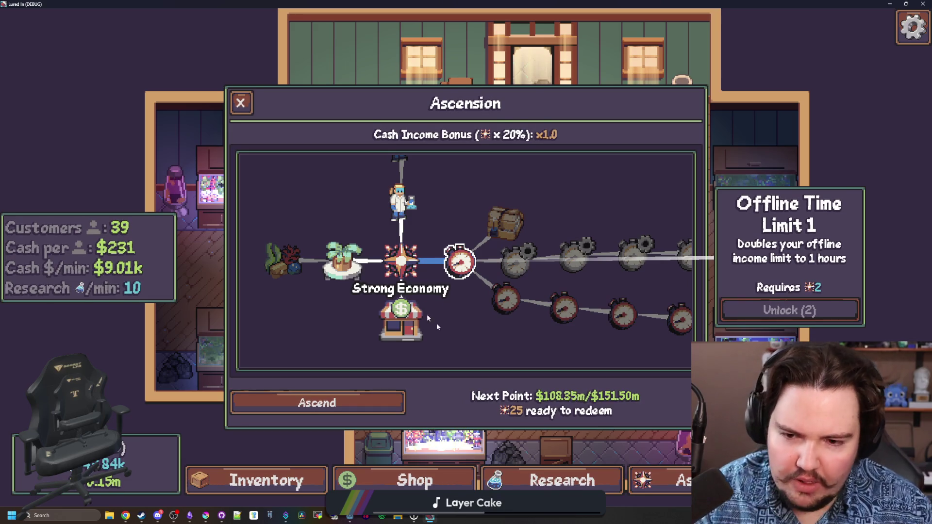
pyautogui.press('`')
pyautogui.write('ascension 1')
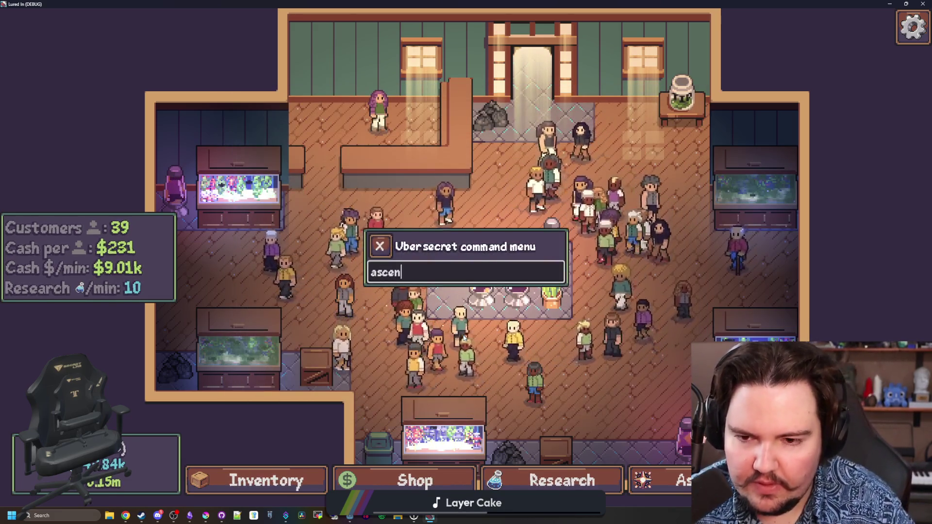
pyautogui.press('Return')
pyautogui.press('Escape')
# Step: Unlock the Offline Time Limit 1 and Offline Pots ascensions
pyautogui.click(650, 481)
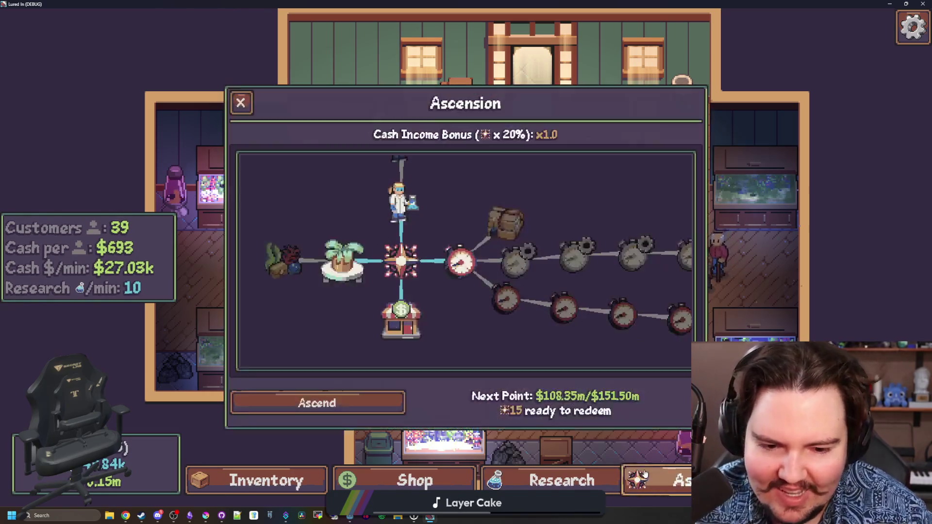
pyautogui.click(458, 262)
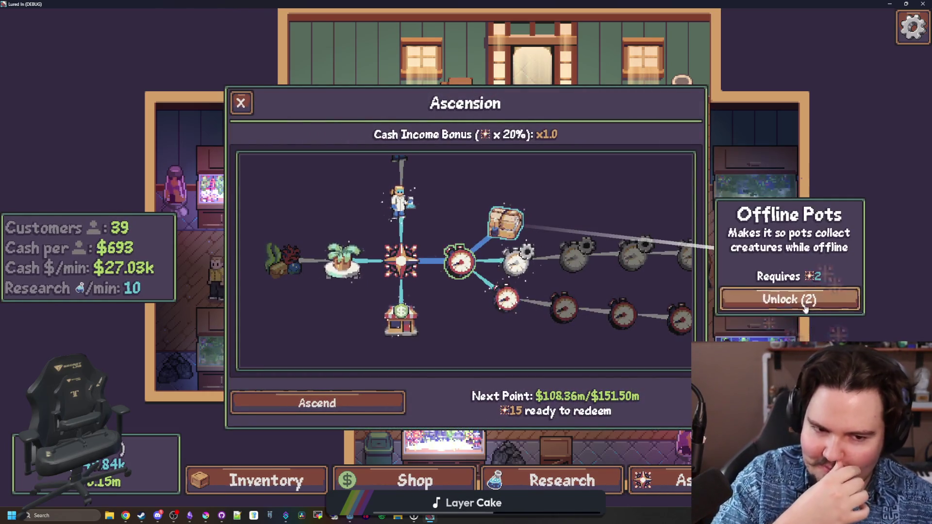
pyautogui.click(503, 226)
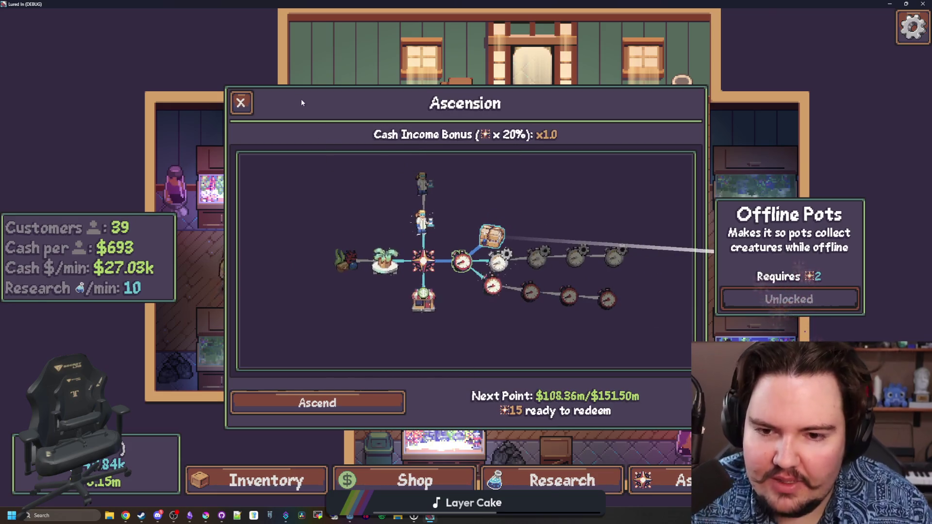
pyautogui.click(240, 102)
# Step: Buy Improved Crab Pot Bait upgrades in the shop up to level 16
pyautogui.click(847, 480)
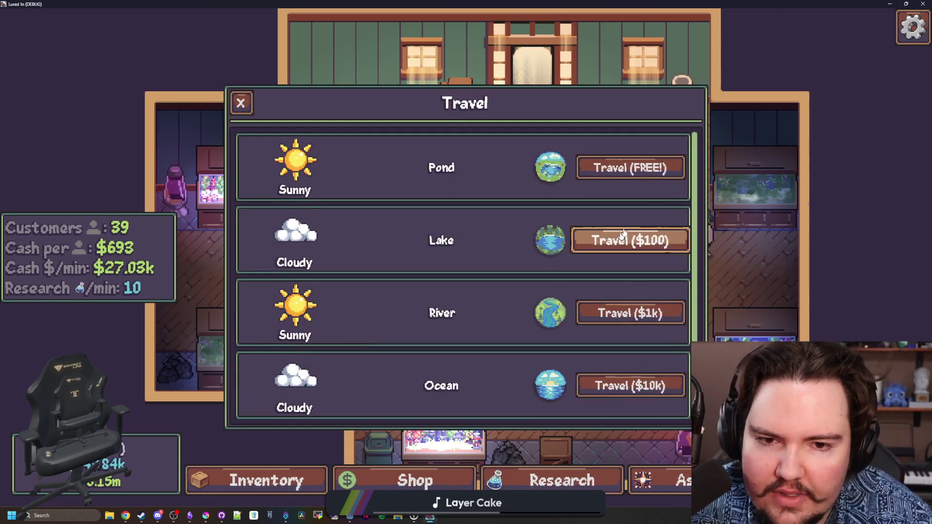
pyautogui.click(406, 474)
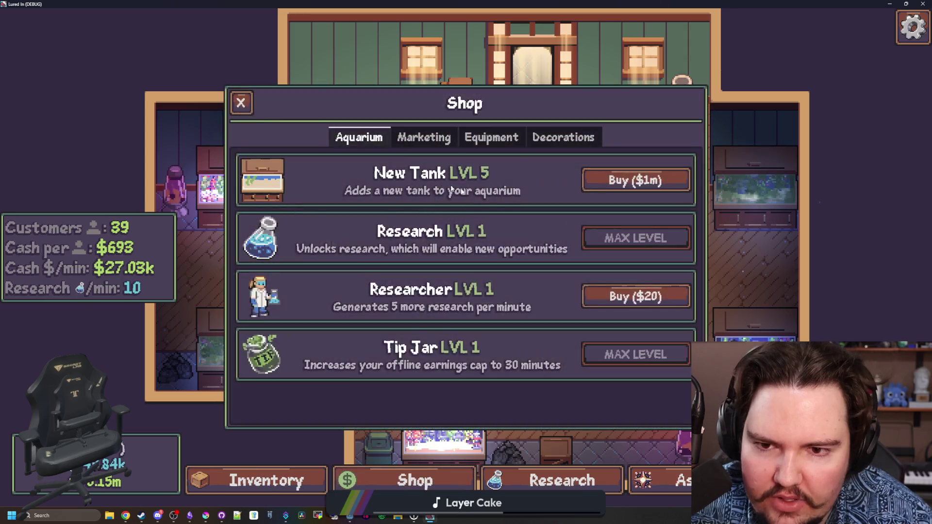
pyautogui.click(491, 137)
pyautogui.click(424, 138)
pyautogui.click(492, 138)
pyautogui.click(562, 481)
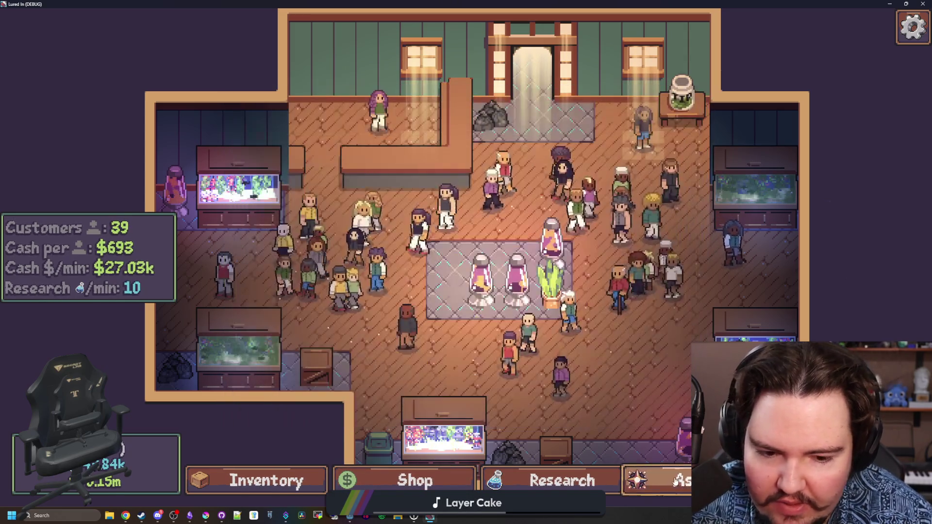
pyautogui.moveTo(383, 245)
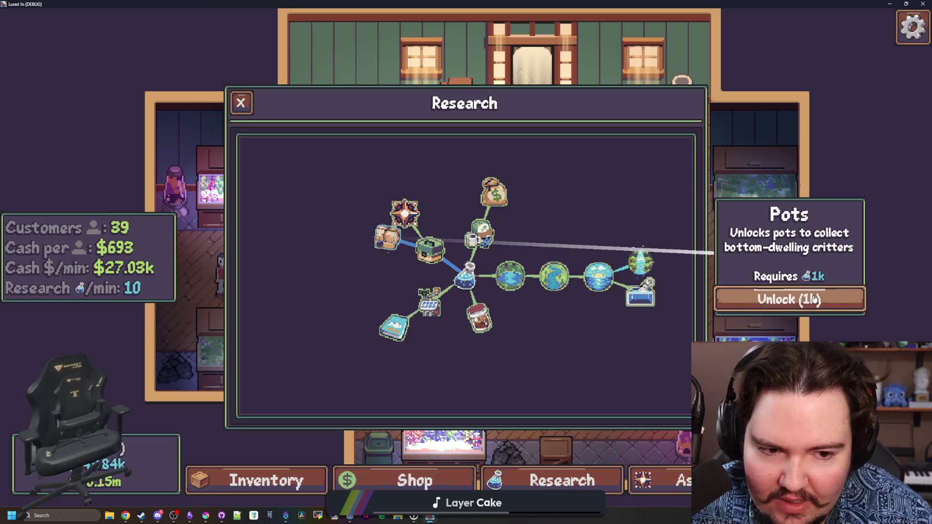
pyautogui.press('Escape')
pyautogui.press('s')
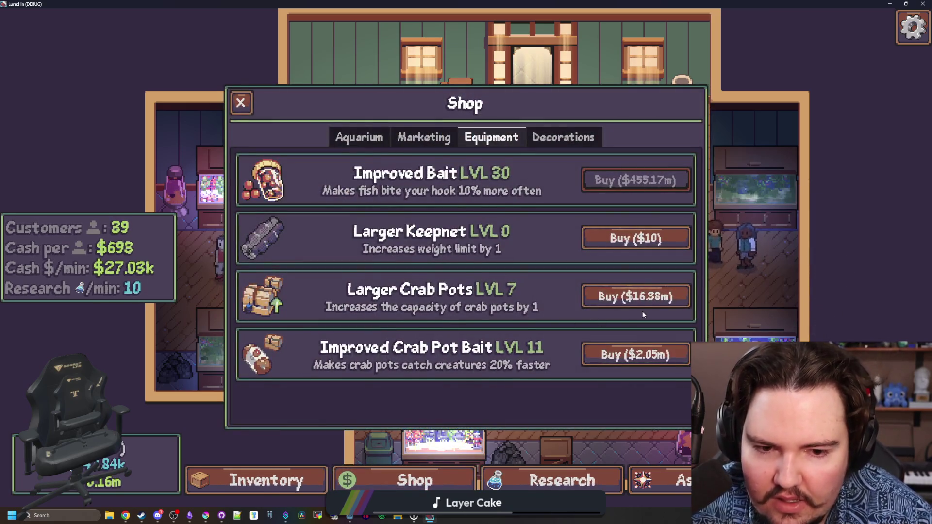
pyautogui.click(639, 352)
pyautogui.click(639, 352)
pyautogui.click(639, 352)
pyautogui.click(639, 352)
pyautogui.click(639, 352)
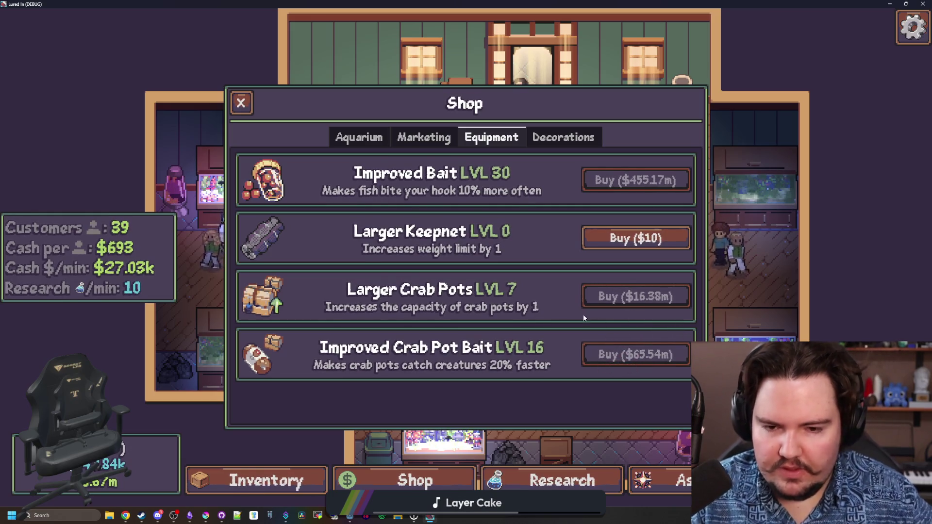
pyautogui.press('Escape')
# Step: Close the running game and save the open scripts
pyautogui.doubleClick(619, 7)
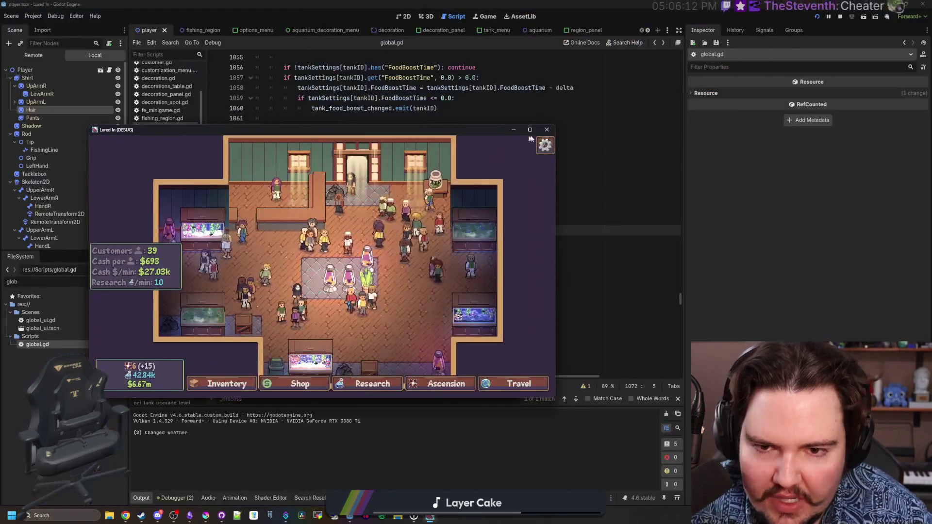
pyautogui.click(546, 129)
pyautogui.click(412, 150)
pyautogui.hotkey('ctrl', 's')
pyautogui.click(407, 190)
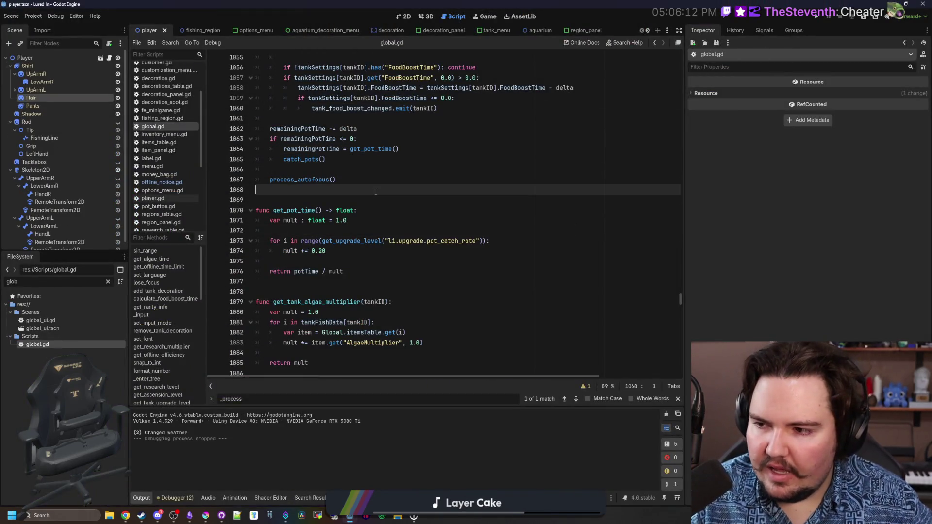
pyautogui.hotkey('ctrl', 's')
# Step: Add print("Offline Pot Catch!") inside the offline pots loop of offline_notice.gd and save
pyautogui.click(165, 183)
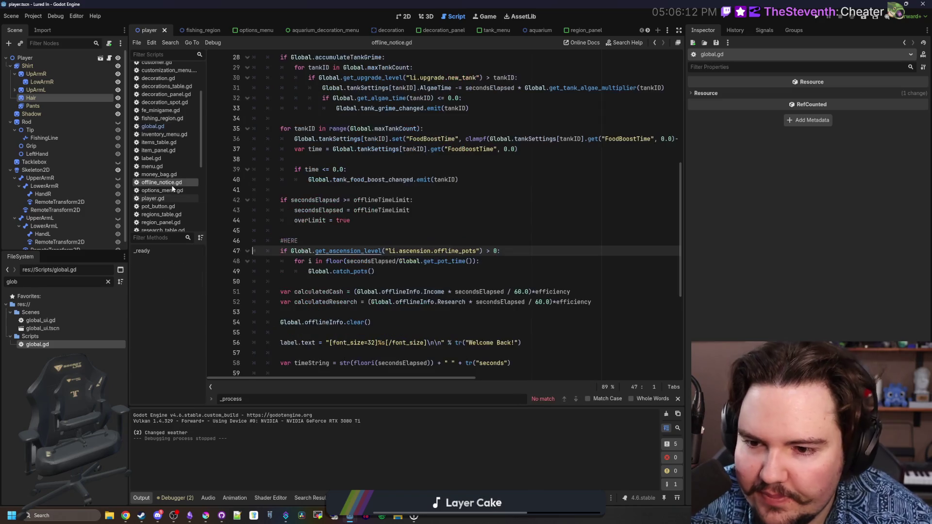
pyautogui.click(504, 262)
pyautogui.press('Return')
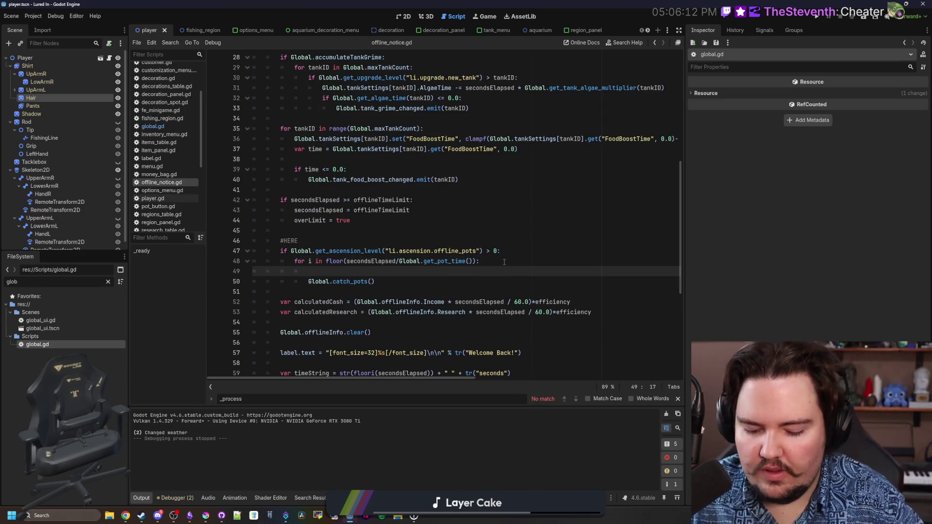
pyautogui.write('print("')
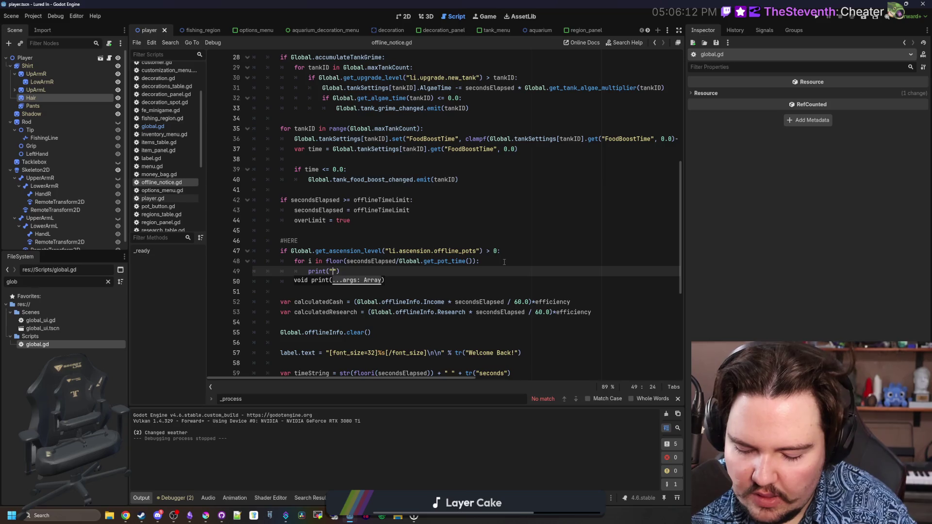
pyautogui.write('offlineCatch!')
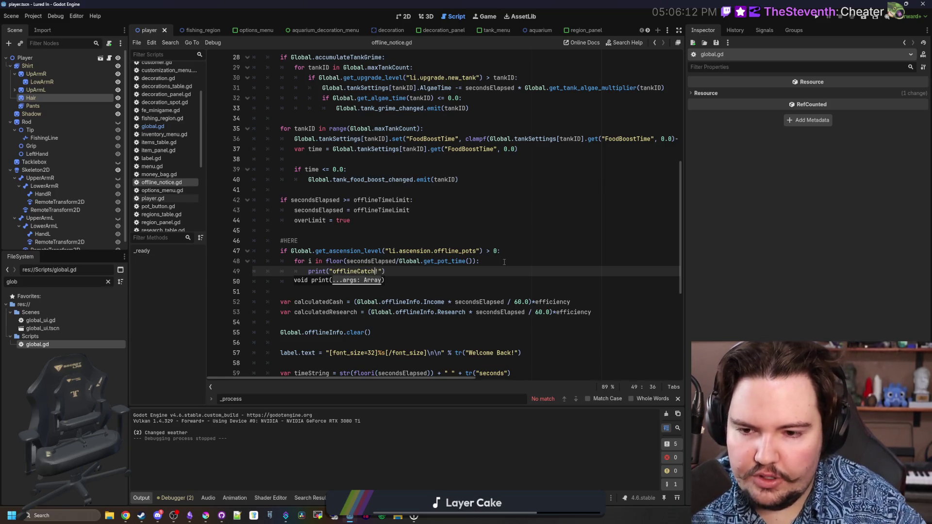
pyautogui.write('Pot')
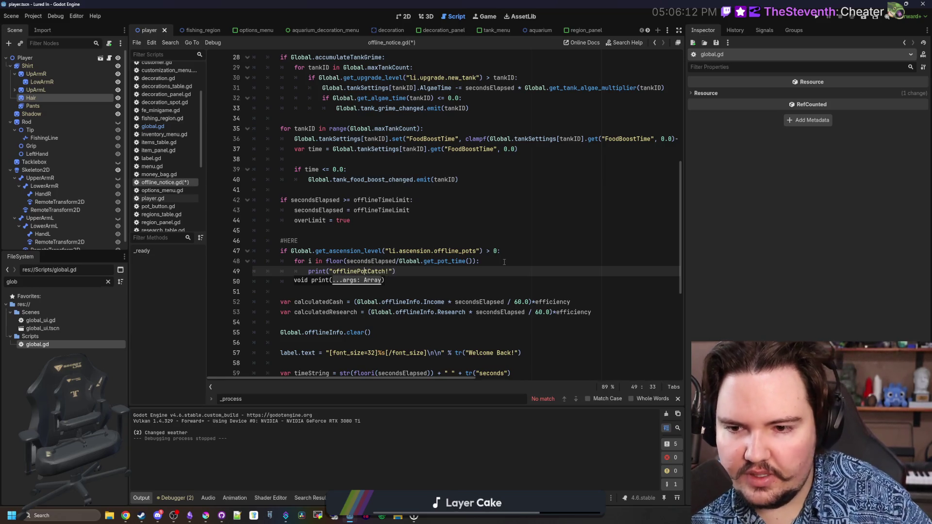
pyautogui.press('BackSpace')
pyautogui.write('O')
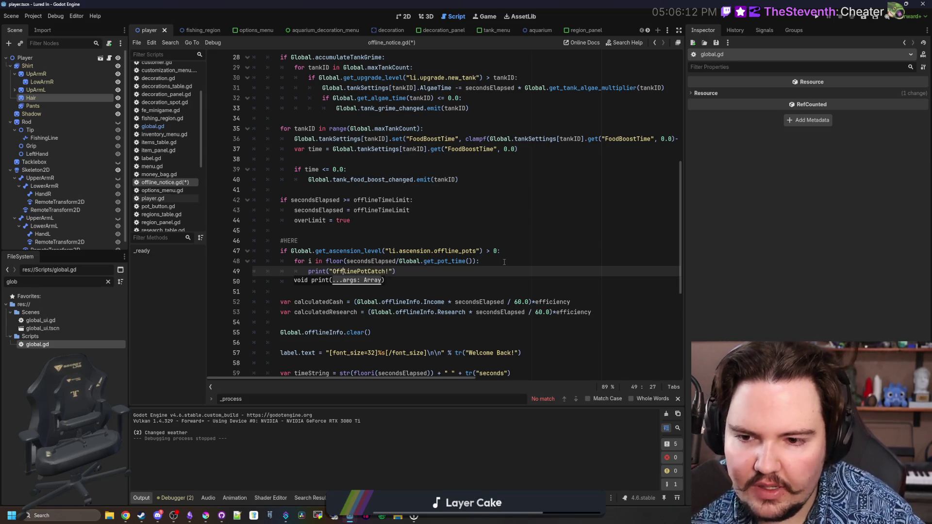
pyautogui.click(431, 279)
pyautogui.write('Global.catch_pots()')
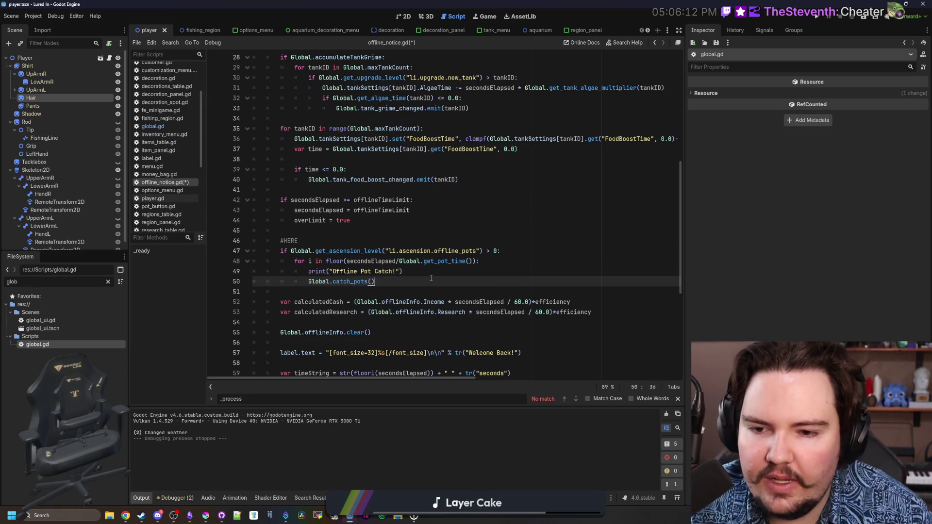
pyautogui.hotkey('ctrl', 's')
pyautogui.click(347, 292)
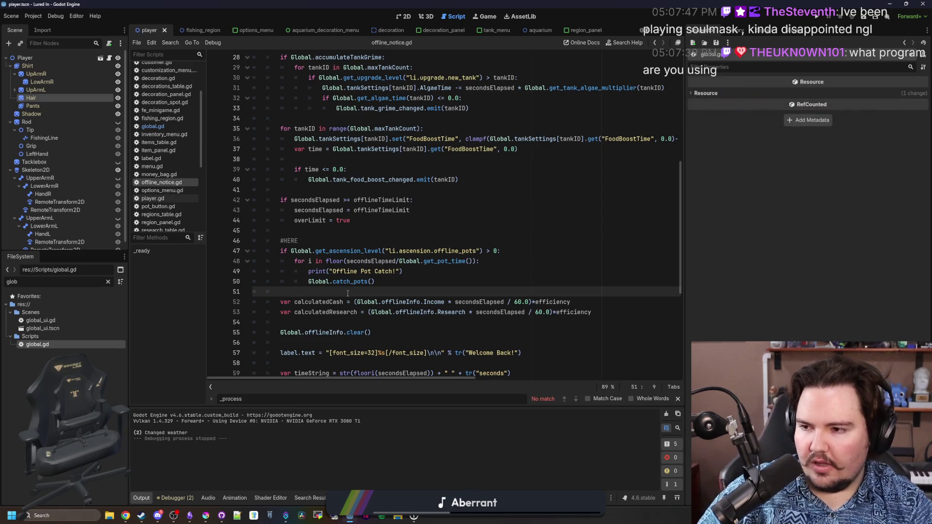
pyautogui.hscroll(3, 348, 293)
pyautogui.hscroll(-3, 348, 293)
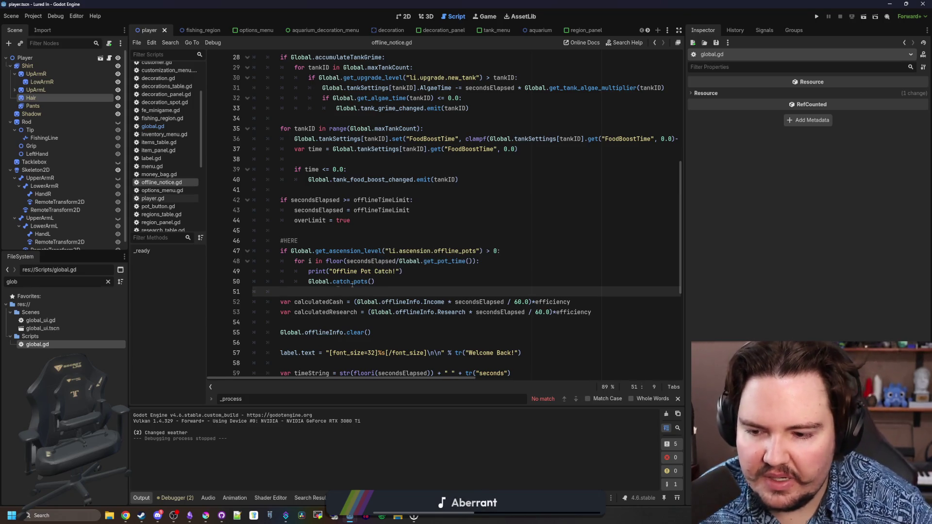
# Step: Run the game and collect or drop pots at the Pond, Lake, River, Ocean and Jungle
pyautogui.click(324, 227)
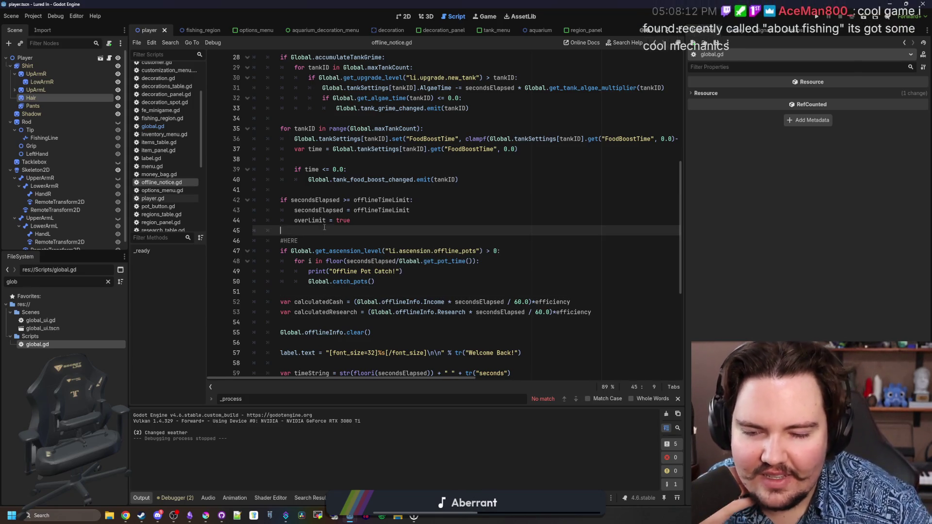
pyautogui.click(821, 20)
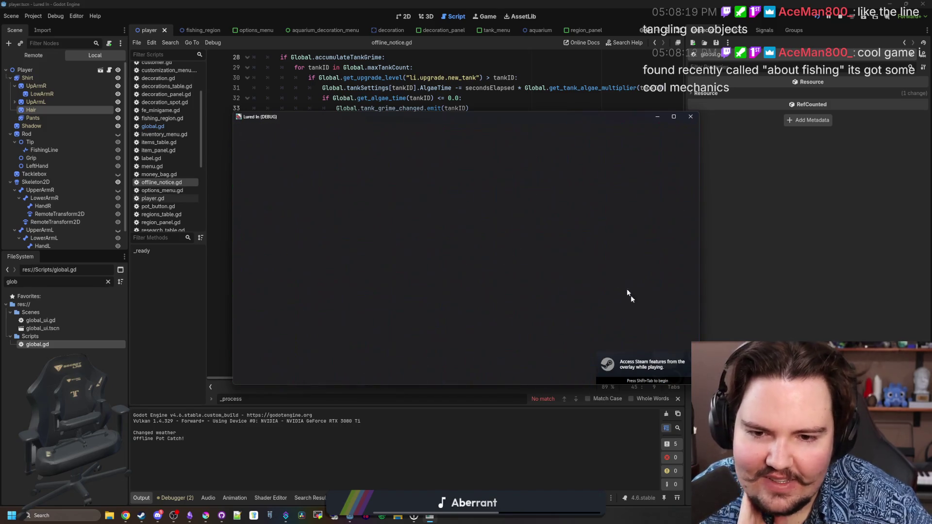
pyautogui.click(551, 206)
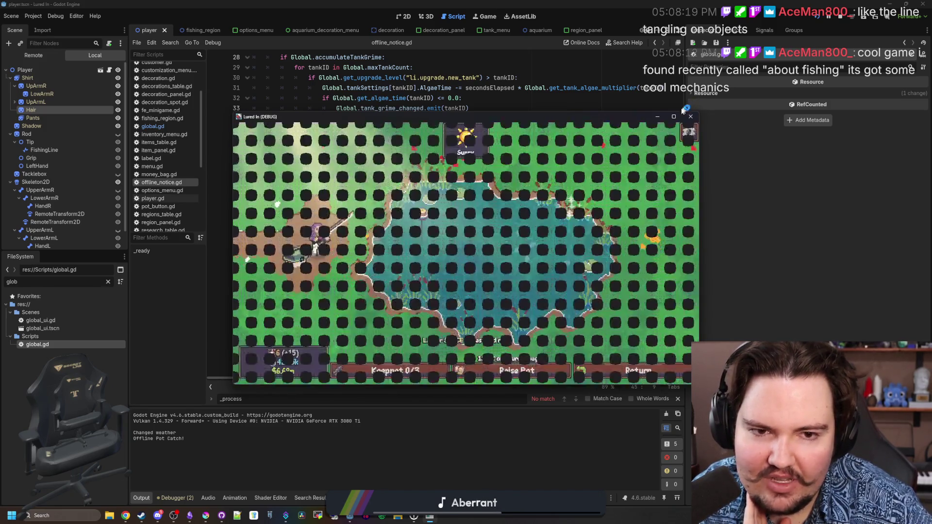
pyautogui.click(563, 481)
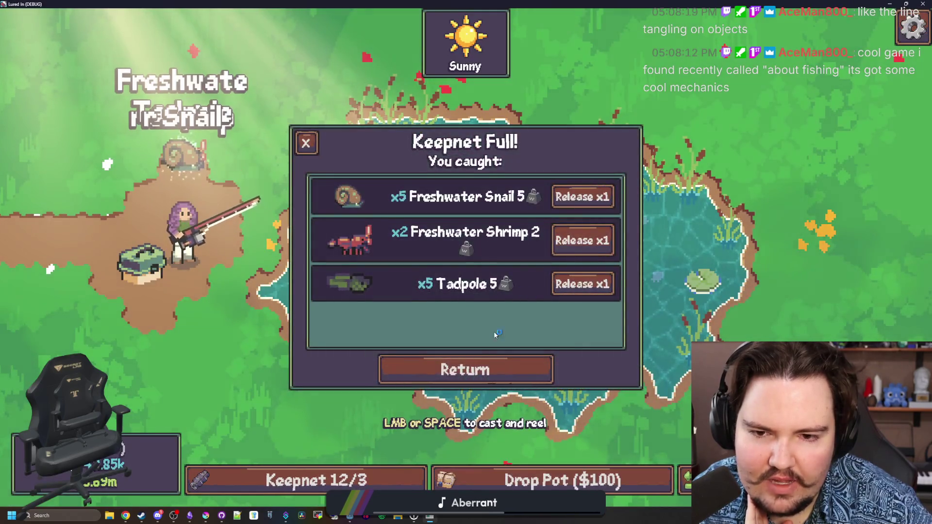
pyautogui.click(490, 372)
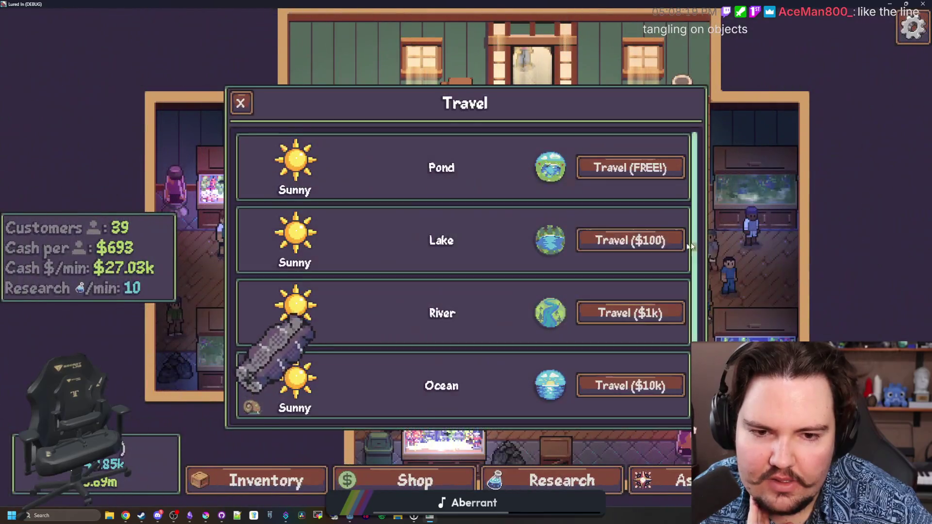
pyautogui.click(648, 246)
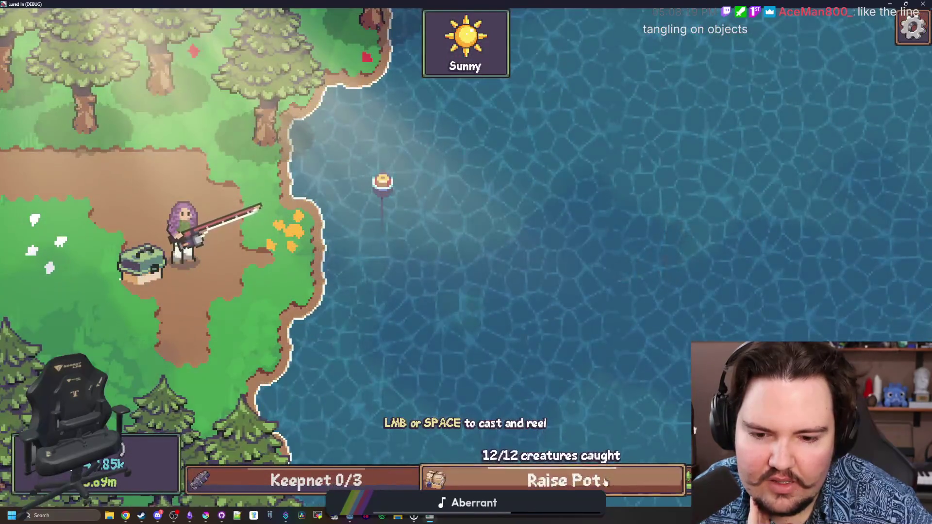
pyautogui.click(563, 480)
pyautogui.click(491, 373)
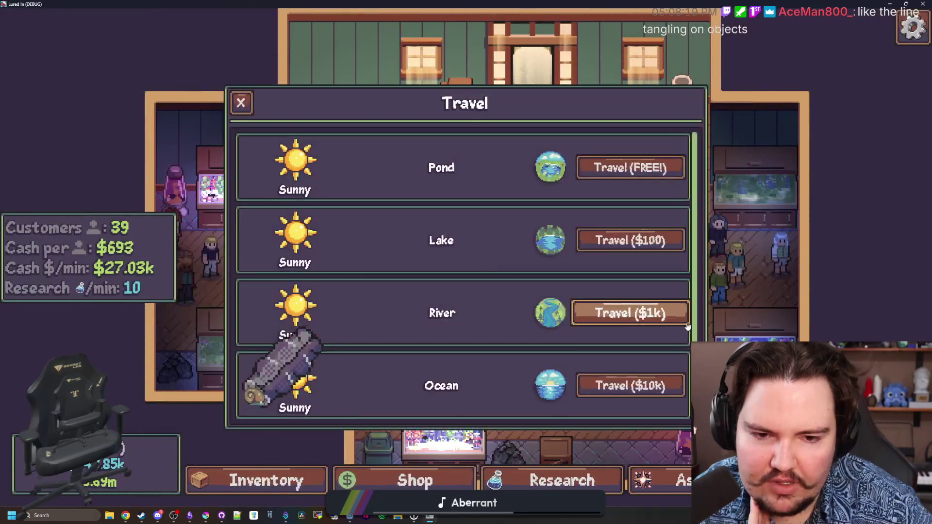
pyautogui.click(631, 312)
pyautogui.click(631, 479)
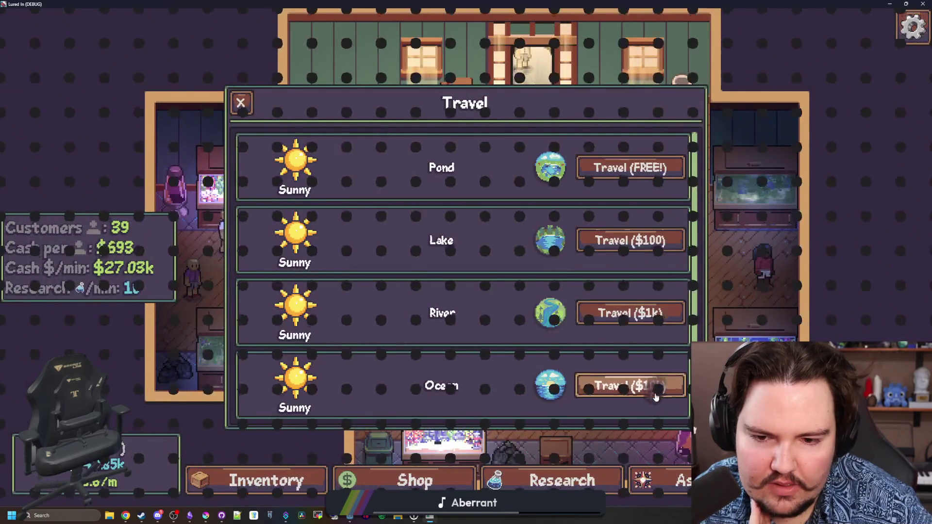
pyautogui.click(631, 385)
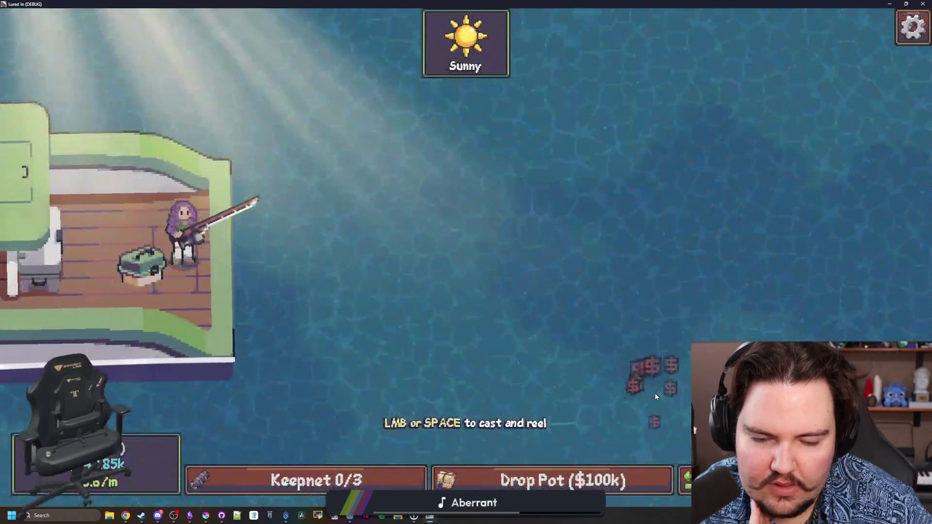
pyautogui.click(627, 480)
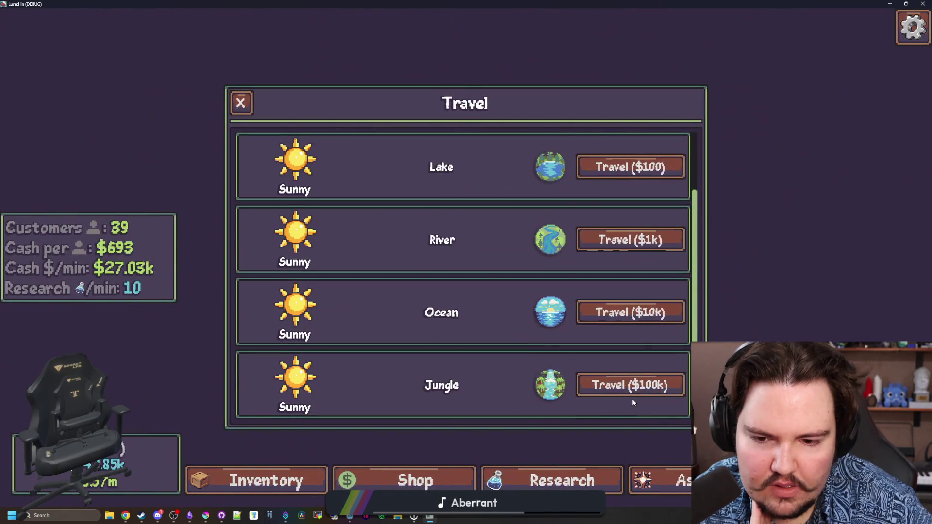
pyautogui.click(632, 393)
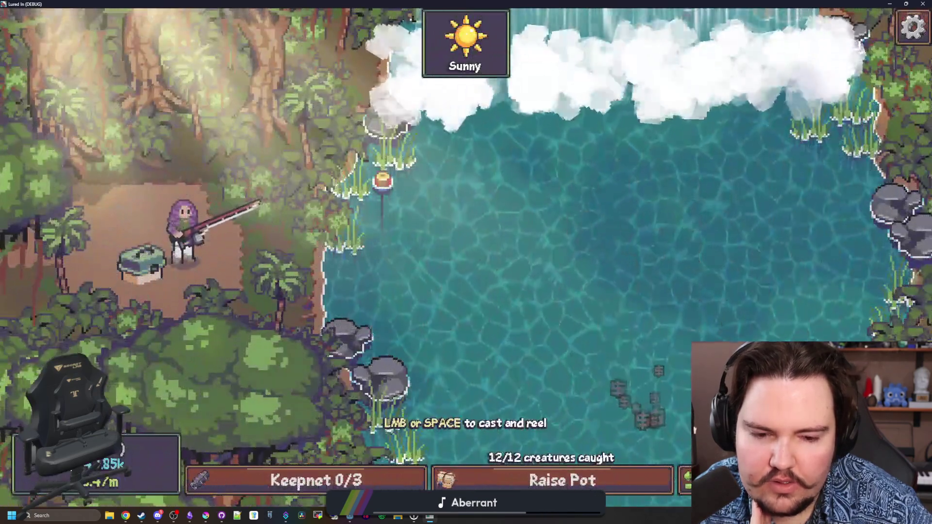
pyautogui.click(614, 467)
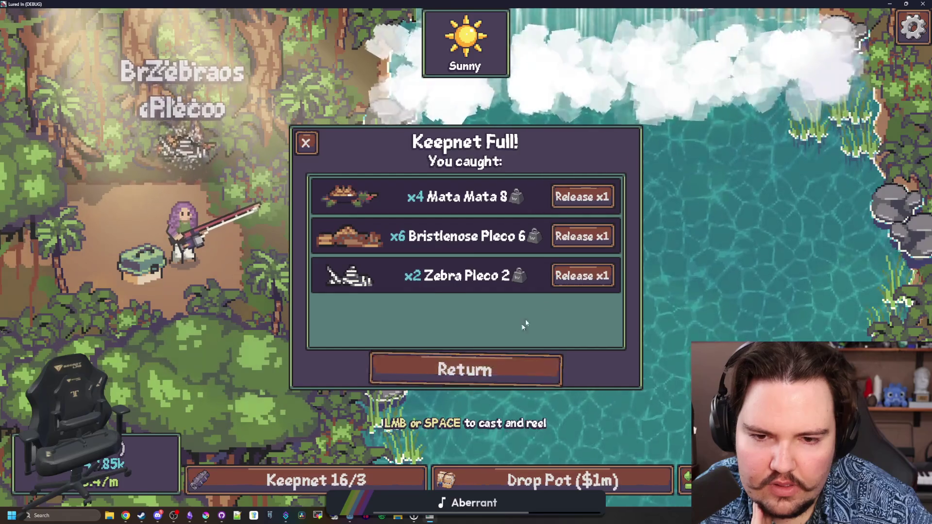
# Step: Release fish one at a time until the jungle keepnet is empty
pyautogui.click(582, 275)
pyautogui.click(591, 205)
pyautogui.click(591, 206)
pyautogui.click(591, 203)
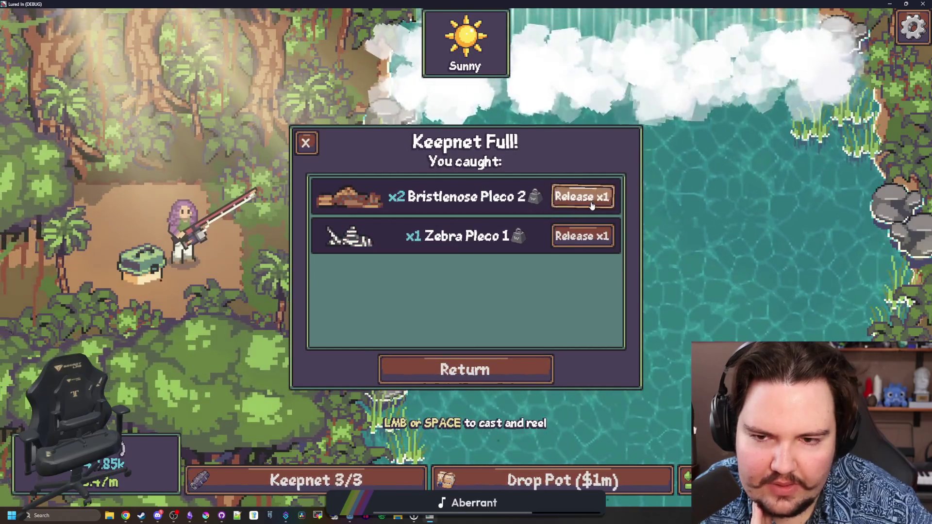
pyautogui.click(590, 202)
pyautogui.press('Escape')
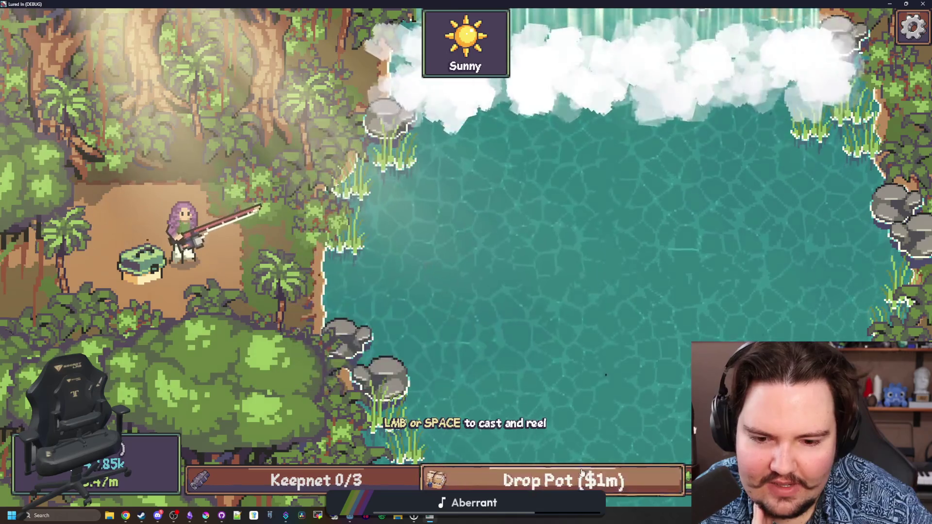
# Step: Drop a pot in the jungle, then revisit the Pond, Lake and River dropping pots
pyautogui.click(553, 480)
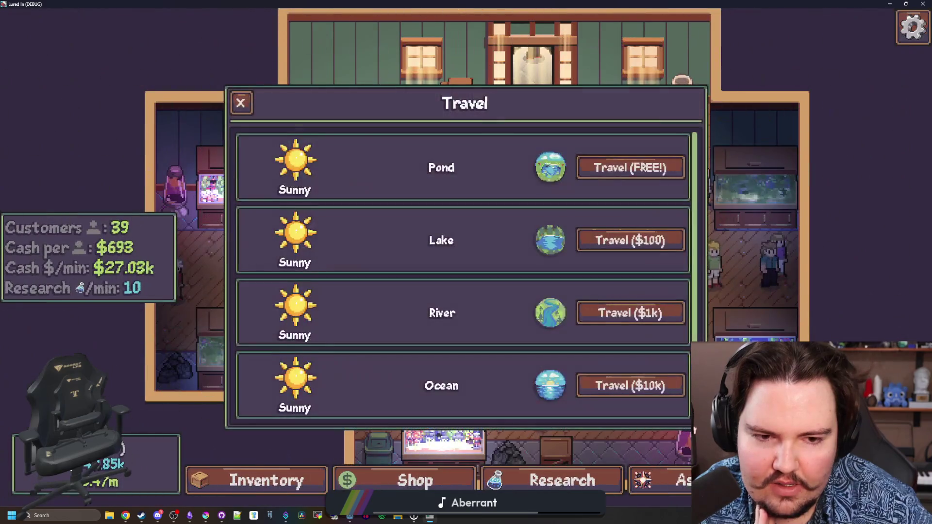
pyautogui.click(604, 170)
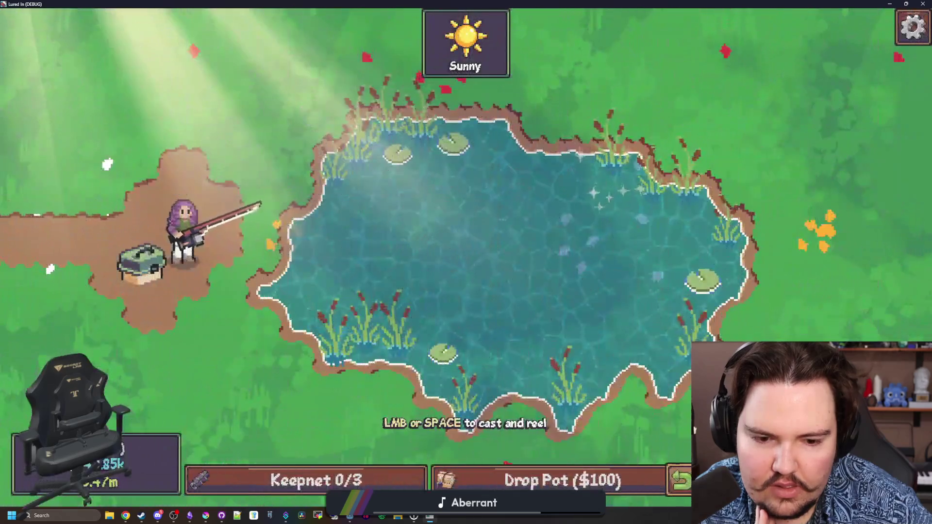
pyautogui.click(563, 481)
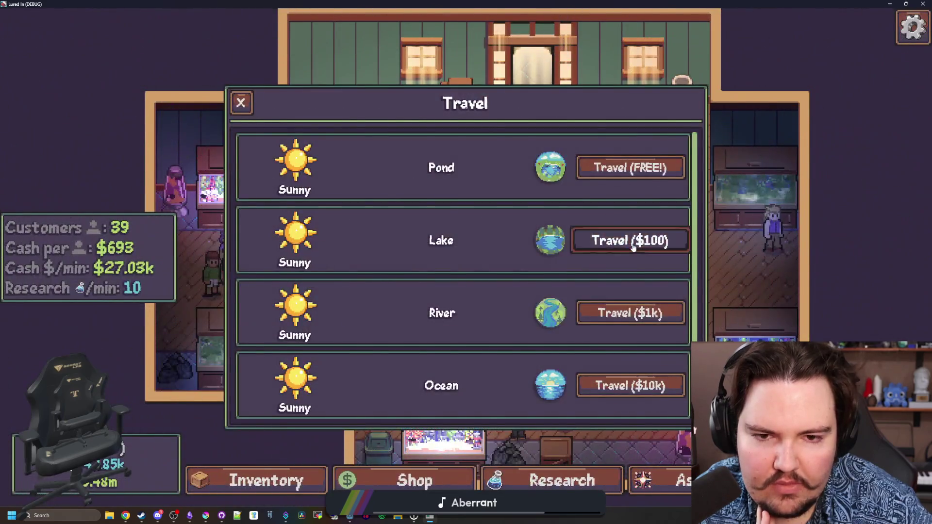
pyautogui.click(607, 242)
pyautogui.click(638, 480)
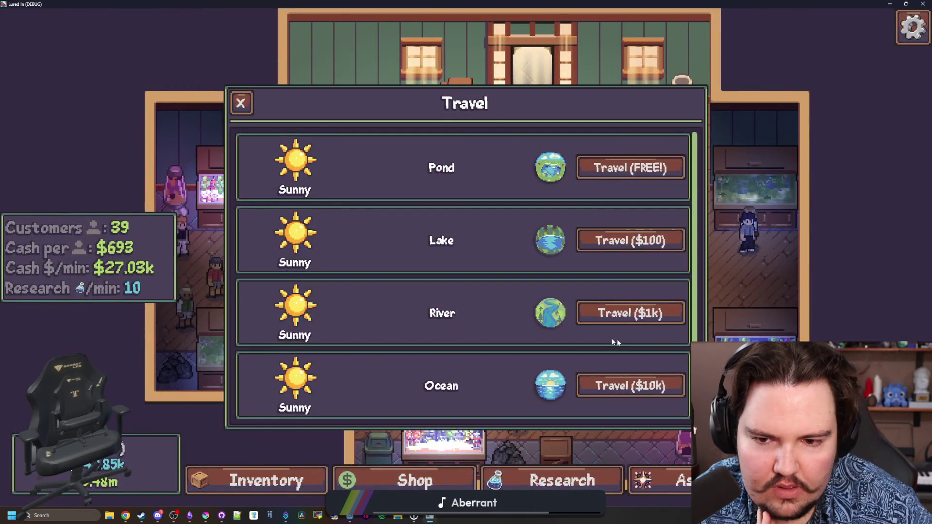
pyautogui.click(619, 314)
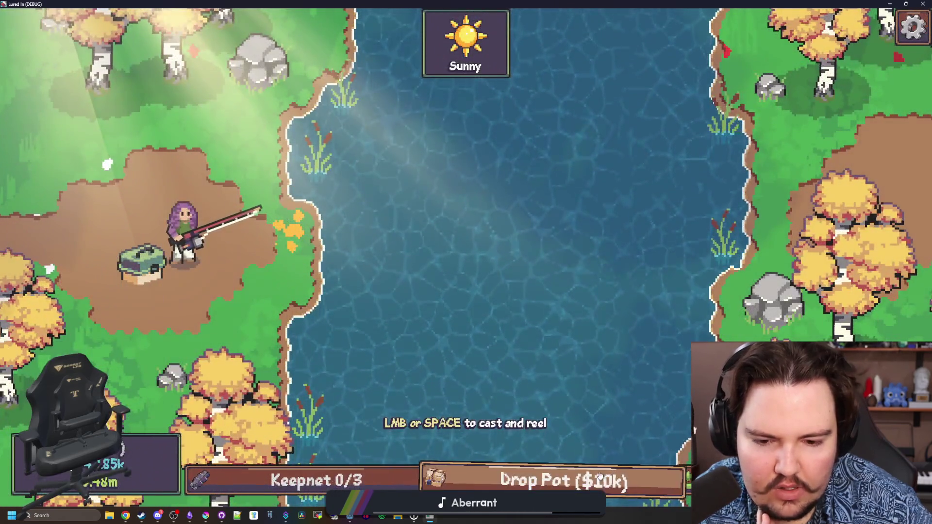
pyautogui.click(676, 479)
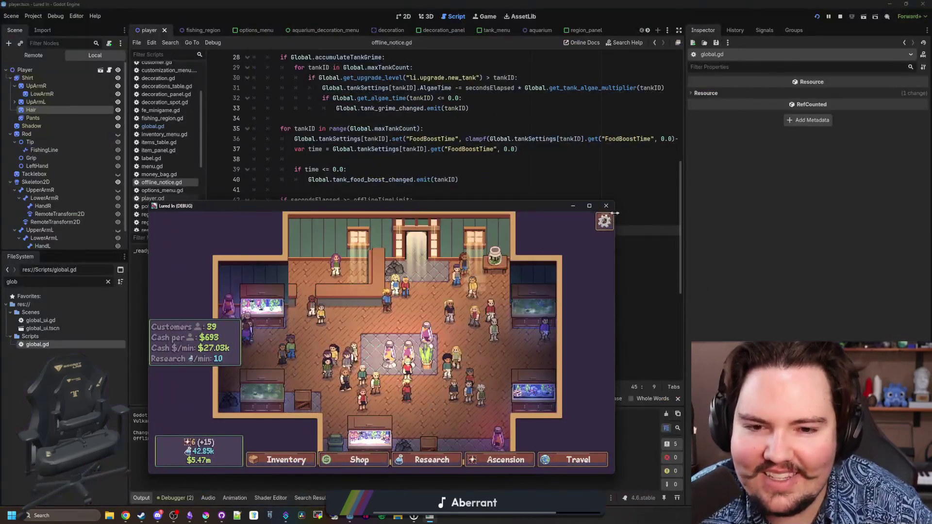
# Step: Close the debug game and review offline_notice.gd lines 38–56 alongside the 'Offline Pot Catch!' output
pyautogui.click(606, 214)
pyautogui.click(452, 169)
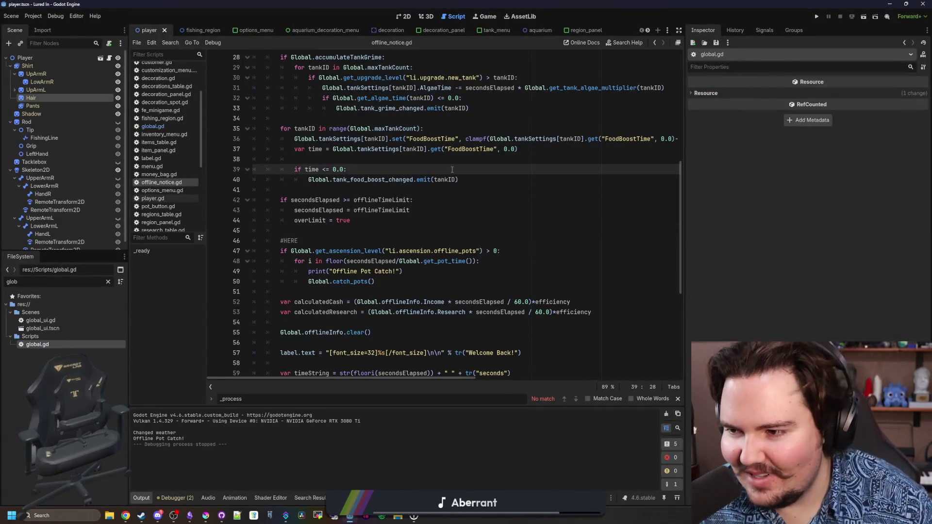
pyautogui.click(349, 160)
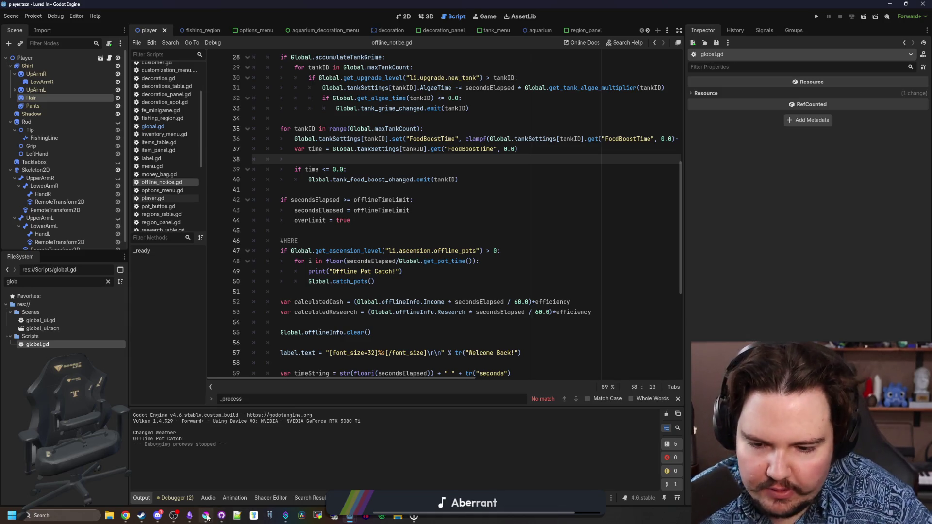
pyautogui.moveTo(206, 518)
pyautogui.click(461, 342)
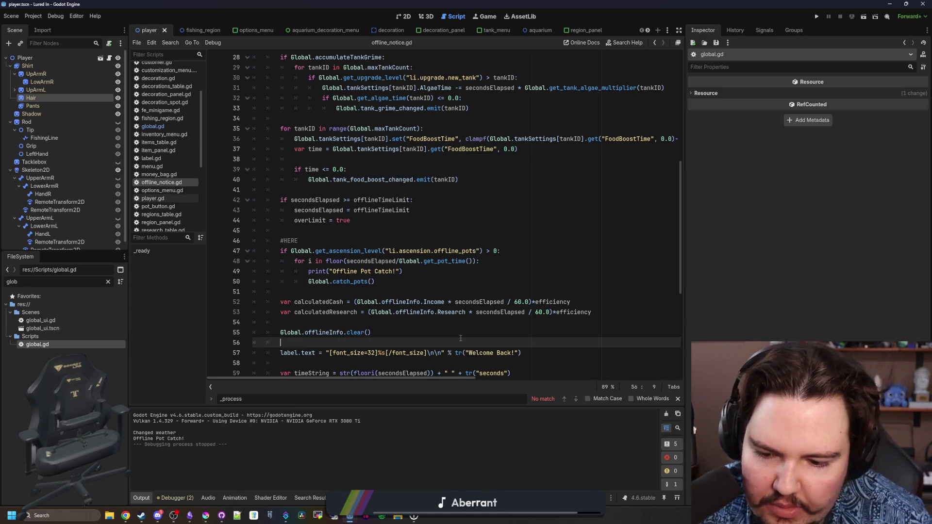
pyautogui.click(428, 294)
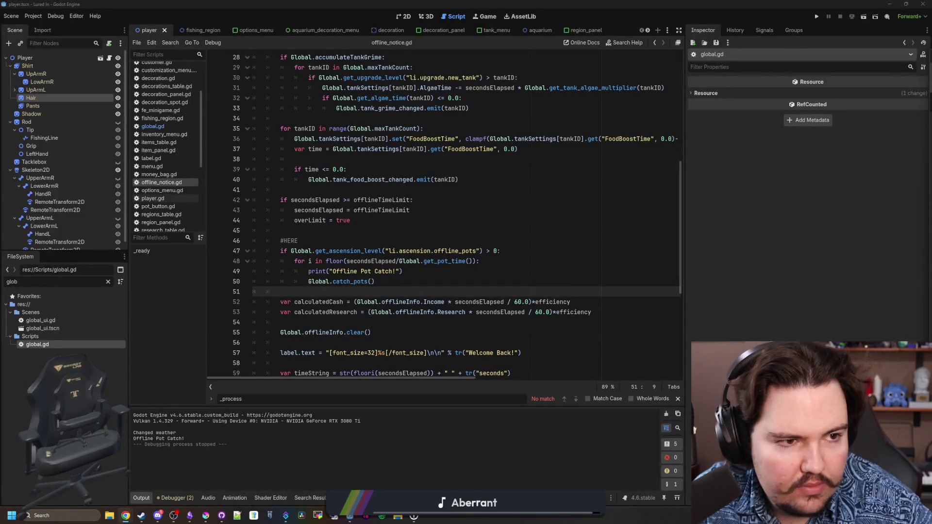
# Step: Google 'soulmask game', then open the About Fishing Steam store page from a second search
pyautogui.write('soulmask game')
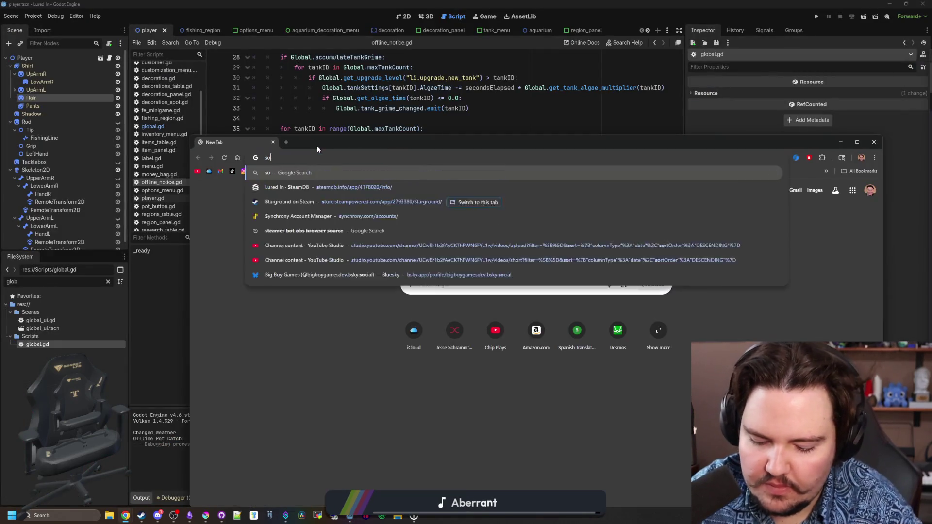
pyautogui.press('Return')
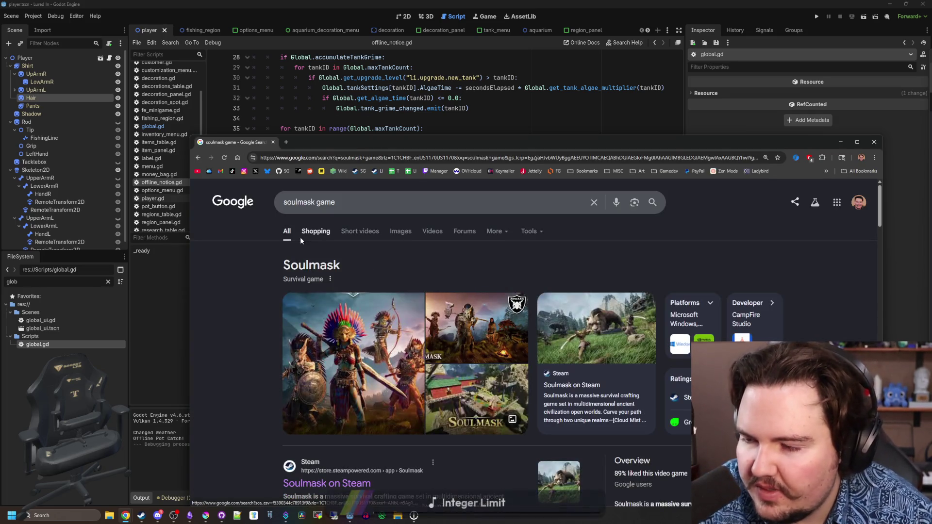
pyautogui.click(287, 142)
pyautogui.write('about fishing')
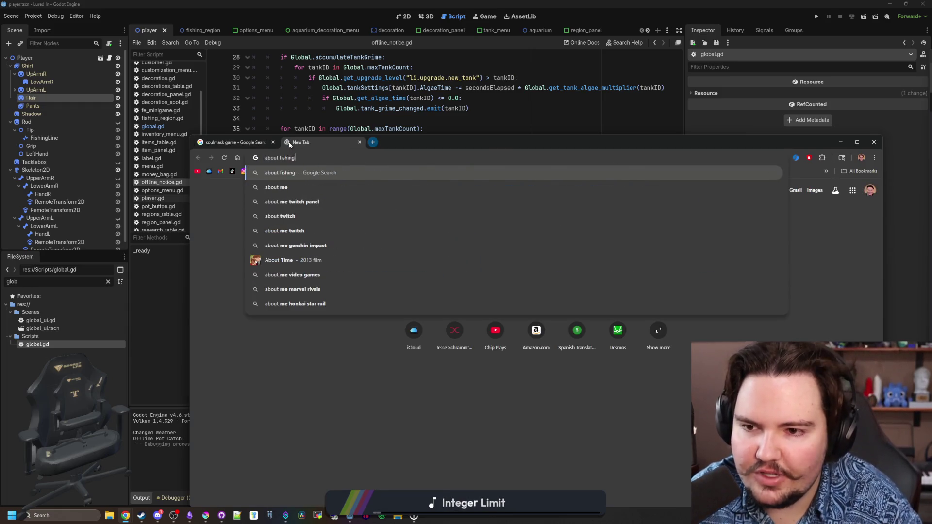
pyautogui.press('Return')
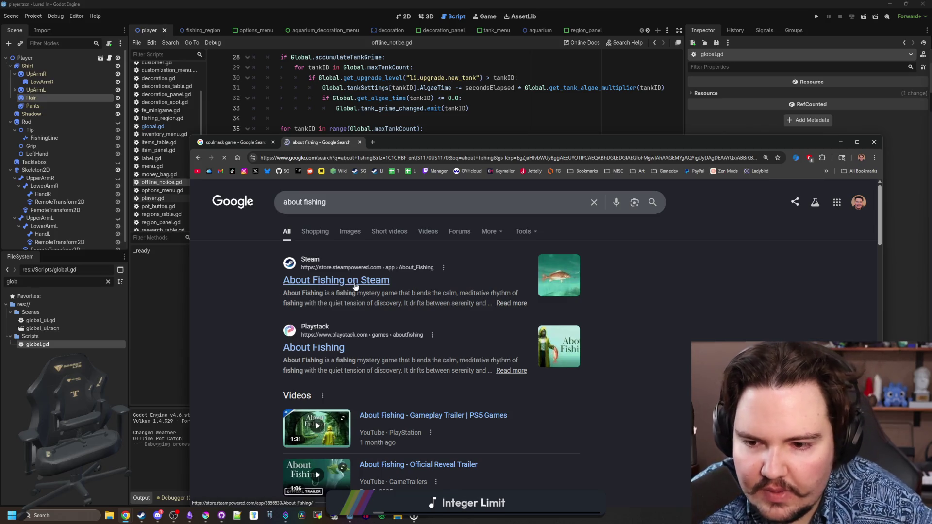
pyautogui.click(355, 287)
pyautogui.press('super+Up')
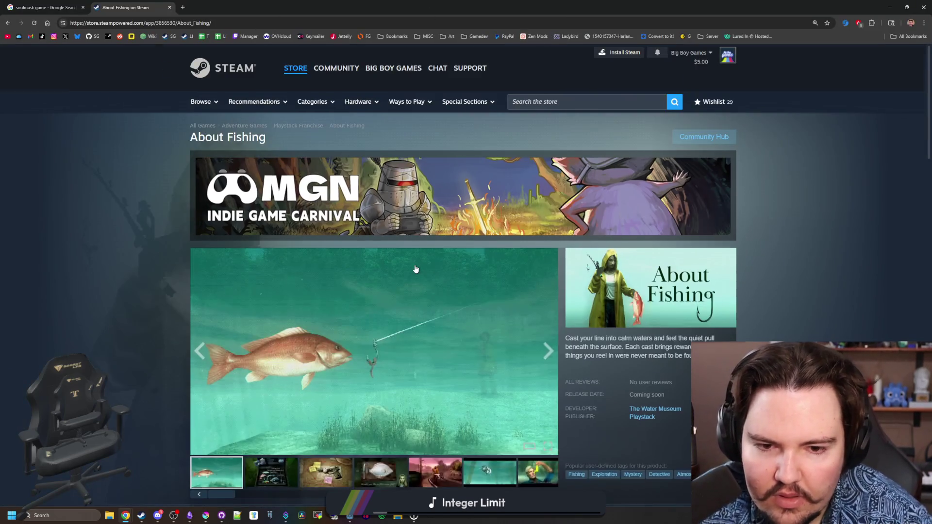
# Step: Browse the first About Fishing screenshots, through the fish fillet and pink road shots
pyautogui.scroll(-2, 415, 269)
pyautogui.click(288, 385)
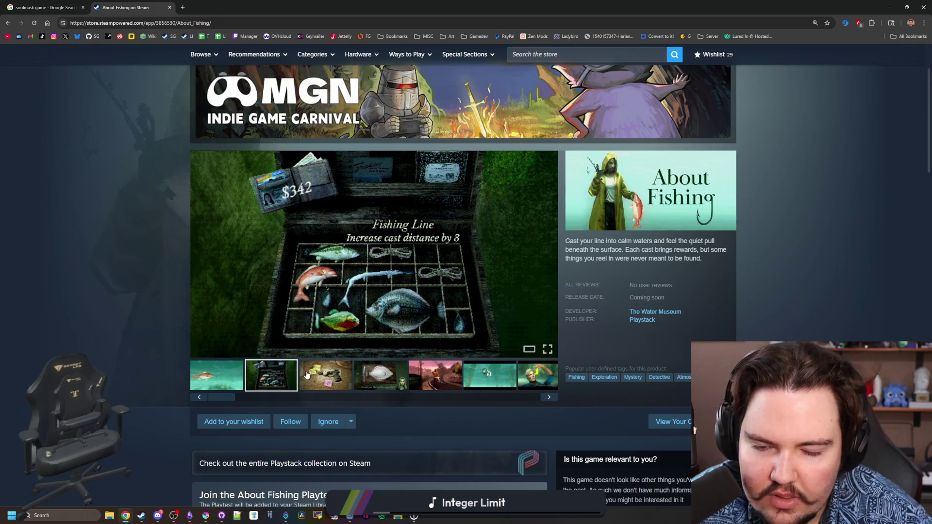
pyautogui.click(336, 378)
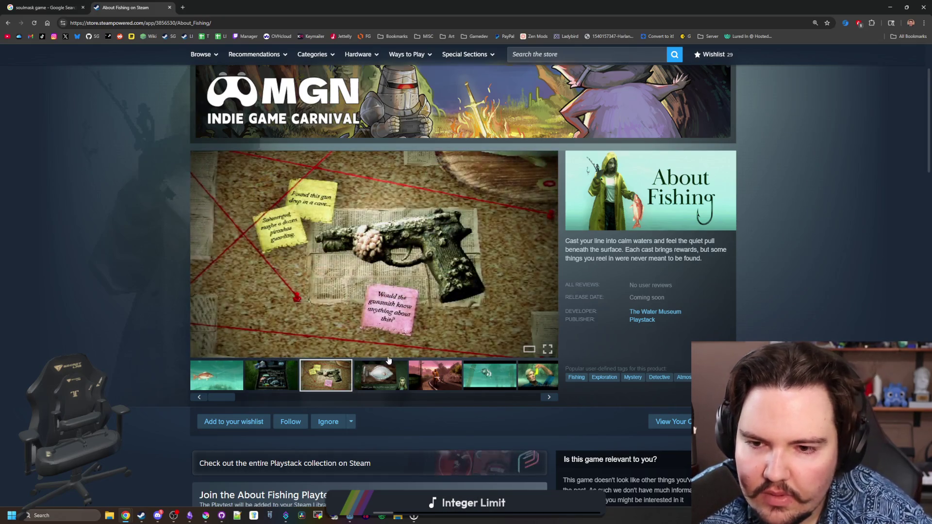
pyautogui.click(374, 375)
pyautogui.click(434, 373)
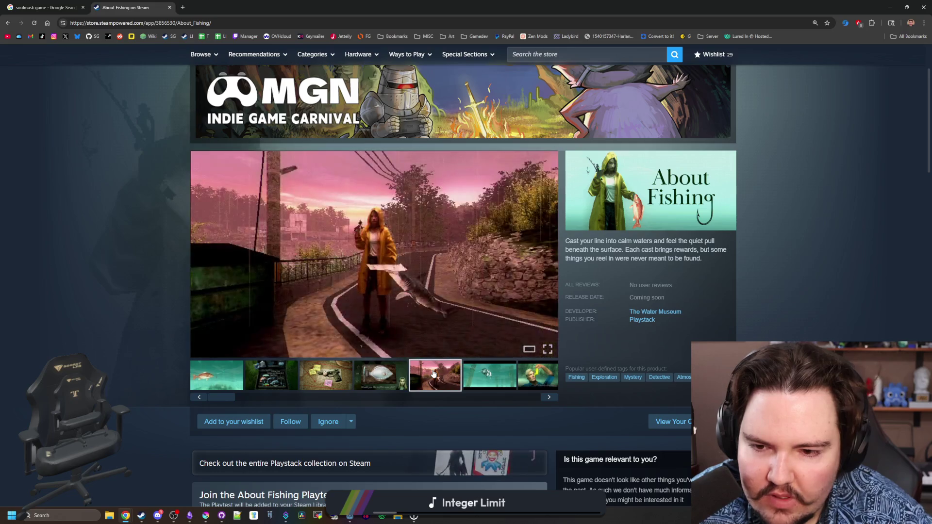
pyautogui.scroll(-5, 432, 369)
pyautogui.scroll(-1, 416, 363)
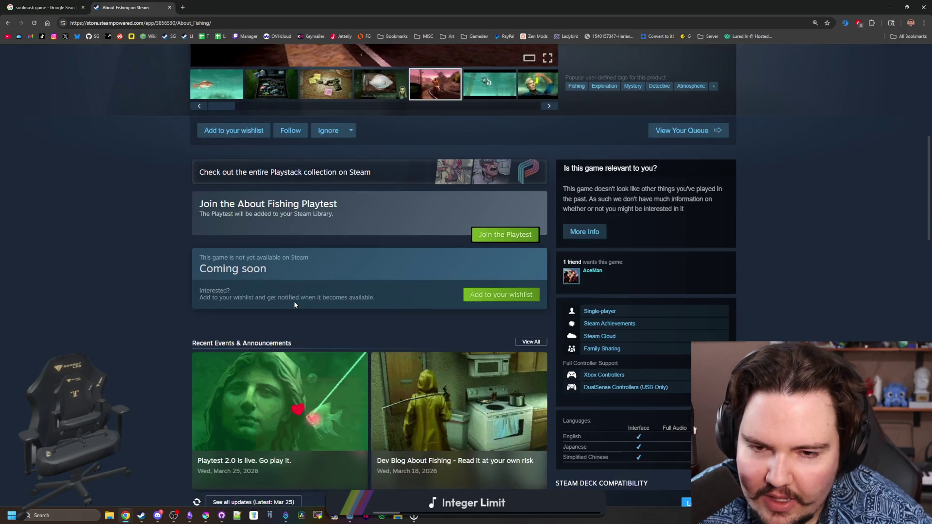
pyautogui.scroll(4, 432, 309)
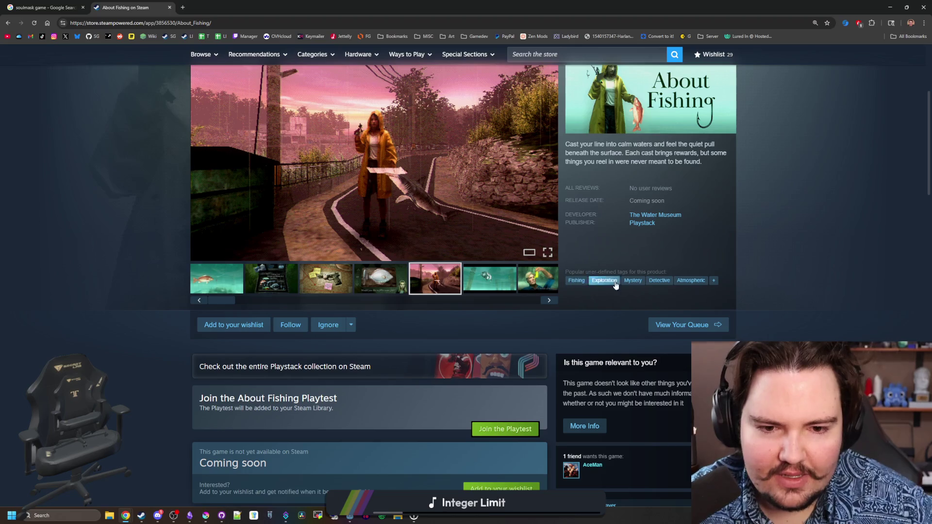
pyautogui.scroll(4, 512, 360)
pyautogui.scroll(-2, 512, 369)
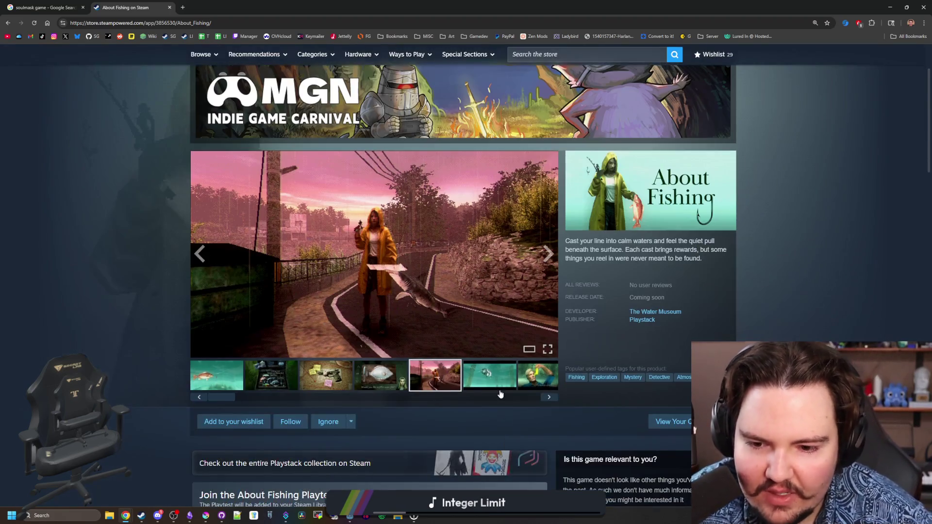
# Step: Continue past the underwater, fisherman, forest, office and seagull shots to the tackle-box screenshot
pyautogui.click(514, 386)
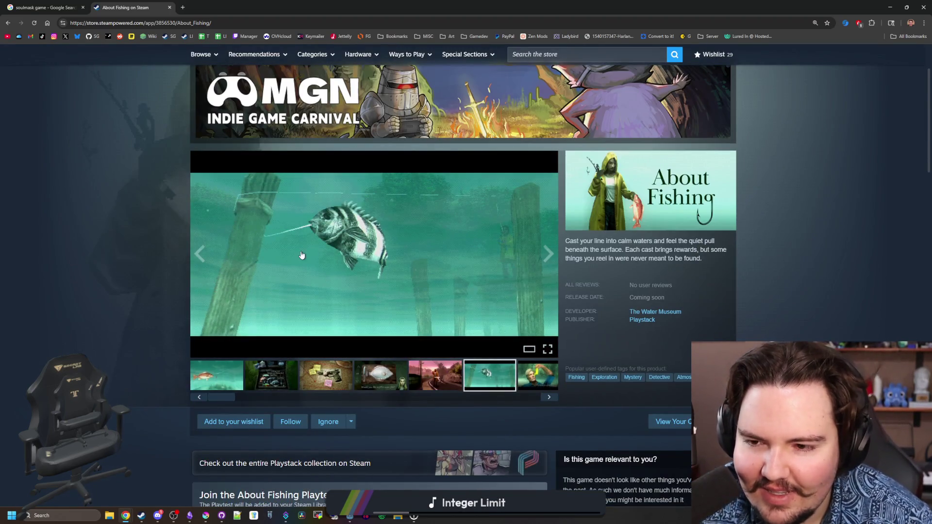
pyautogui.click(540, 369)
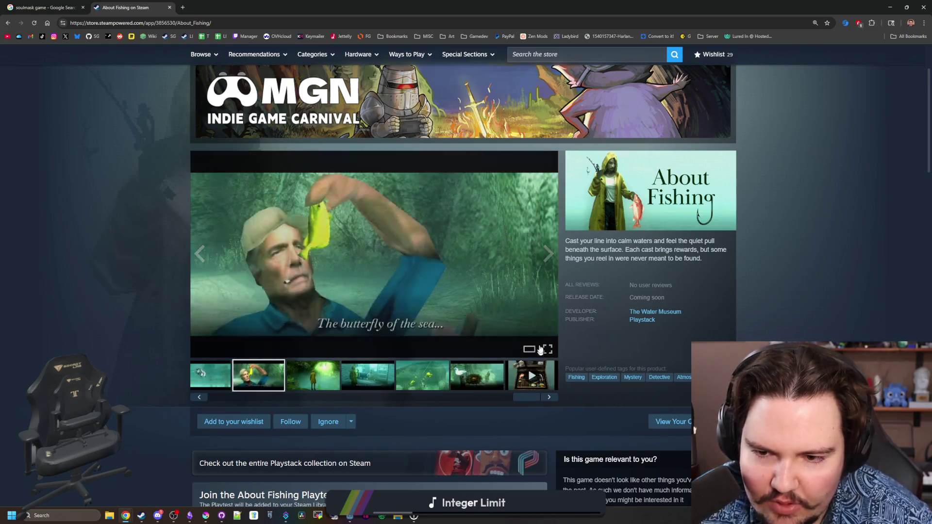
pyautogui.click(329, 369)
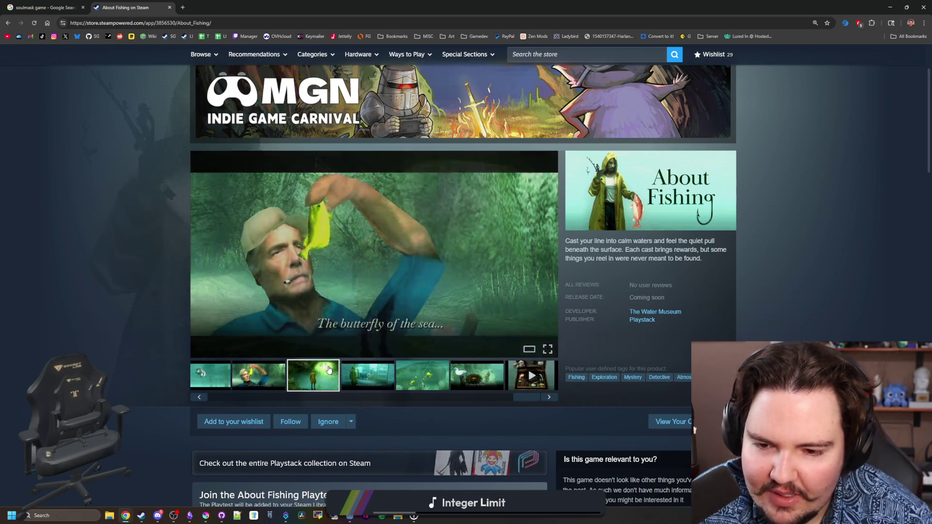
pyautogui.click(360, 377)
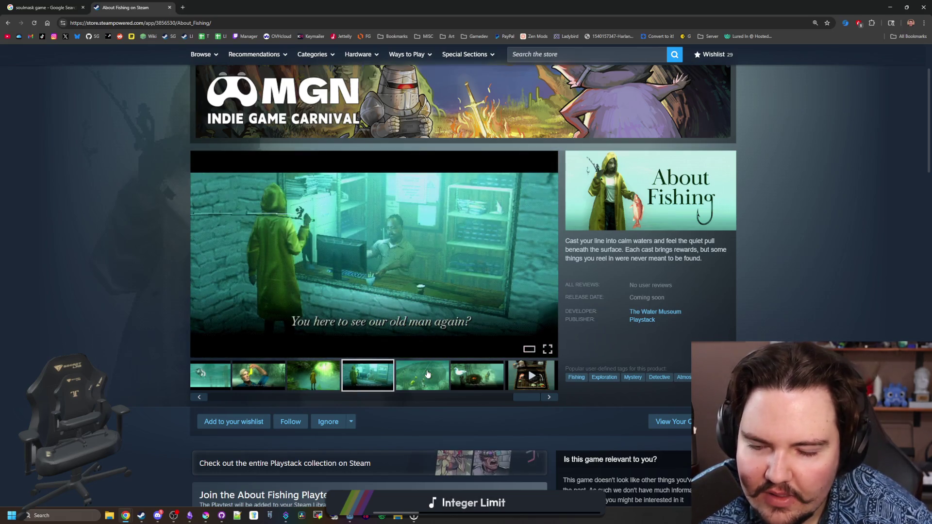
pyautogui.click(427, 374)
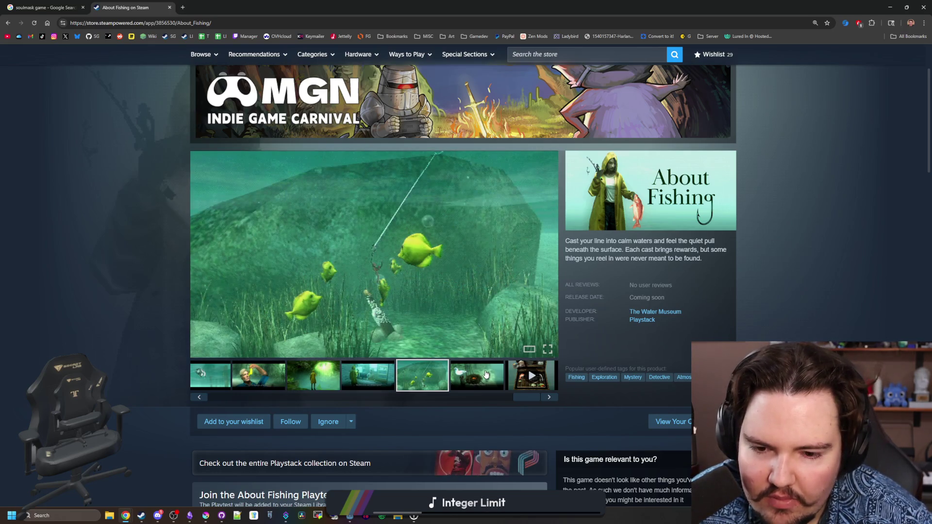
pyautogui.click(486, 373)
pyautogui.click(552, 250)
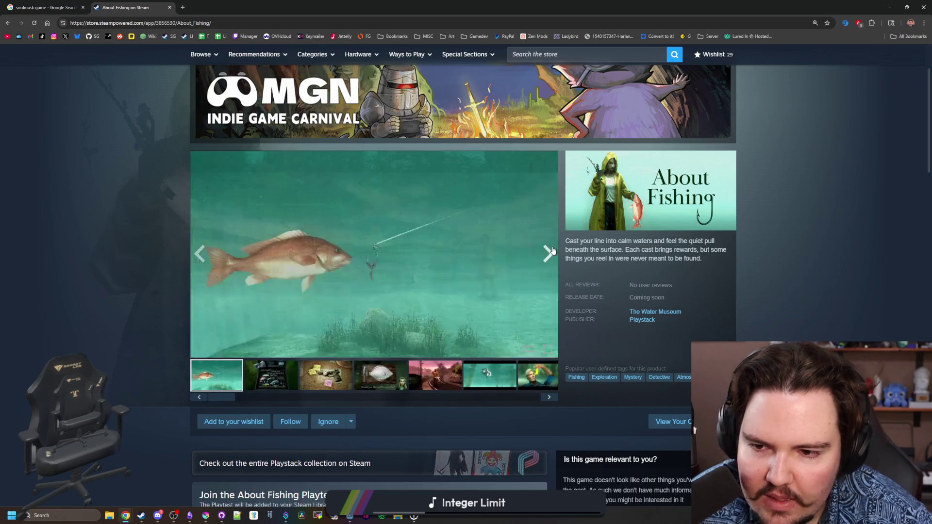
pyautogui.click(552, 250)
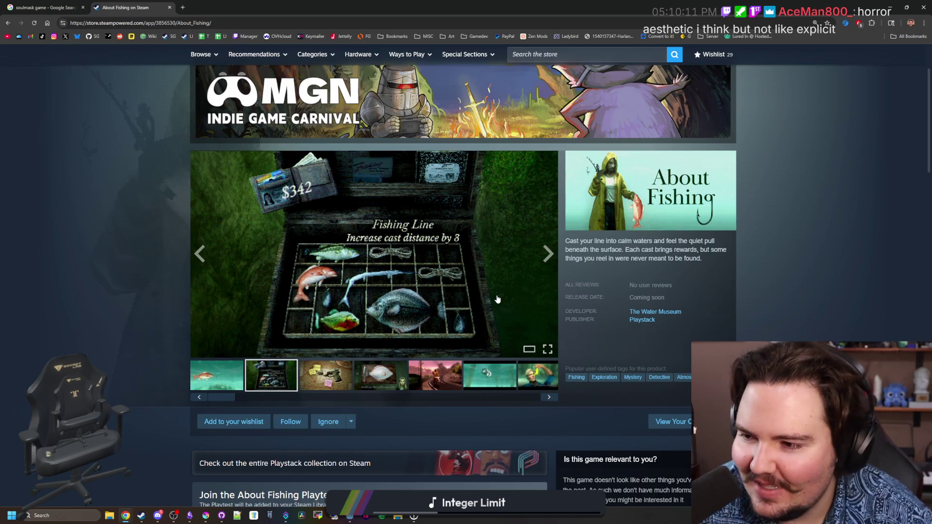
# Step: Scroll the About Fishing page and expand its full game description
pyautogui.scroll(-9, 453, 314)
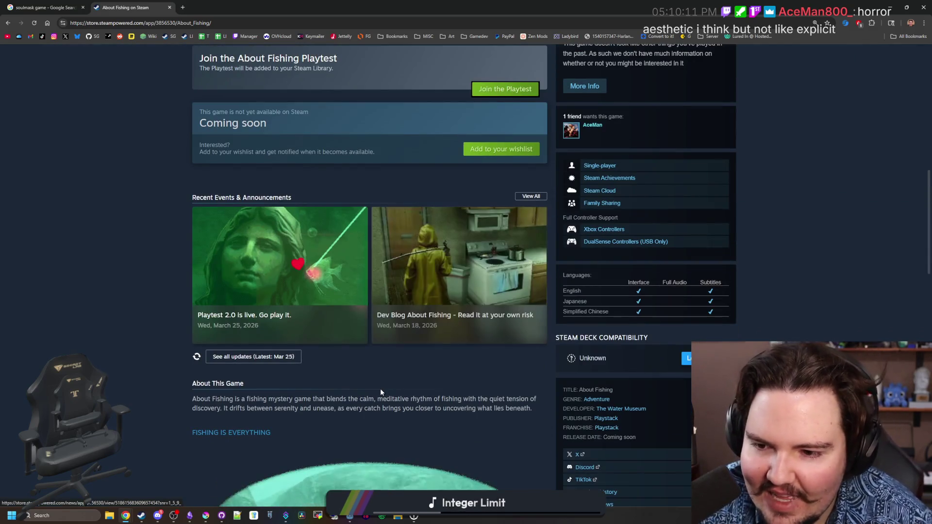
pyautogui.scroll(3, 332, 215)
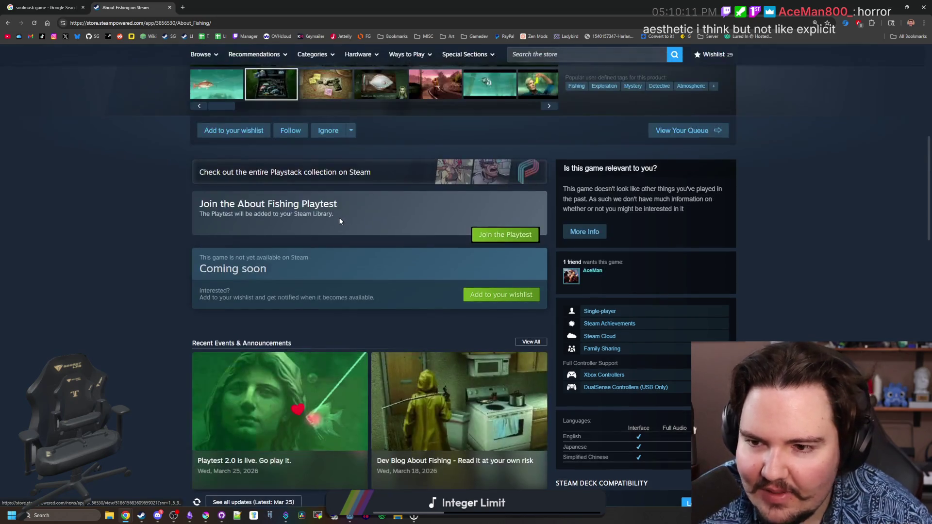
pyautogui.scroll(-3, 333, 215)
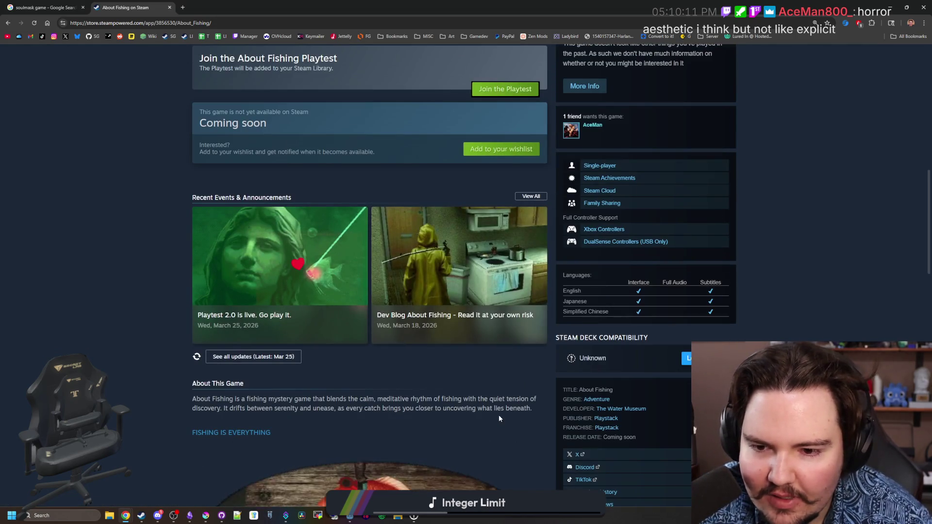
pyautogui.scroll(2, 463, 316)
pyautogui.scroll(2, 464, 316)
pyautogui.scroll(-4, 277, 286)
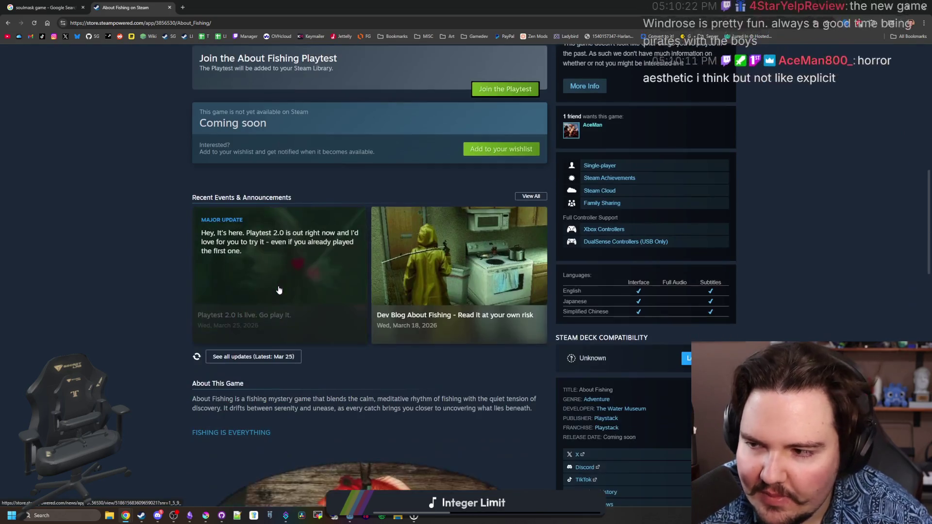
pyautogui.scroll(-8, 171, 316)
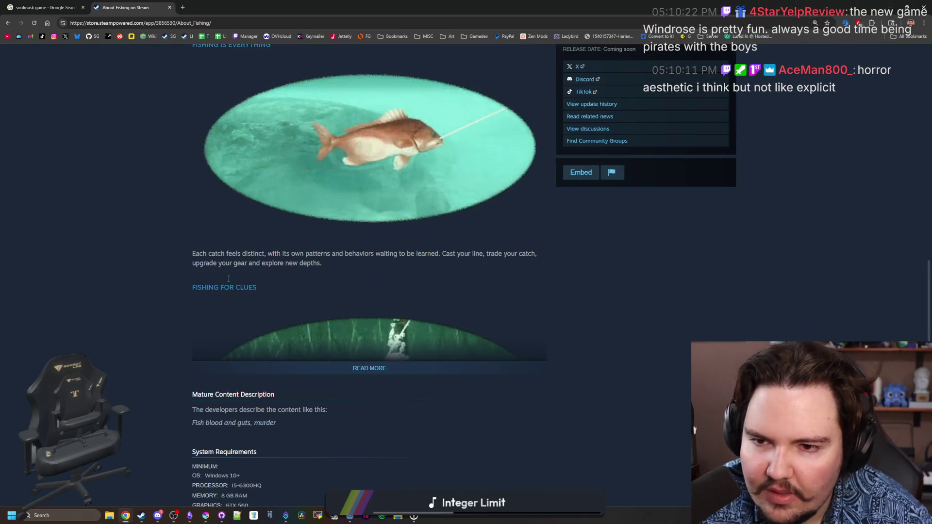
pyautogui.scroll(2, 389, 245)
pyautogui.scroll(-3, 390, 245)
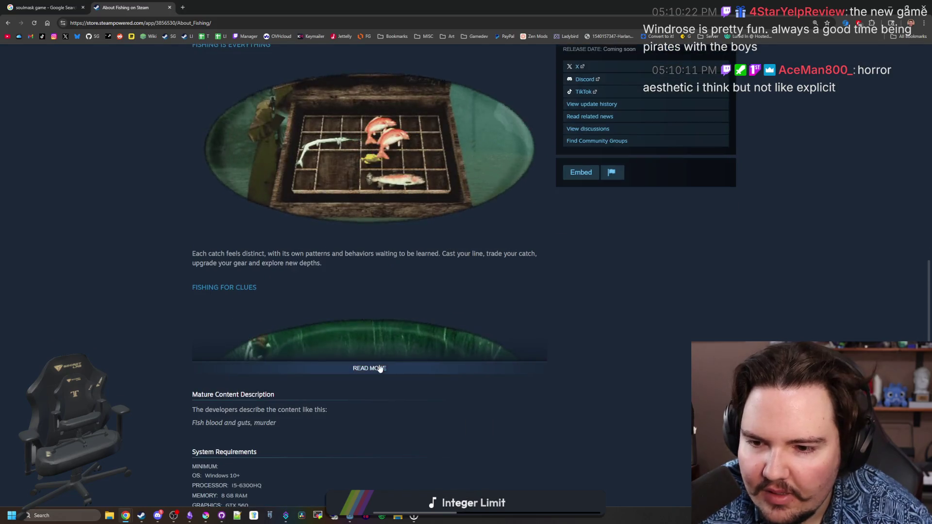
pyautogui.click(360, 367)
# Step: Read the description, highlighting the developer credit about the creator of Arctic Eggs
pyautogui.scroll(-2, 360, 363)
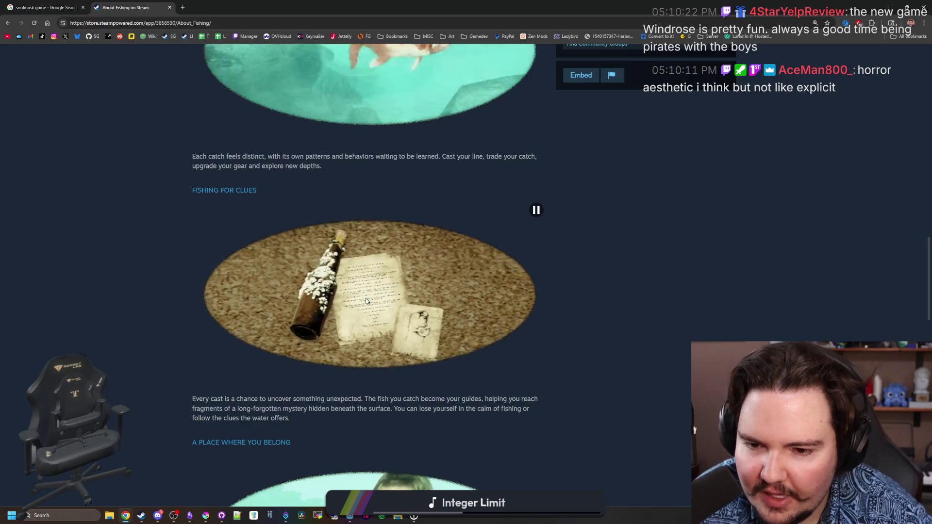
pyautogui.scroll(-4, 367, 301)
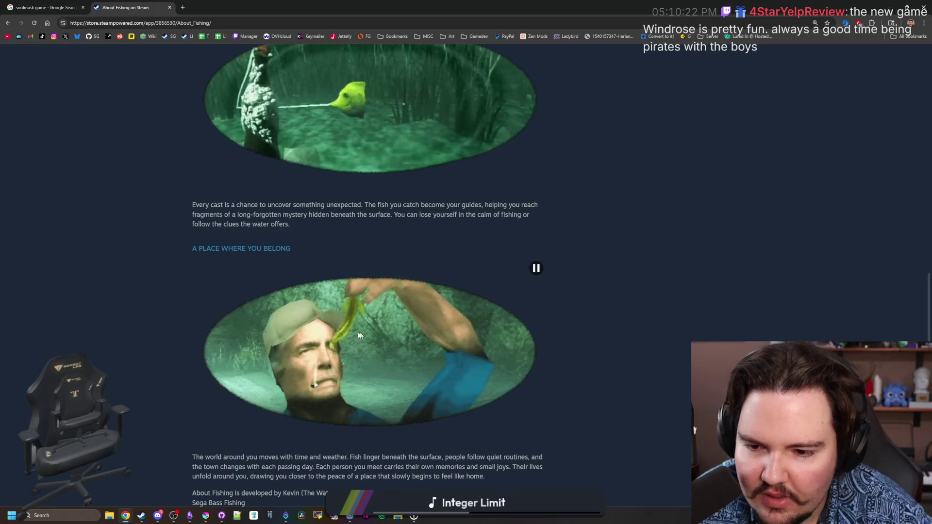
pyautogui.scroll(-6, 356, 335)
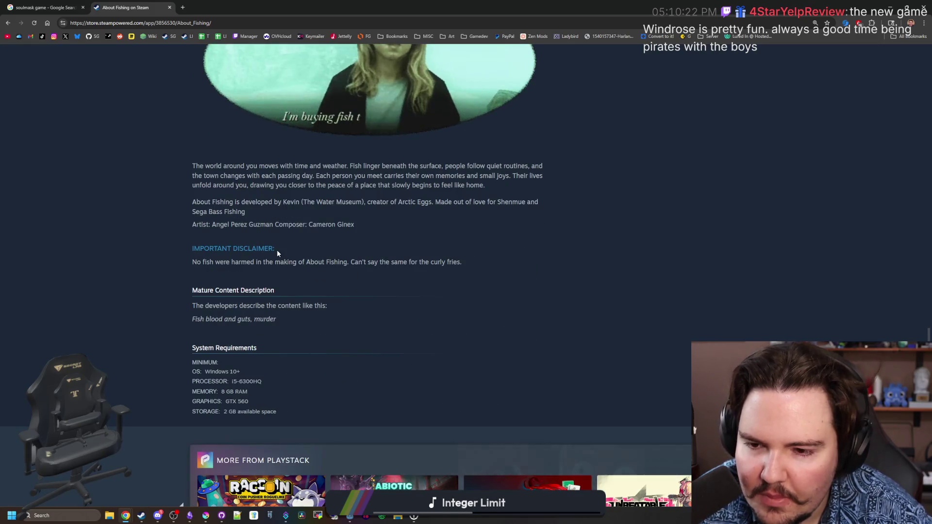
pyautogui.scroll(2, 277, 250)
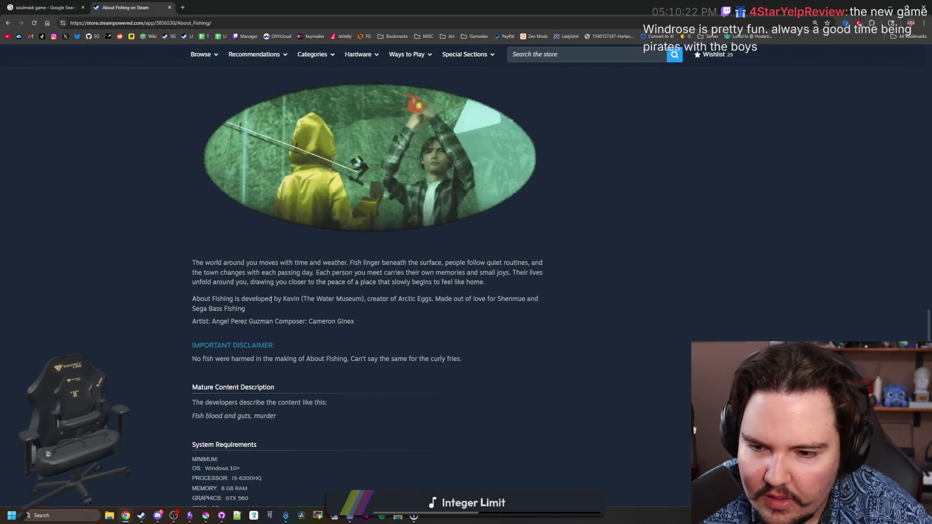
pyautogui.moveTo(270, 298); pyautogui.dragTo(432, 298)
pyautogui.click(373, 300)
pyautogui.moveTo(374, 300); pyautogui.dragTo(432, 300)
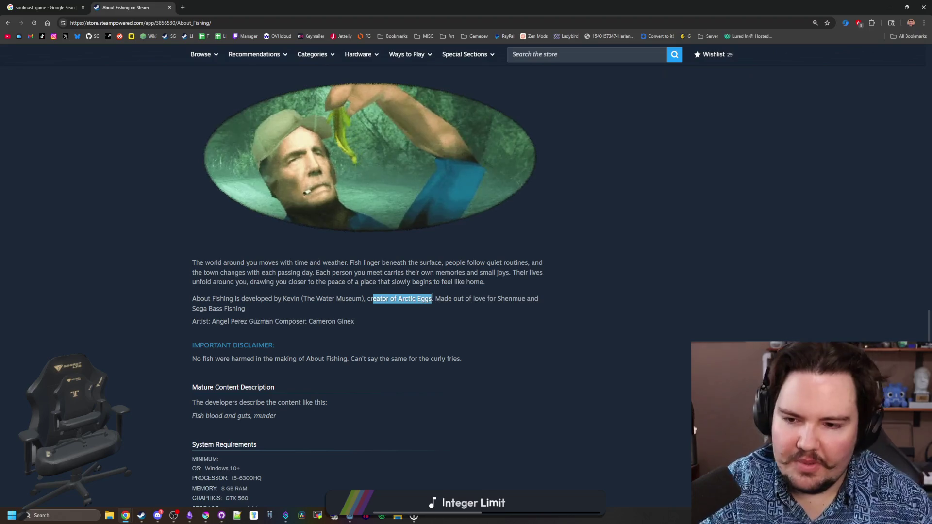
pyautogui.click(432, 300)
pyautogui.scroll(-12, 381, 228)
pyautogui.scroll(15, 382, 231)
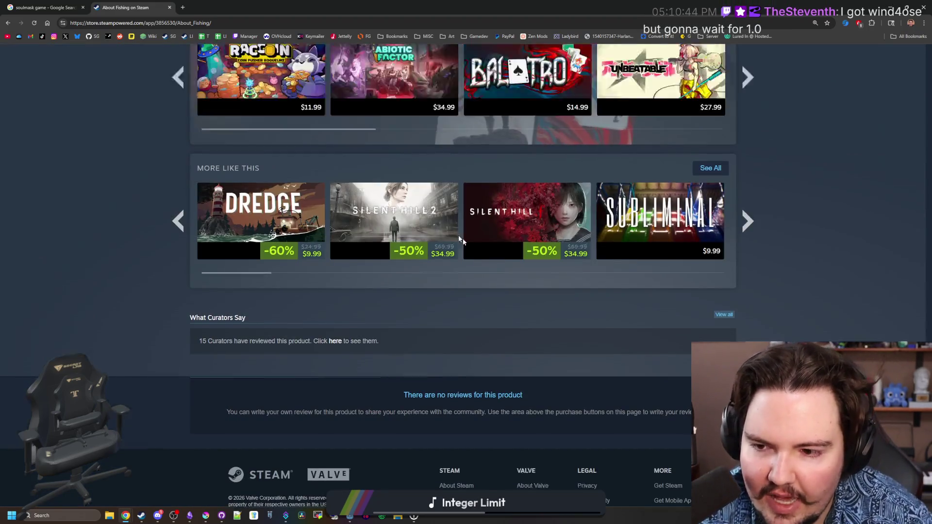
pyautogui.scroll(-2, 661, 264)
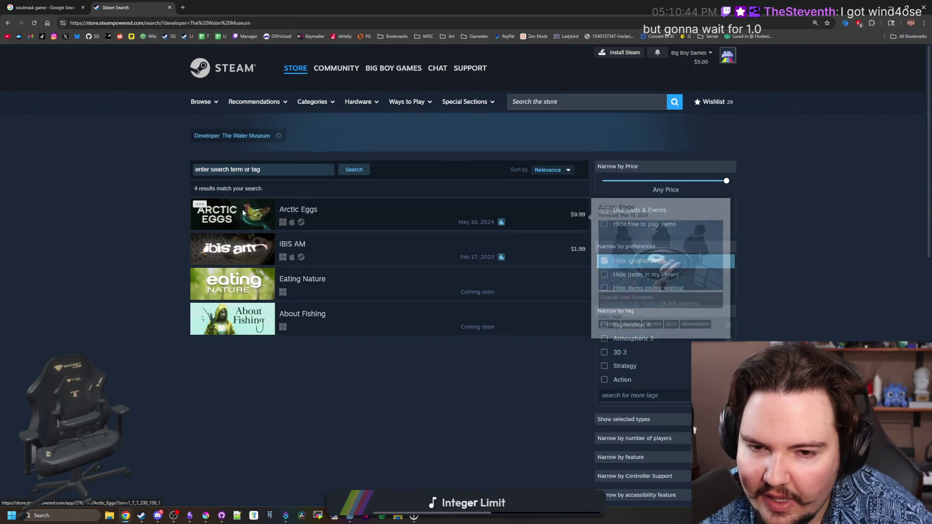
# Step: Open the Arctic Eggs store page and view its frying-pan, purple bar and bullets-in-pan screenshots
pyautogui.click(243, 212)
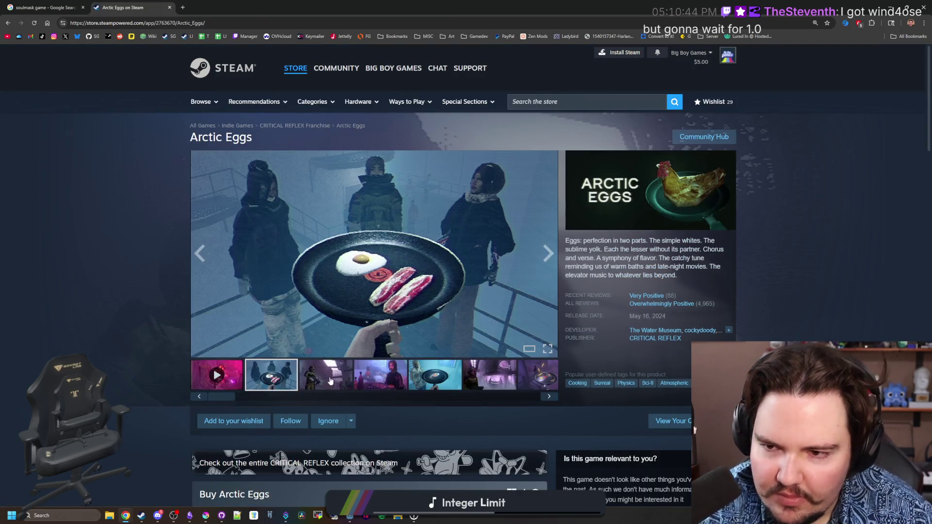
pyautogui.click(330, 381)
pyautogui.click(381, 378)
pyautogui.click(451, 382)
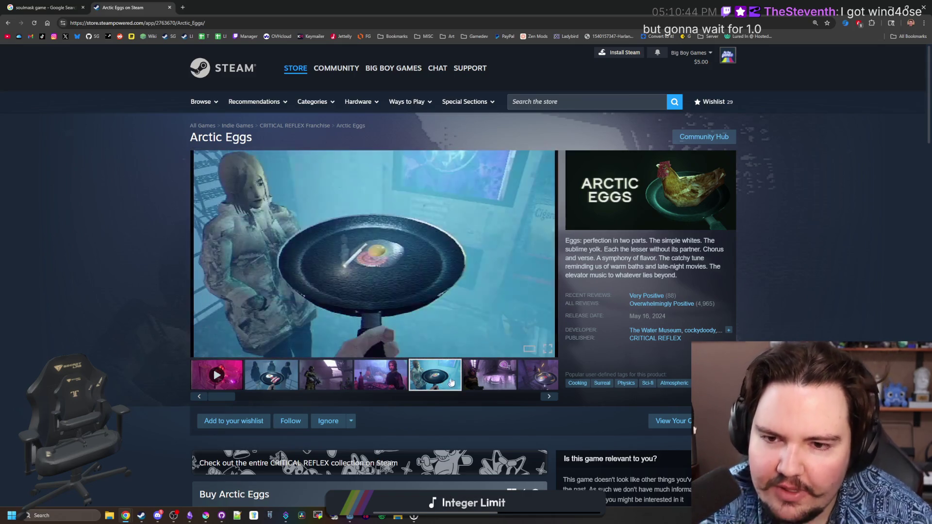
pyautogui.click(470, 371)
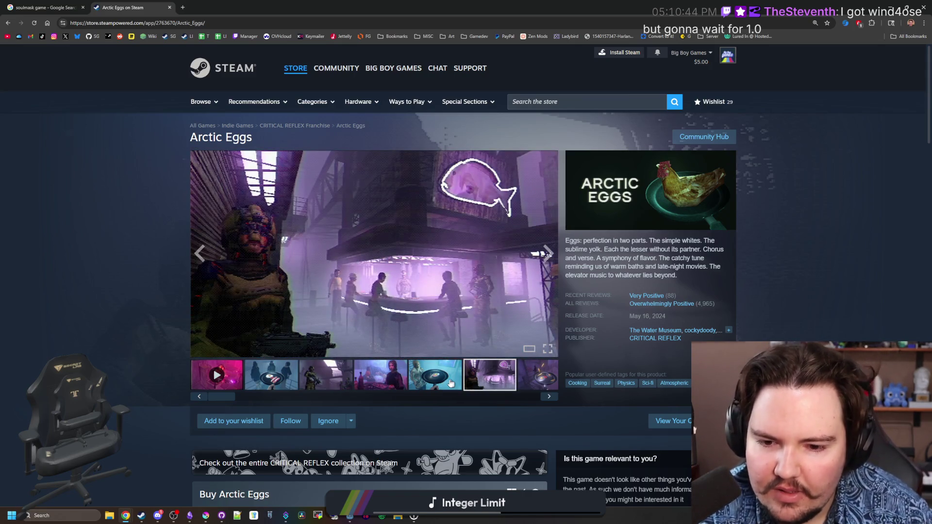
pyautogui.click(450, 383)
pyautogui.click(506, 384)
pyautogui.click(518, 383)
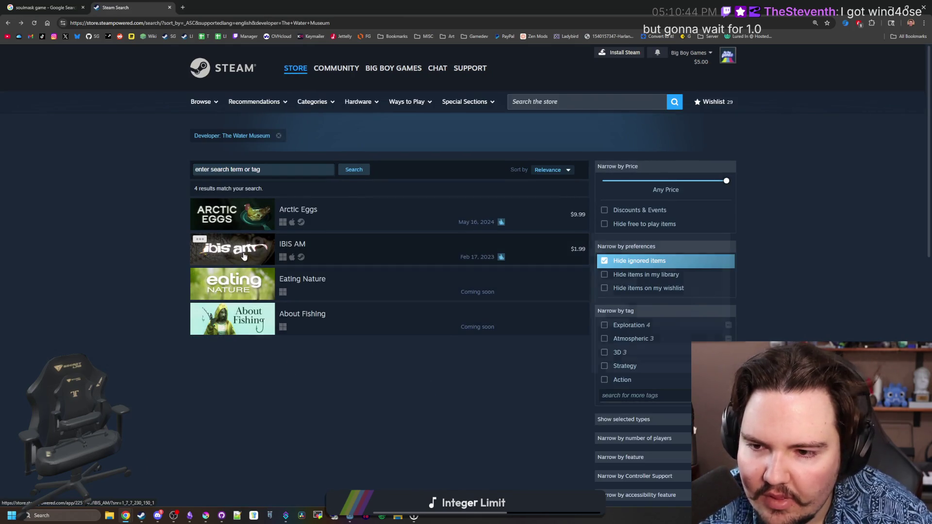
# Step: View the IBIS AM page's screenshots, then open developer The Water Museum's game list
pyautogui.click(244, 256)
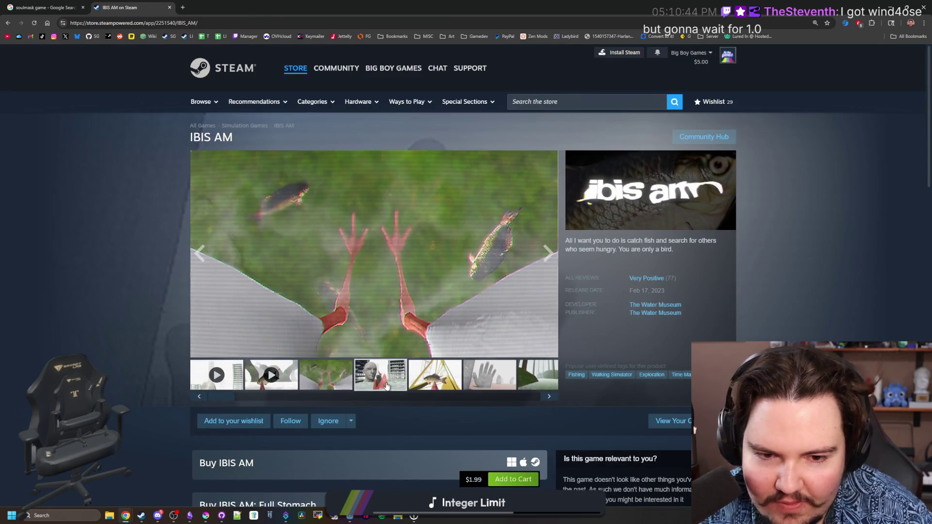
pyautogui.click(449, 384)
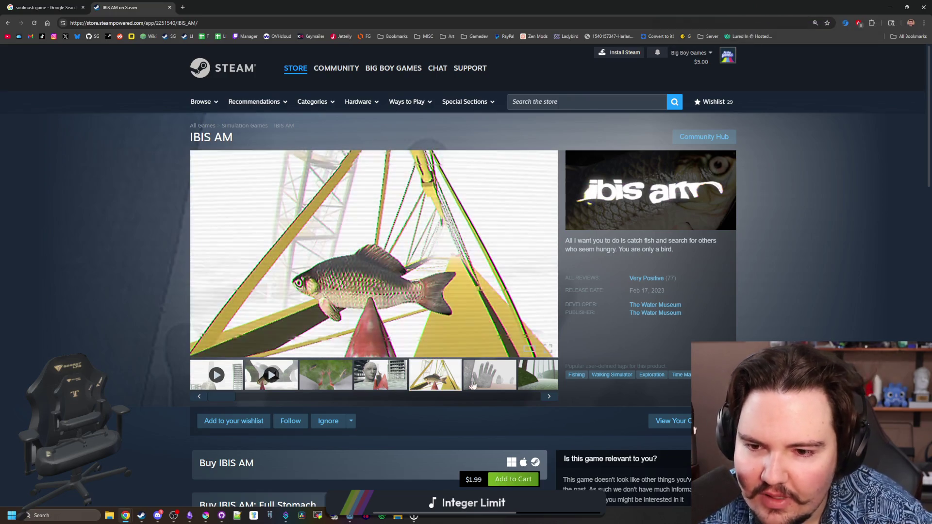
pyautogui.click(489, 381)
pyautogui.click(477, 374)
pyautogui.click(532, 375)
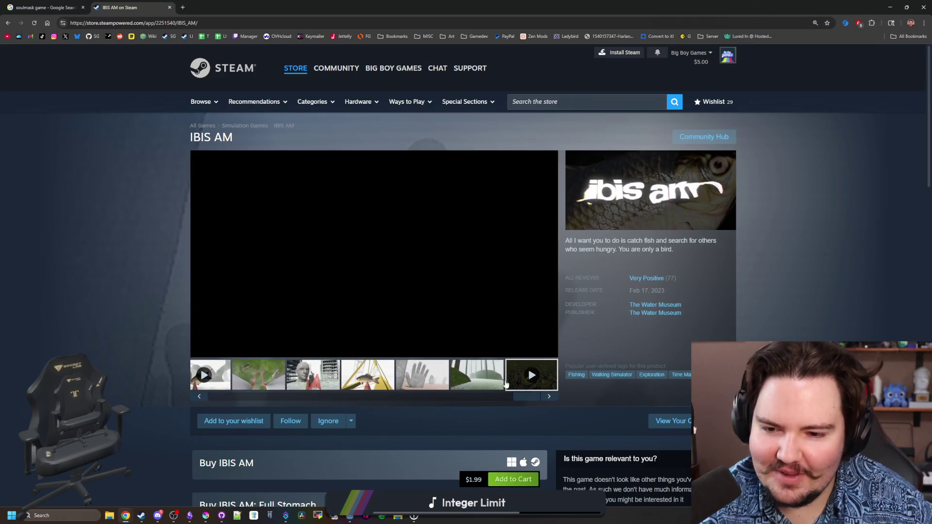
pyautogui.click(655, 304)
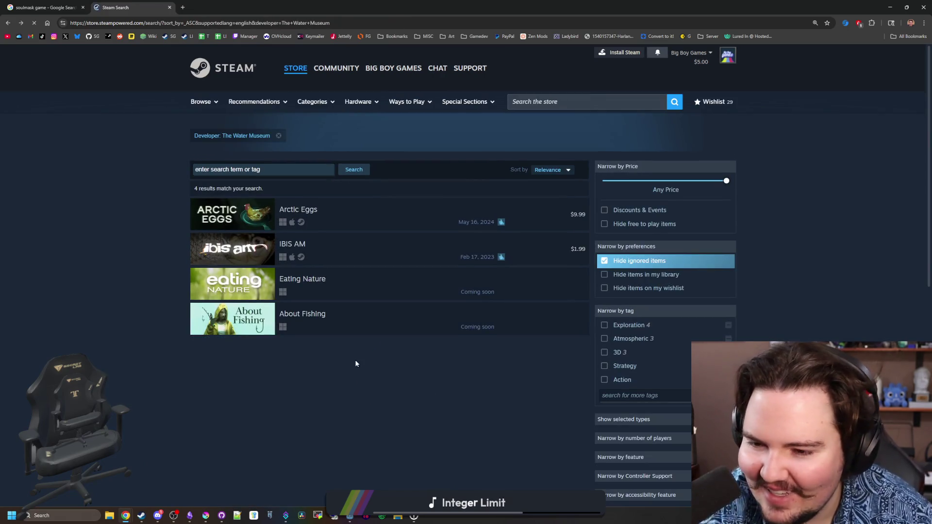
# Step: View the Eating Nature store page's glowing mushroom screenshot, then go back to the results
pyautogui.click(216, 289)
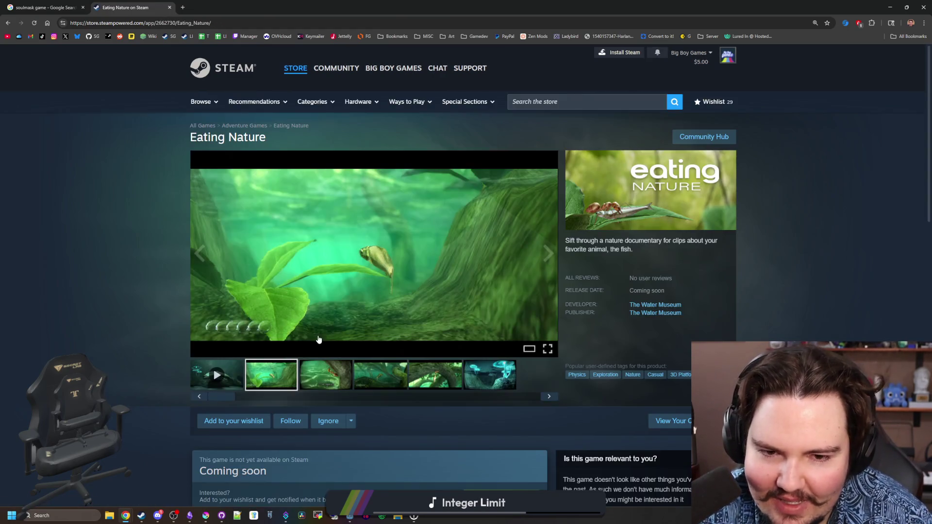
pyautogui.click(434, 376)
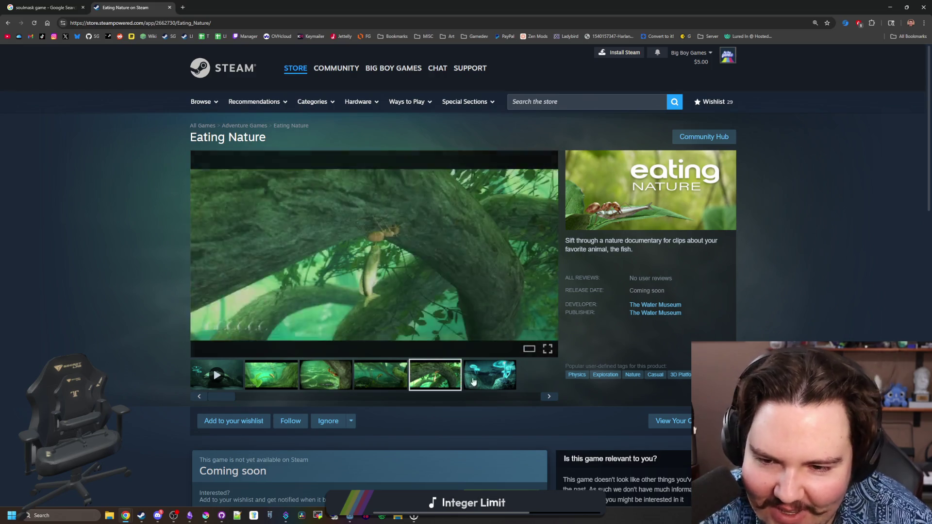
pyautogui.click(466, 378)
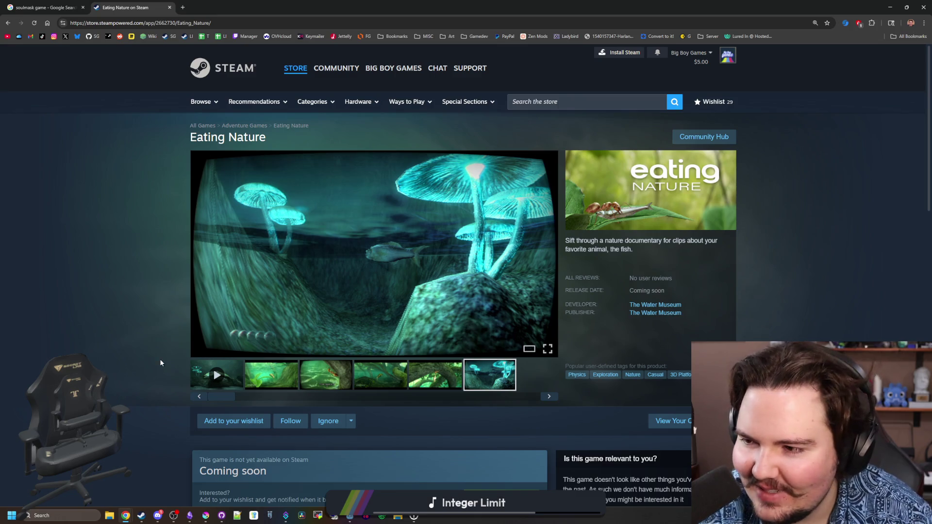
pyautogui.hotkey('alt', 'Left')
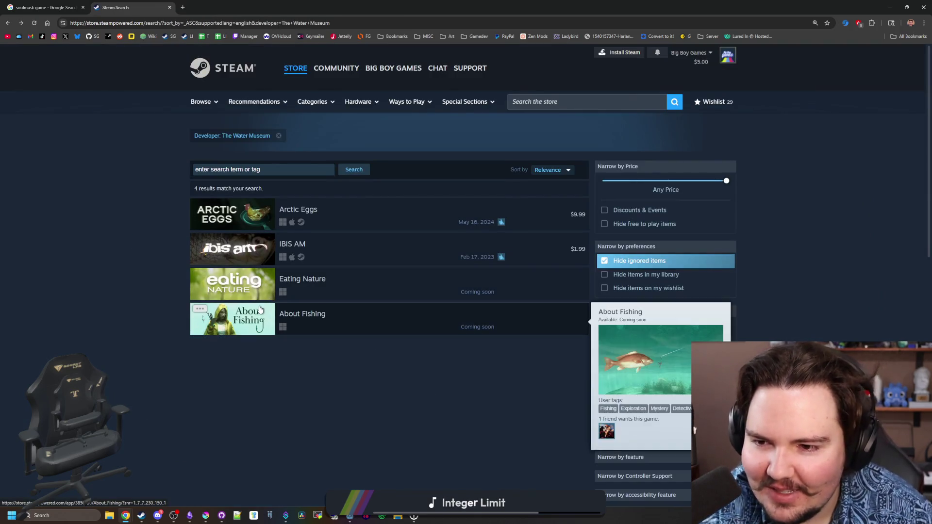
# Step: Preview an About Fishing screenshot on its store page, then go back to the results
pyautogui.click(264, 322)
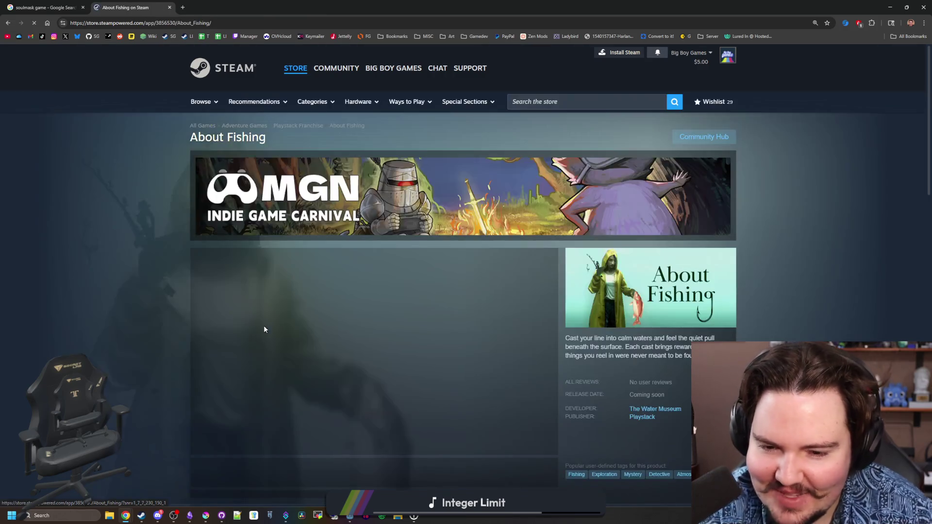
pyautogui.scroll(-2, 390, 422)
pyautogui.scroll(1, 378, 398)
pyautogui.scroll(-1, 374, 383)
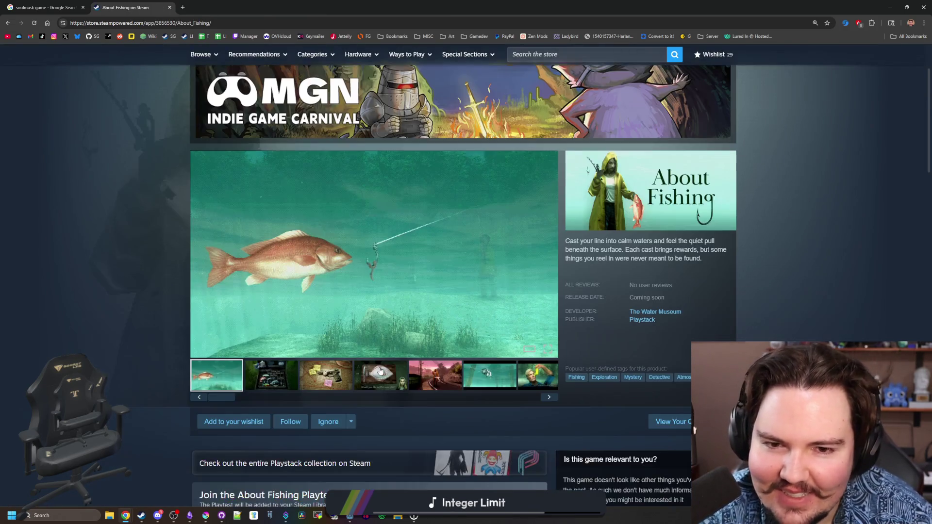
pyautogui.click(368, 373)
pyautogui.hotkey('alt', 'Left')
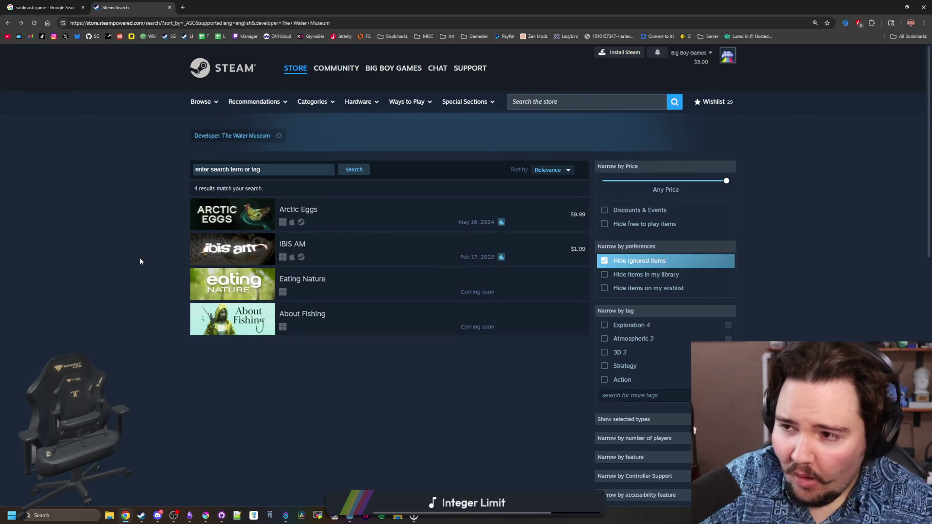
# Step: Open the Soulmask Steam store page from the soulmask game Google results
pyautogui.click(43, 7)
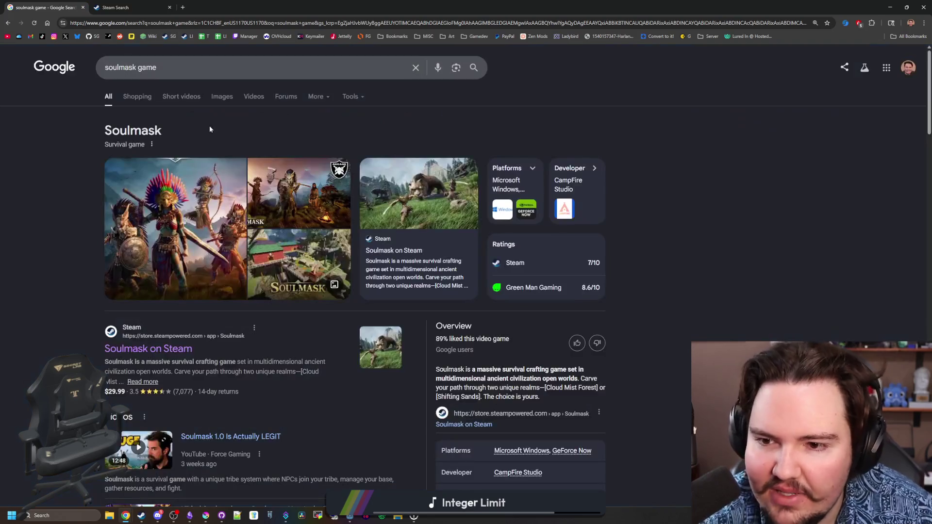
pyautogui.click(193, 348)
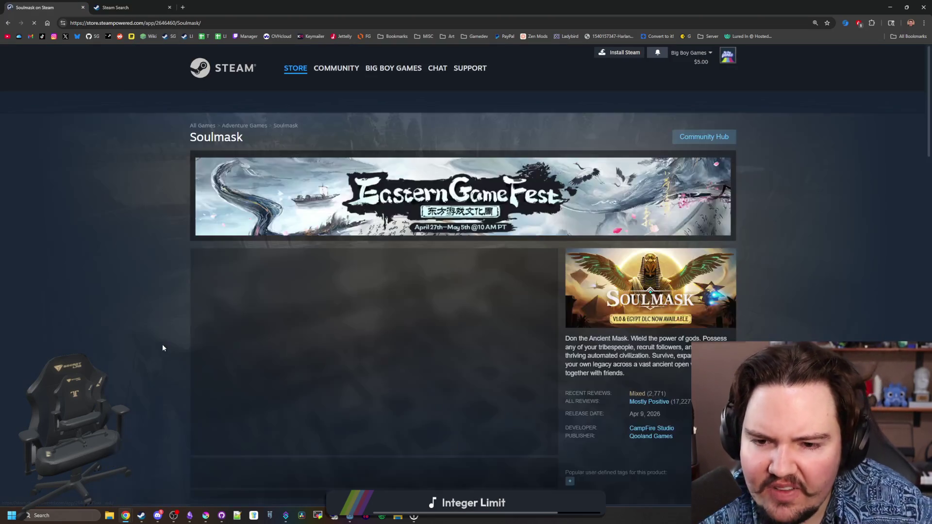
pyautogui.scroll(-5, 192, 339)
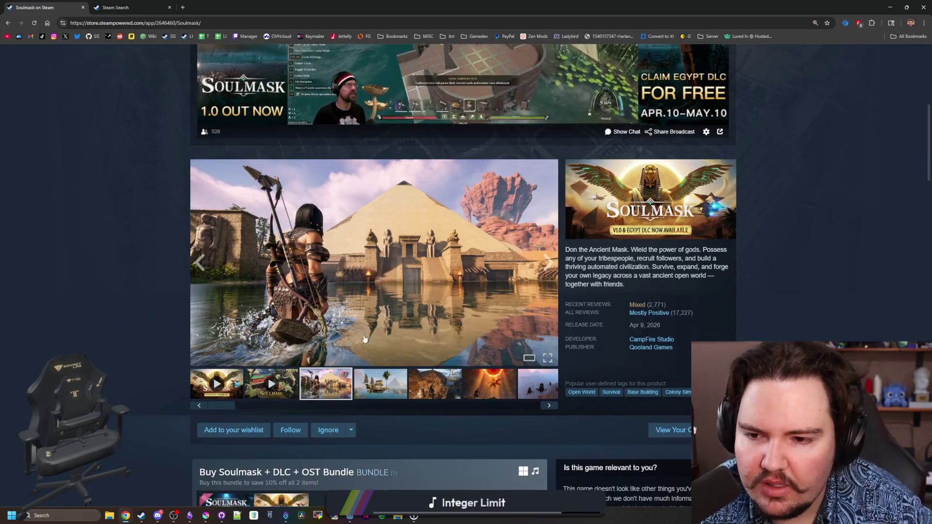
# Step: View Soulmask's flying-ship, wooden house, sun, birds, snowy, Egypt statue and desert creature screenshots
pyautogui.click(383, 390)
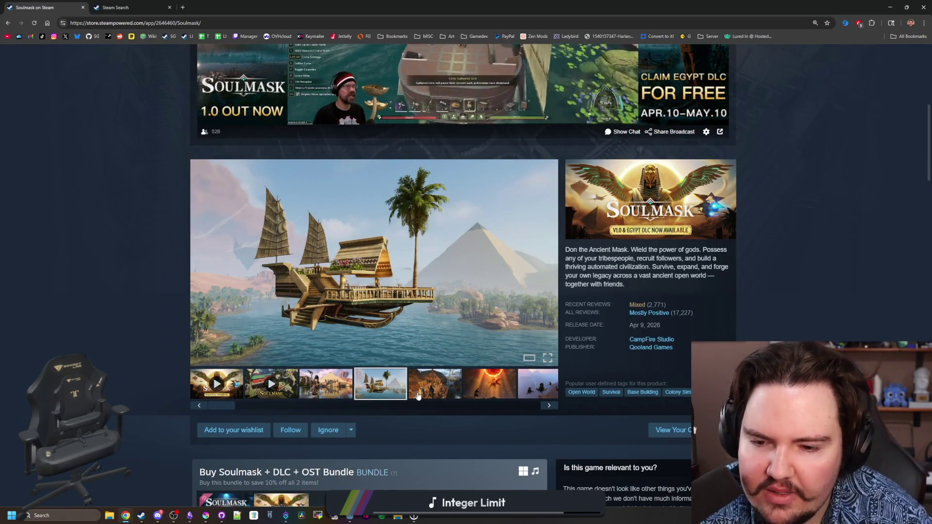
pyautogui.click(417, 394)
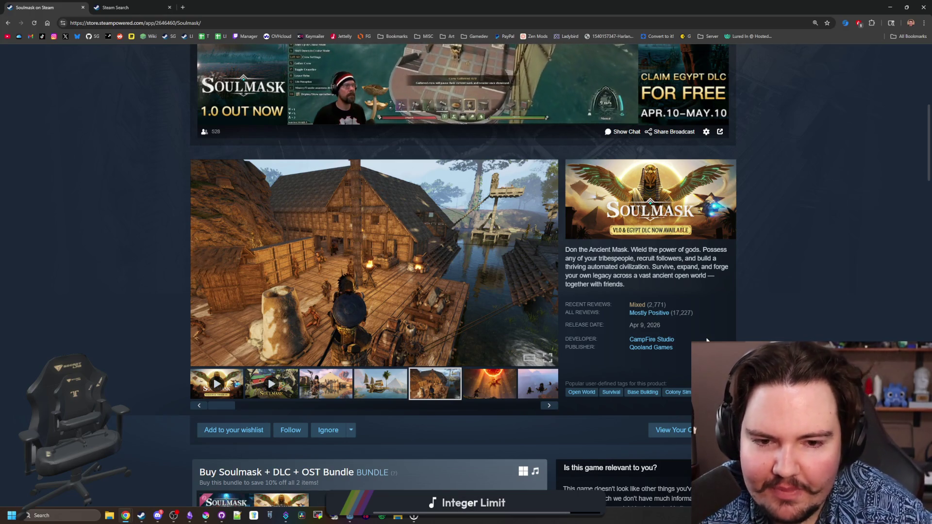
pyautogui.click(501, 398)
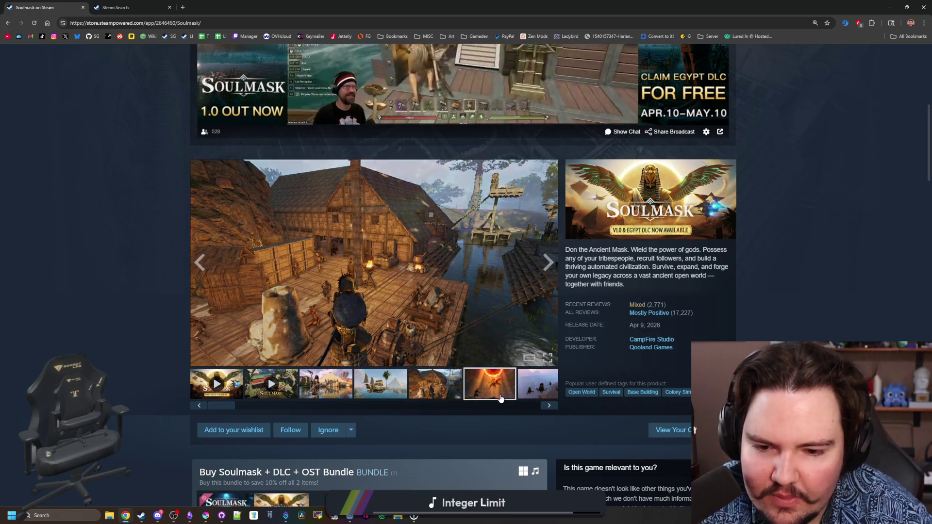
pyautogui.click(536, 386)
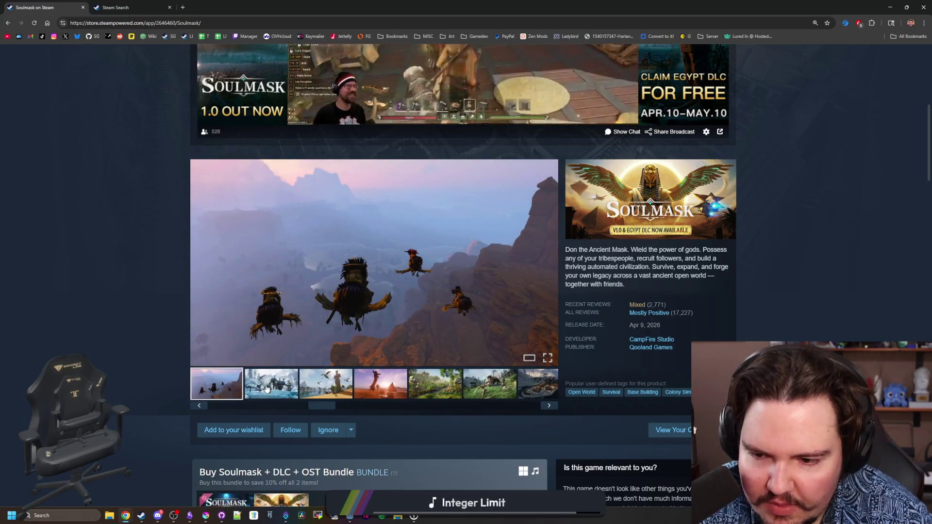
pyautogui.click(266, 388)
pyautogui.click(317, 383)
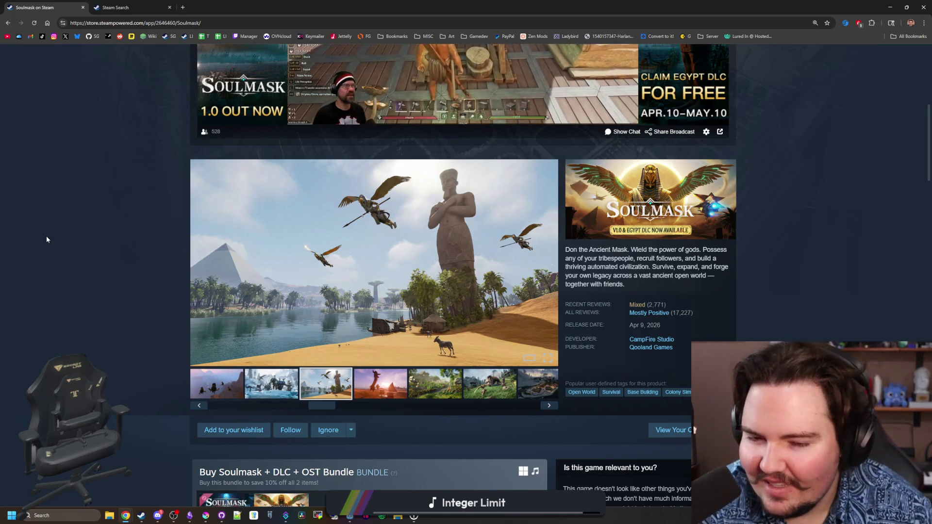
pyautogui.click(393, 384)
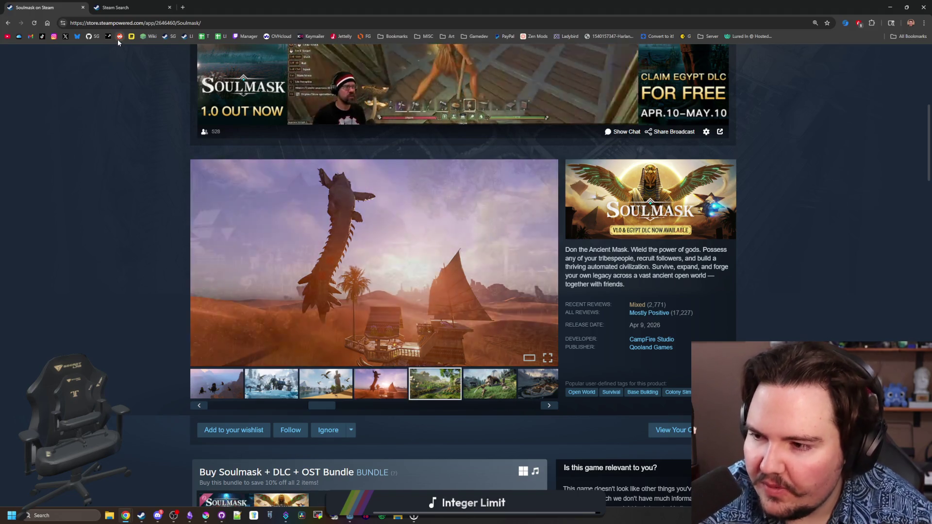
pyautogui.click(150, 20)
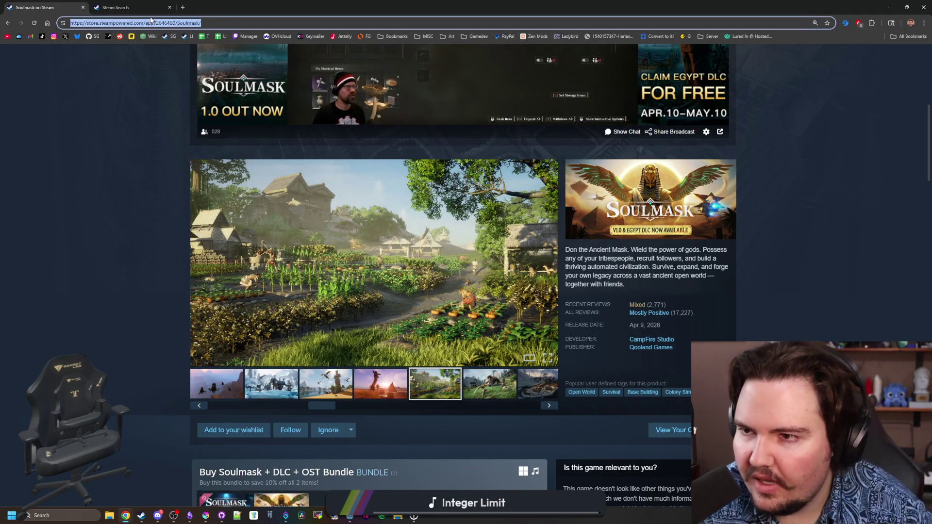
pyautogui.write('windrose')
pyautogui.press('Return')
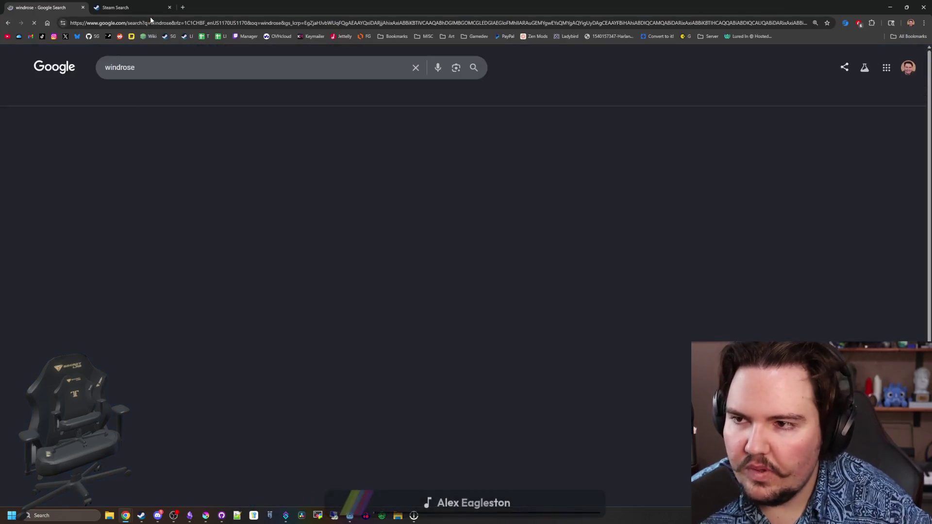
pyautogui.click(157, 196)
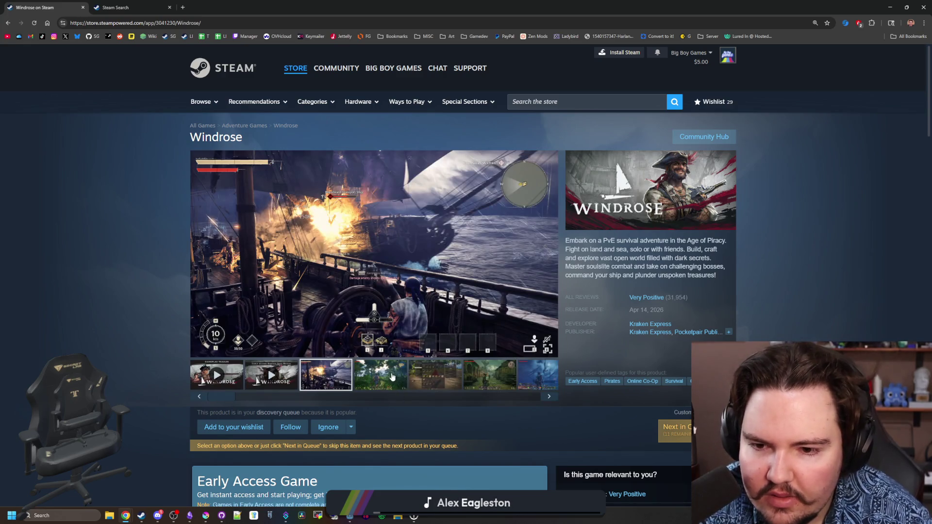
pyautogui.click(380, 383)
pyautogui.click(447, 384)
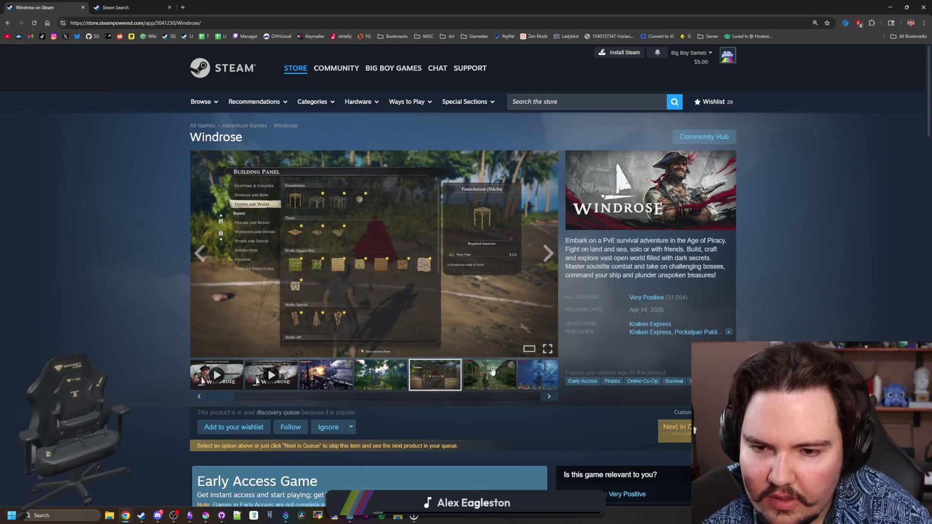
pyautogui.click(513, 375)
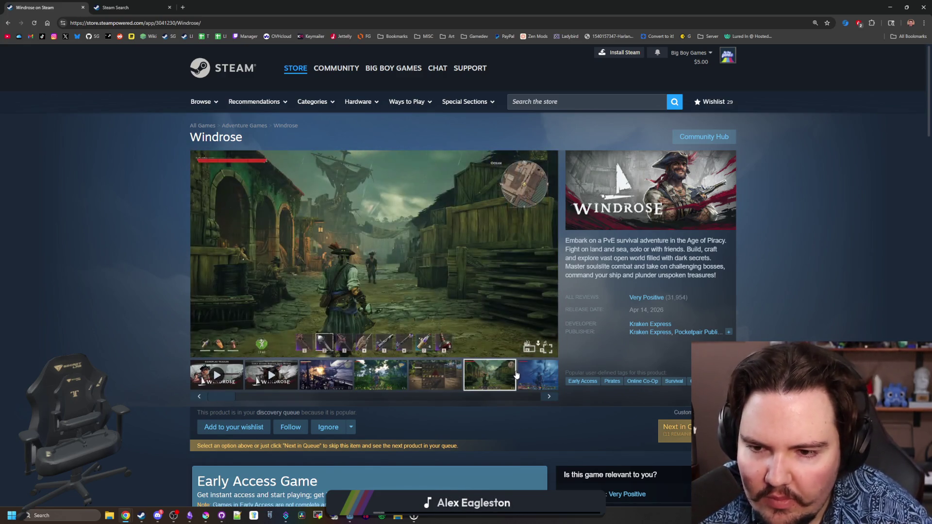
pyautogui.click(548, 373)
pyautogui.click(555, 258)
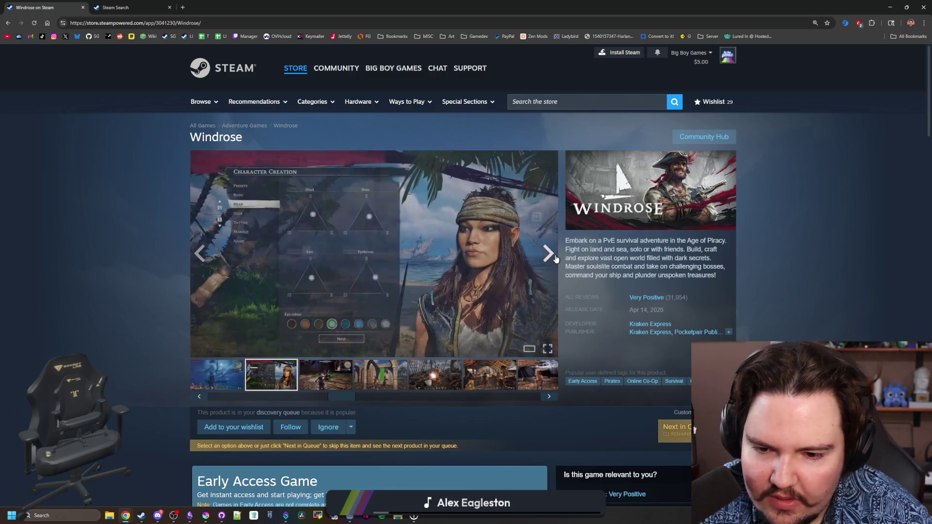
pyautogui.click(556, 258)
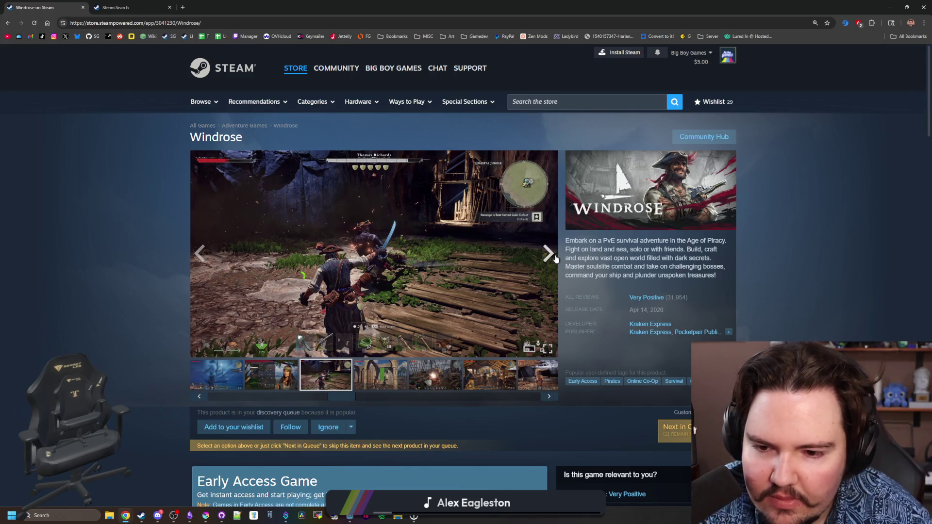
pyautogui.click(556, 259)
pyautogui.click(556, 259)
pyautogui.click(556, 259)
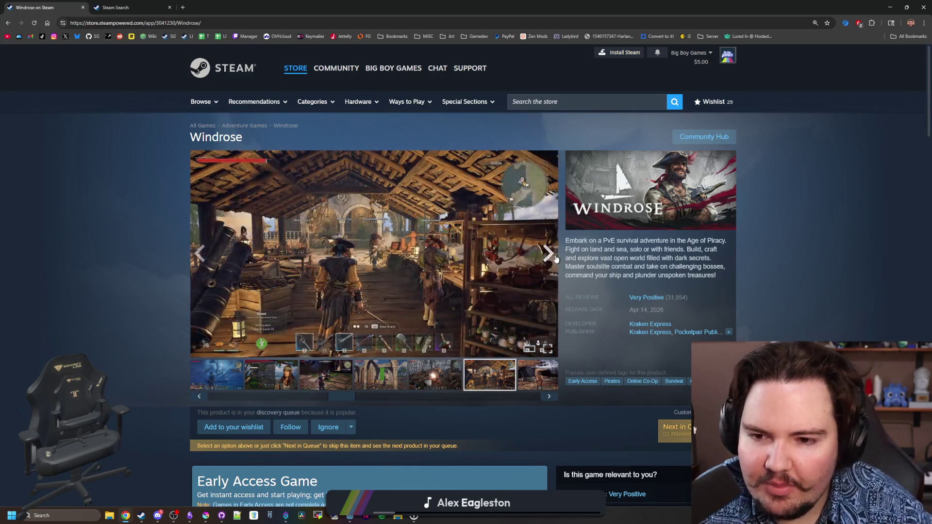
pyautogui.click(556, 259)
pyautogui.click(555, 259)
pyautogui.click(555, 259)
pyautogui.click(555, 259)
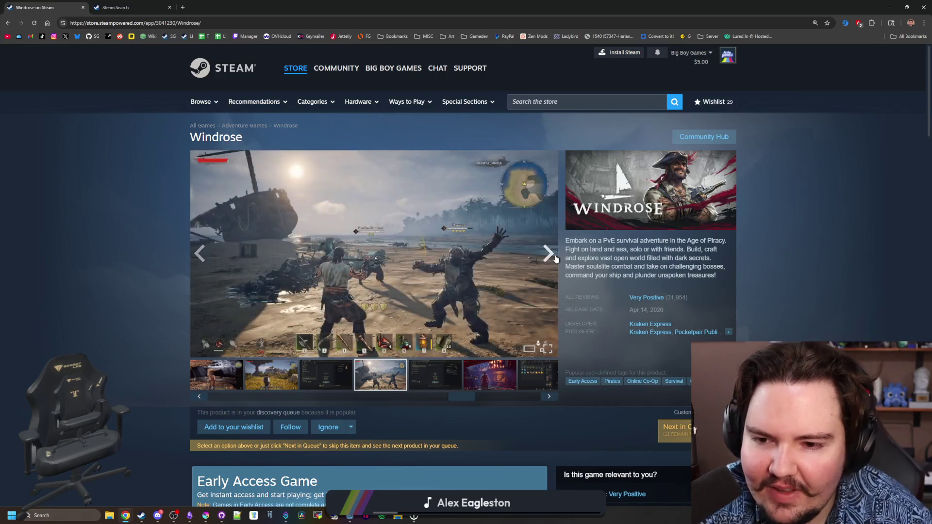
pyautogui.click(556, 258)
pyautogui.click(200, 257)
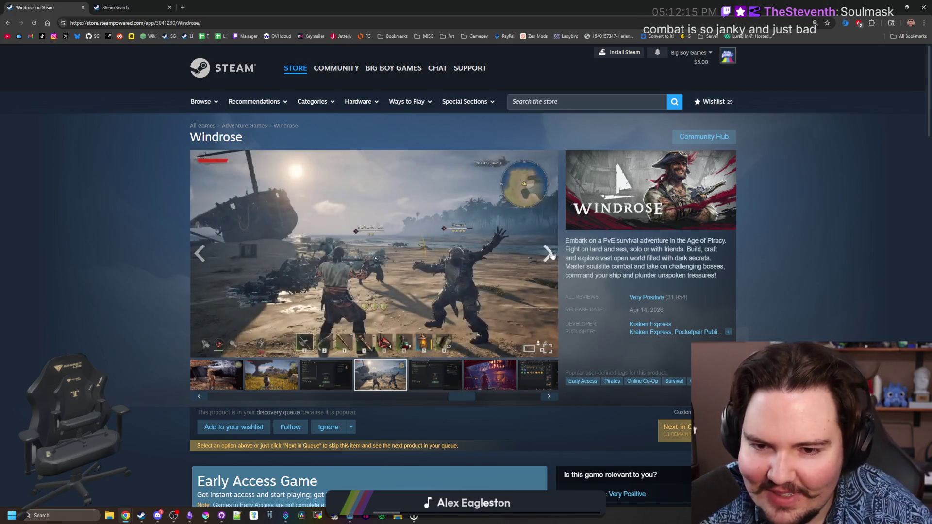
pyautogui.click(552, 257)
pyautogui.click(552, 258)
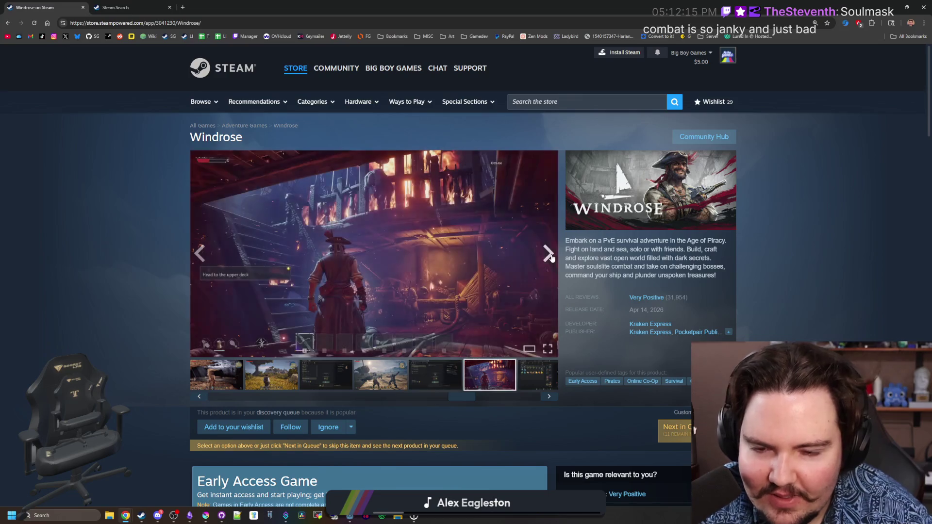
pyautogui.click(552, 257)
pyautogui.click(552, 257)
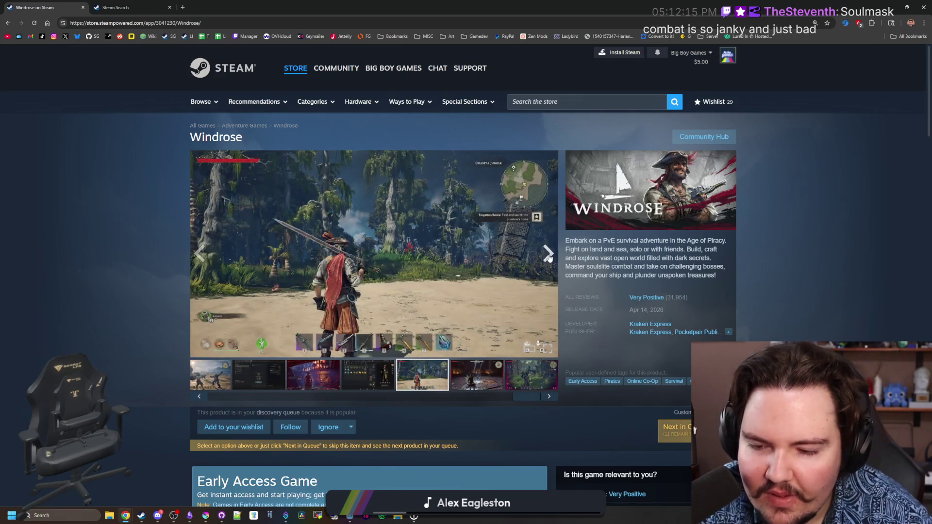
pyautogui.click(552, 258)
pyautogui.click(548, 259)
pyautogui.scroll(-6, 531, 263)
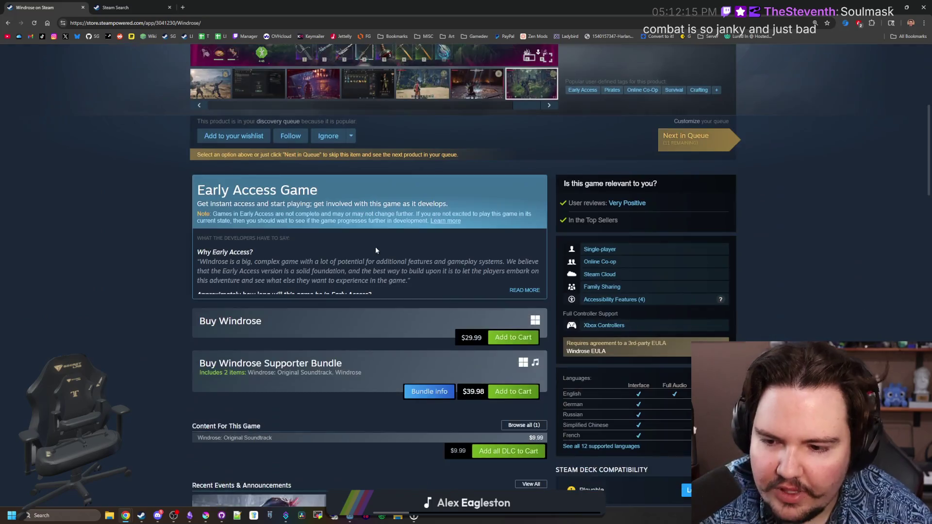
pyautogui.scroll(5, 375, 250)
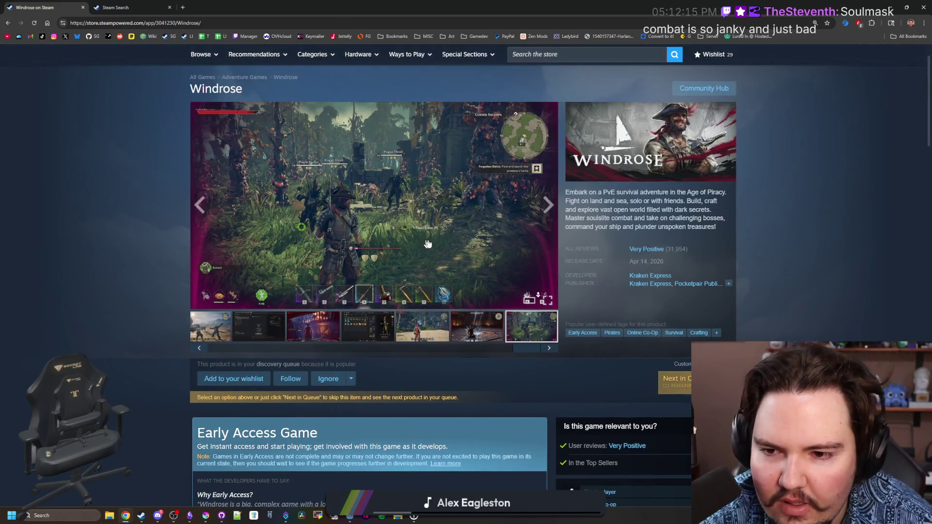
pyautogui.click(552, 212)
pyautogui.click(552, 212)
pyautogui.click(552, 212)
pyautogui.click(552, 212)
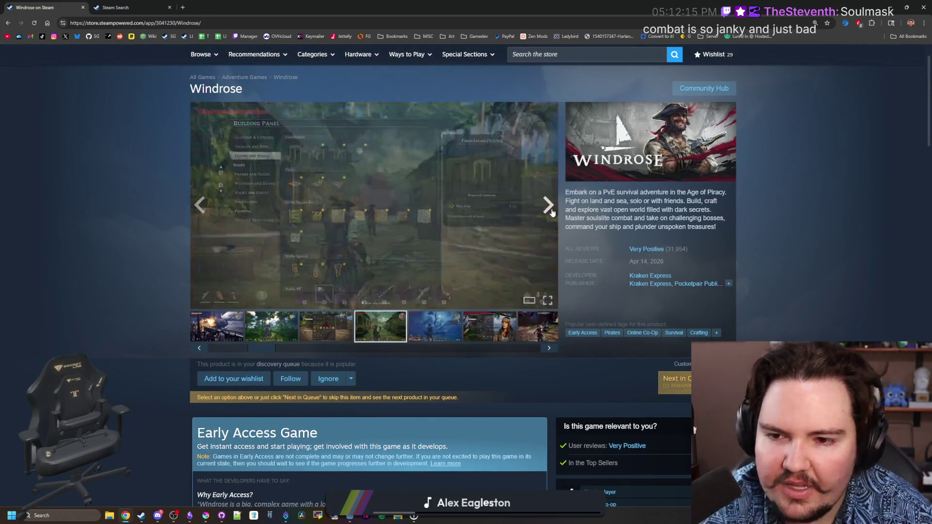
pyautogui.click(552, 213)
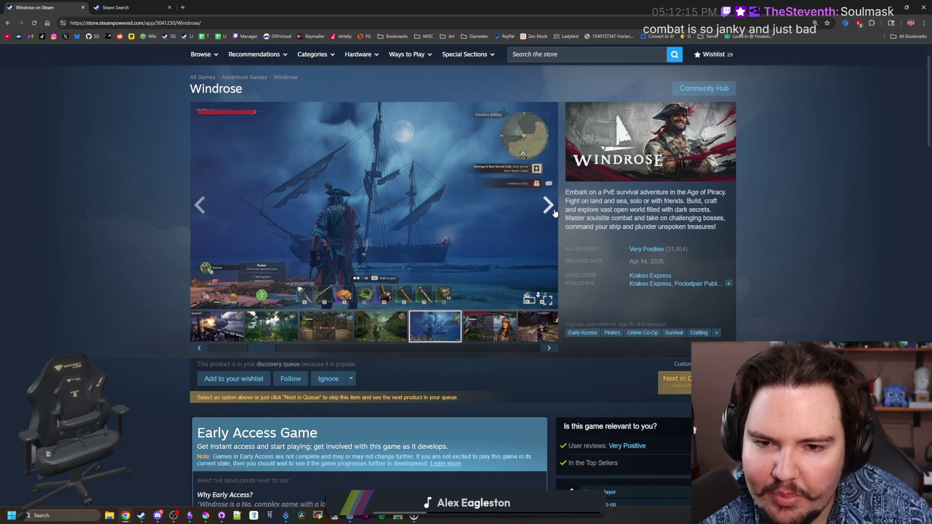
pyautogui.click(554, 214)
pyautogui.click(554, 214)
pyautogui.click(554, 214)
pyautogui.click(554, 213)
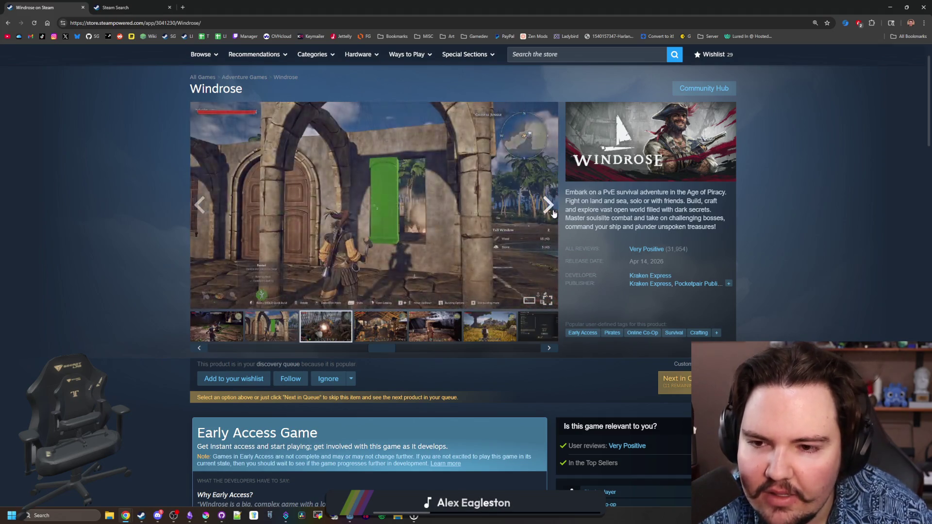
pyautogui.click(204, 206)
pyautogui.click(205, 206)
pyautogui.click(206, 206)
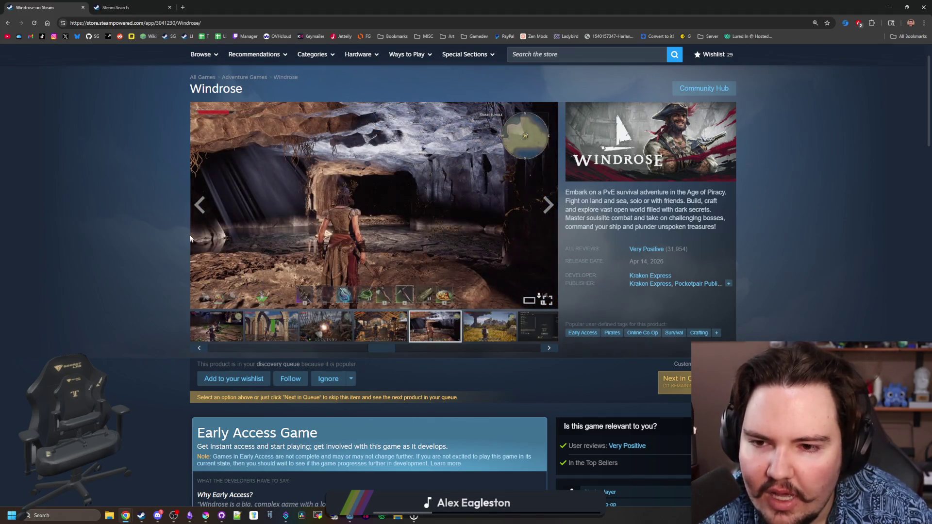
pyautogui.click(206, 207)
pyautogui.click(204, 206)
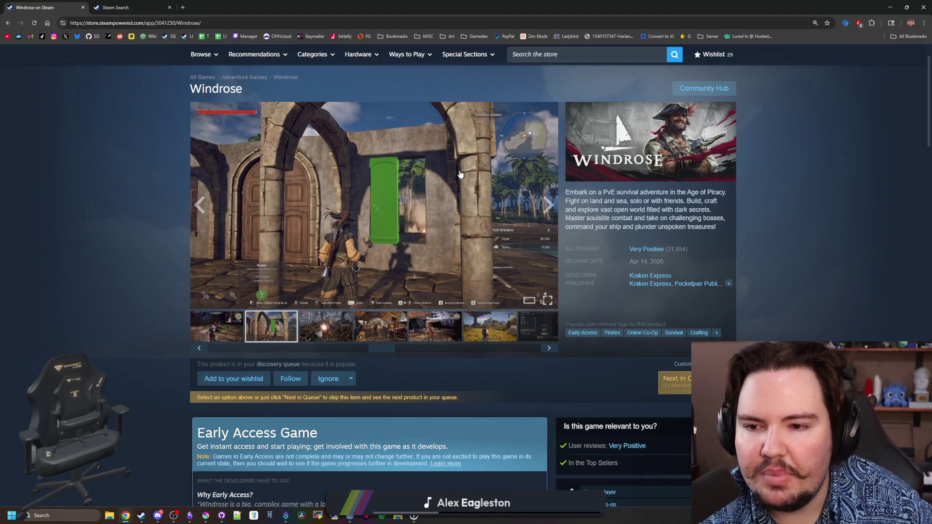
pyautogui.click(537, 197)
pyautogui.click(540, 201)
pyautogui.click(542, 204)
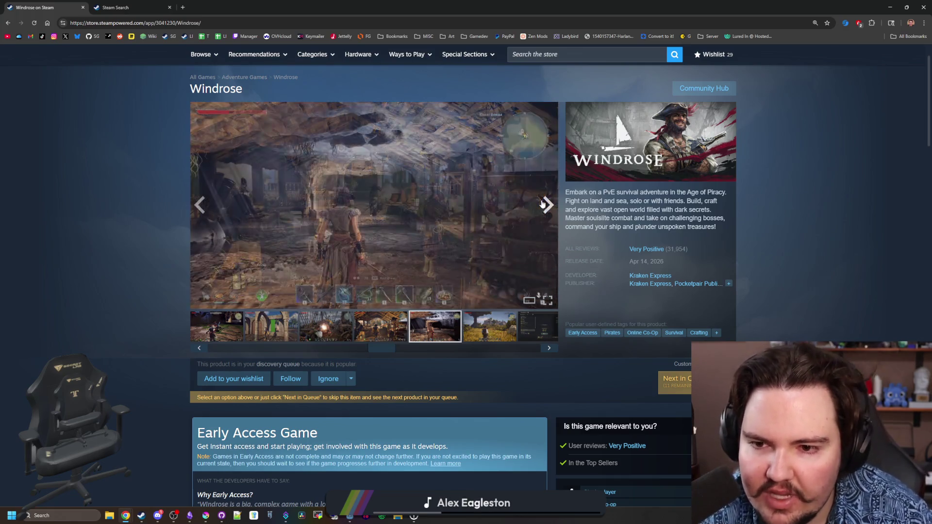
pyautogui.click(543, 204)
pyautogui.click(543, 204)
pyautogui.click(543, 204)
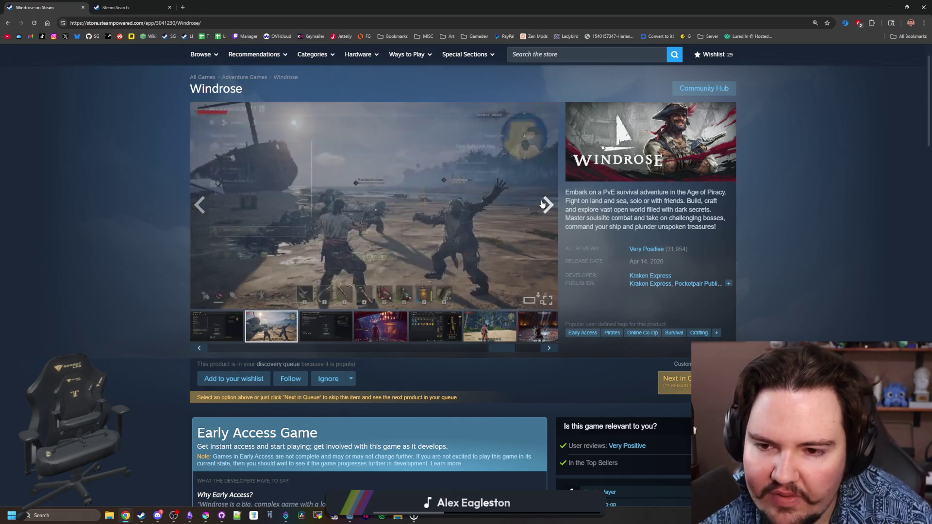
pyautogui.click(542, 204)
pyautogui.click(543, 204)
pyautogui.click(542, 204)
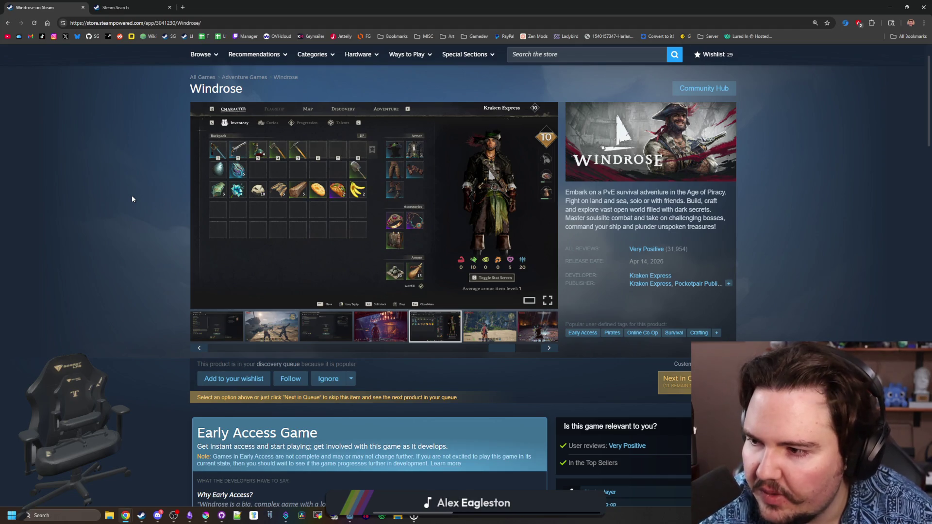
pyautogui.scroll(-4, 228, 238)
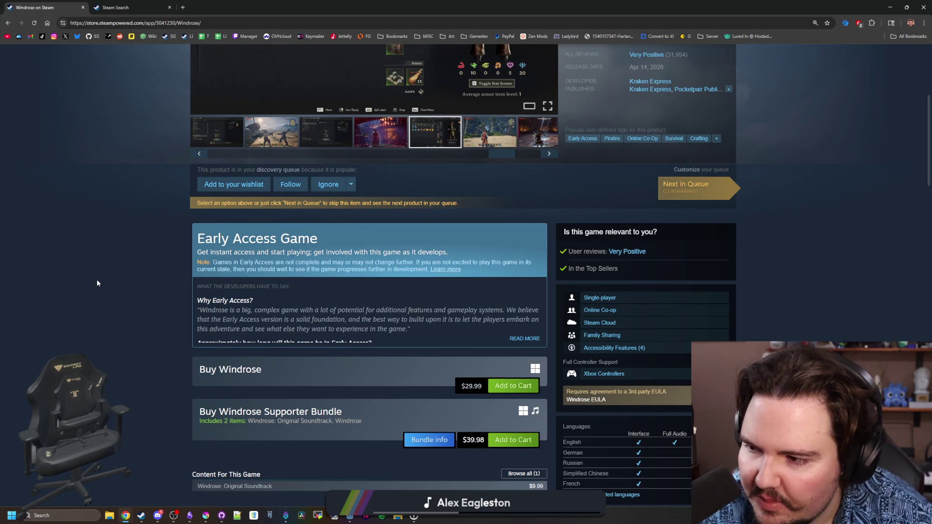
pyautogui.scroll(4, 99, 277)
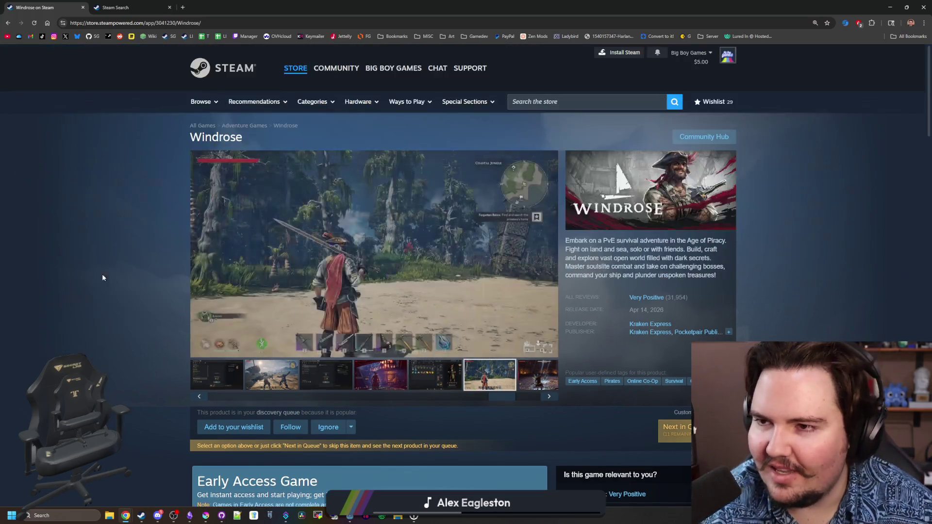
pyautogui.hotkey('alt', 'Tab')
# Step: Put the caret on empty line 45 of offline_notice.gd and run the Lured In project
pyautogui.click(340, 210)
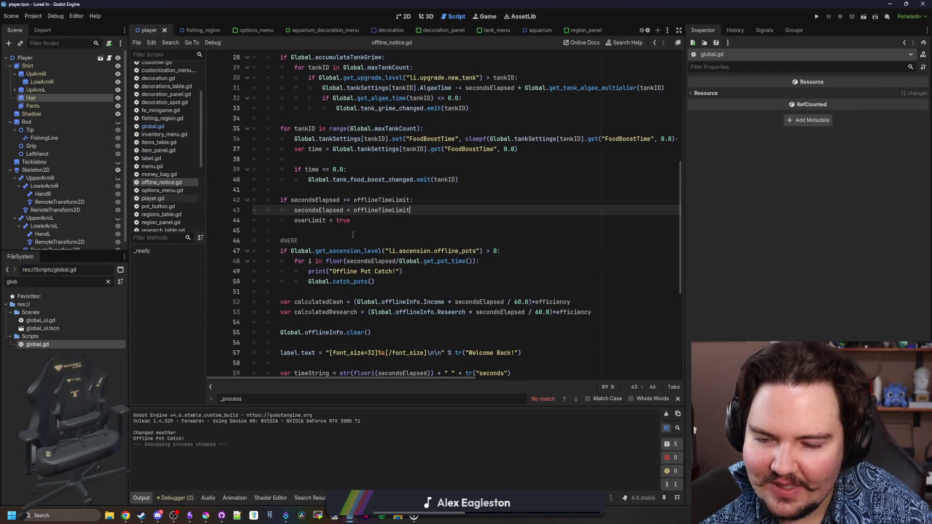
pyautogui.click(335, 232)
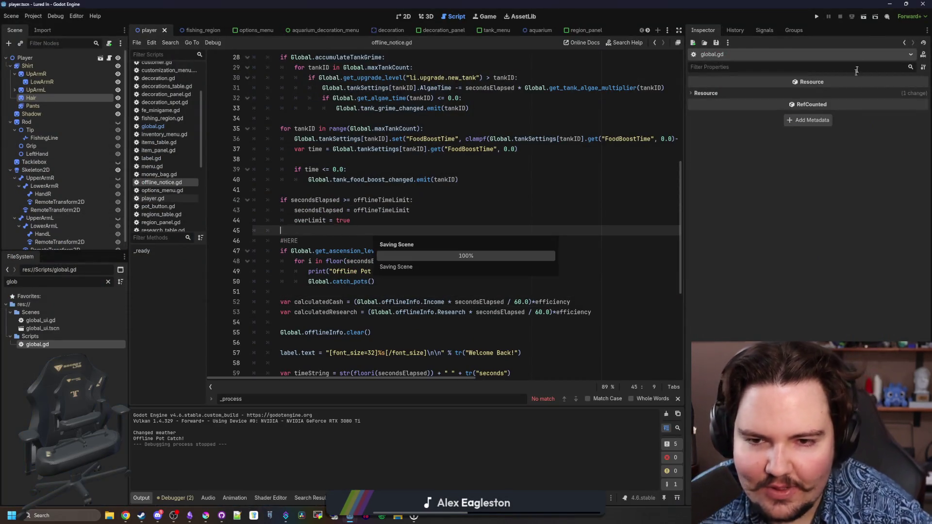
pyautogui.click(817, 17)
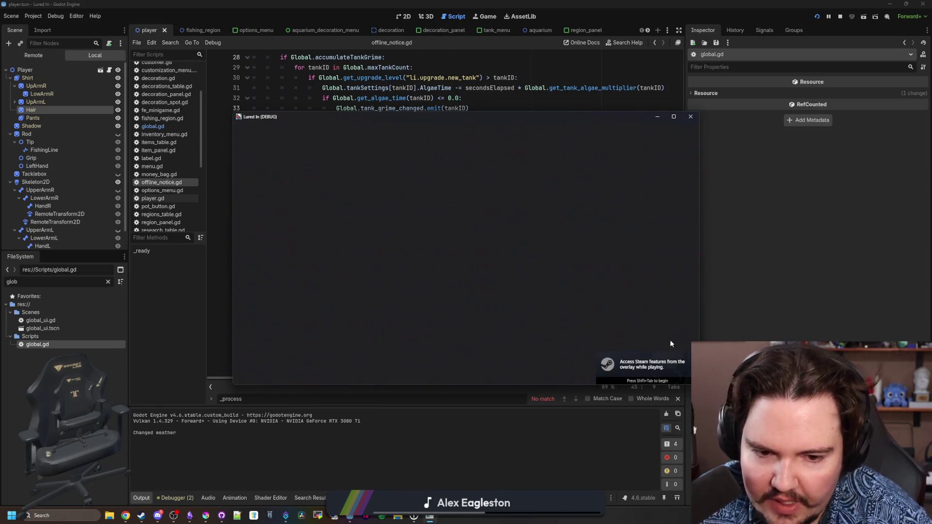
# Step: In the test game, dismiss the Welcome Back popup and travel to the Pond, then the River
pyautogui.click(674, 117)
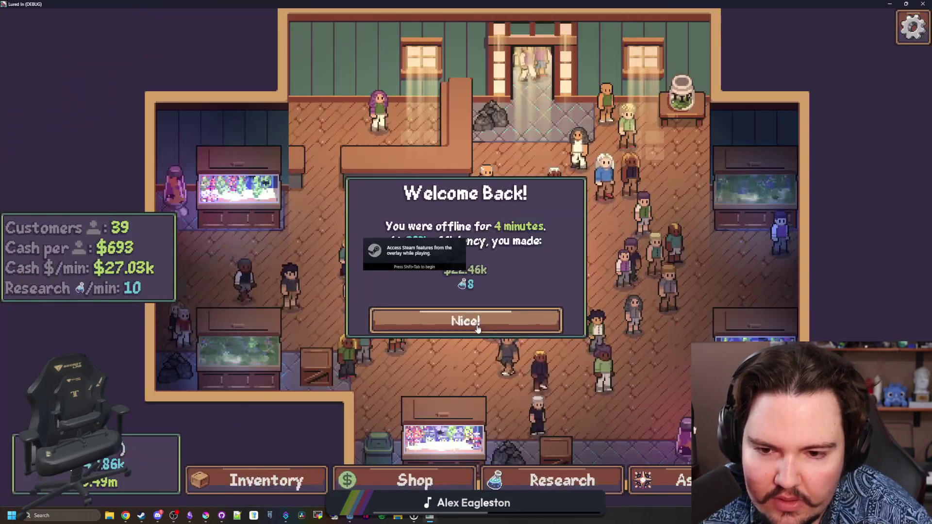
pyautogui.click(478, 330)
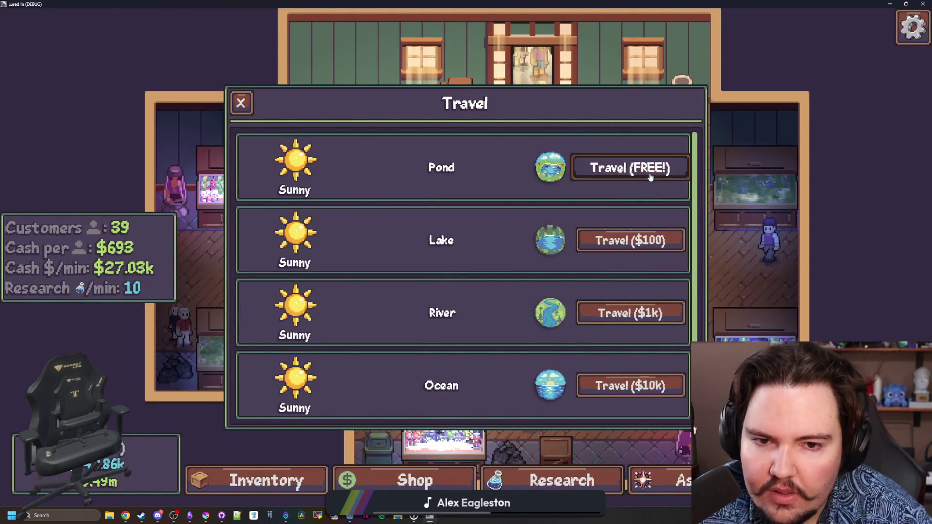
pyautogui.click(650, 177)
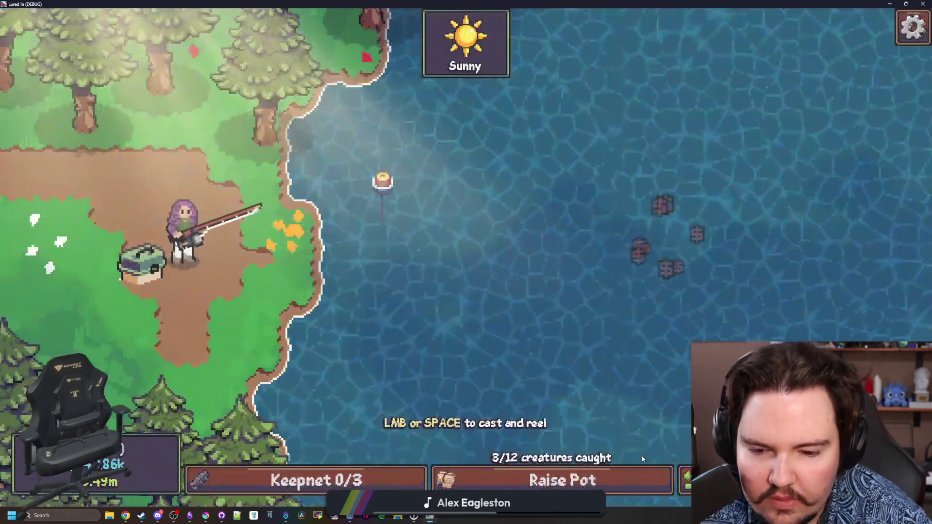
pyautogui.click(636, 478)
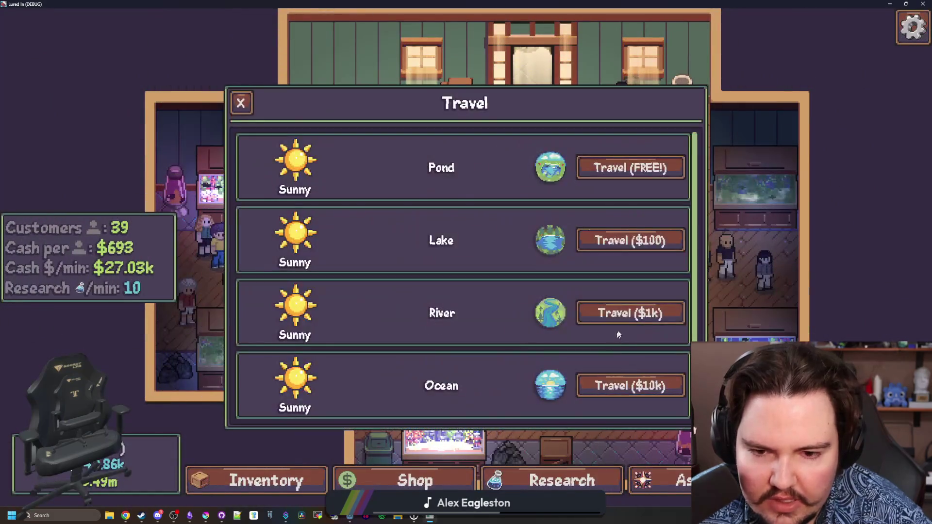
pyautogui.click(618, 318)
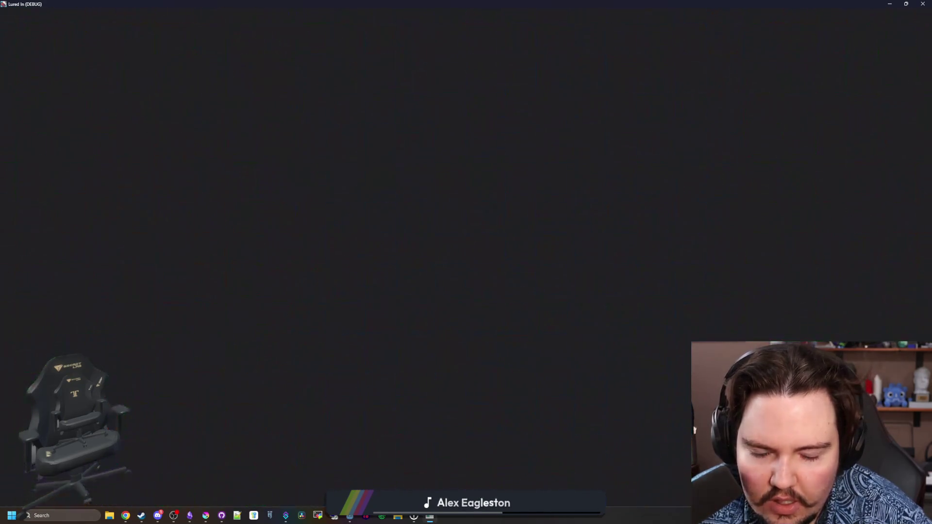
# Step: Return to Godot's script editor with the caret on empty line 45
pyautogui.press('super+Down')
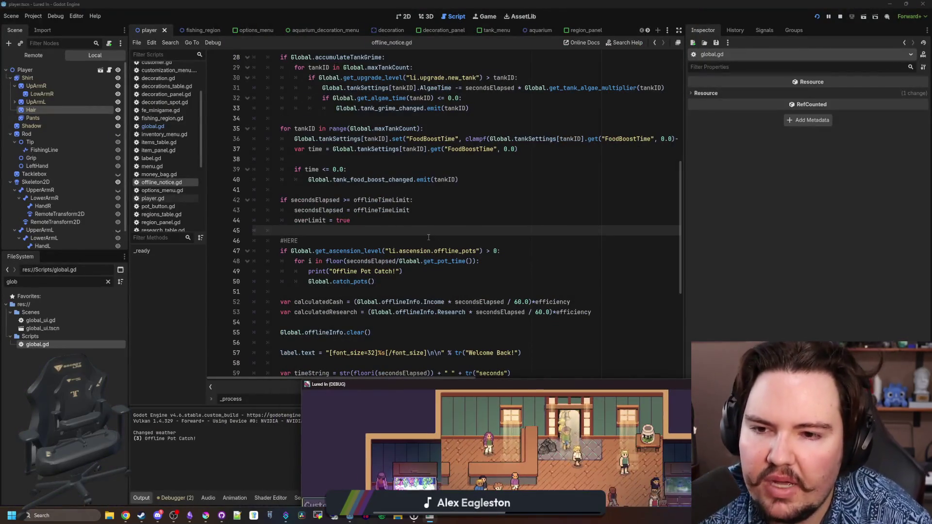
pyautogui.click(428, 238)
pyautogui.press('Up')
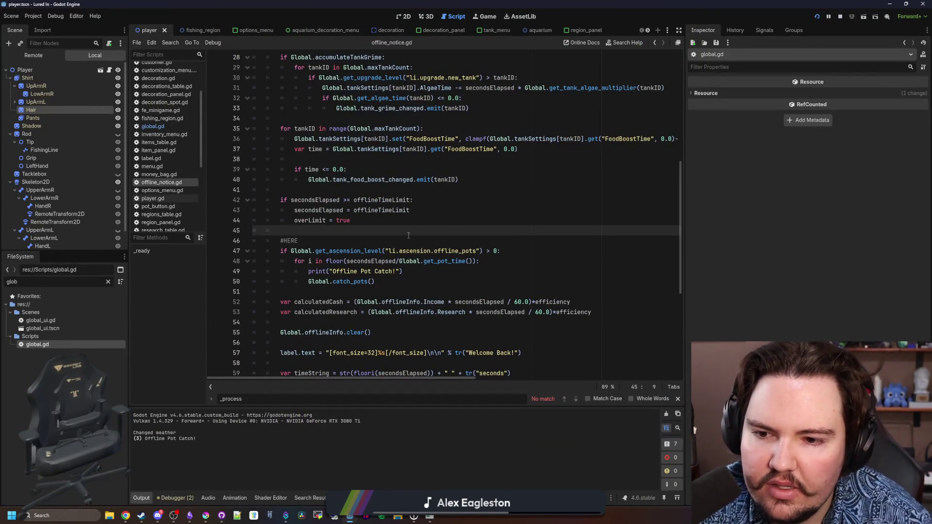
# Step: Review the offline pot-catch loop under #HERE in offline_notice.gd
pyautogui.scroll(4, 408, 235)
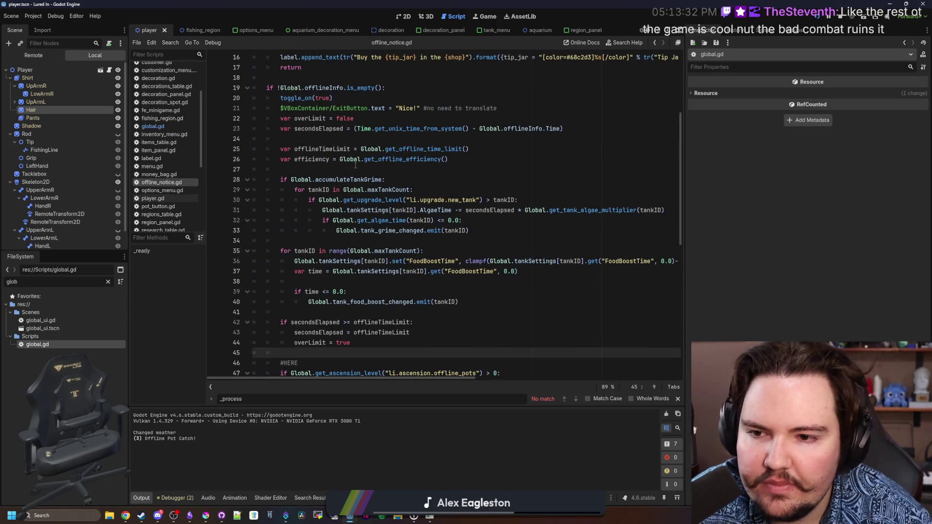
pyautogui.scroll(-1, 355, 165)
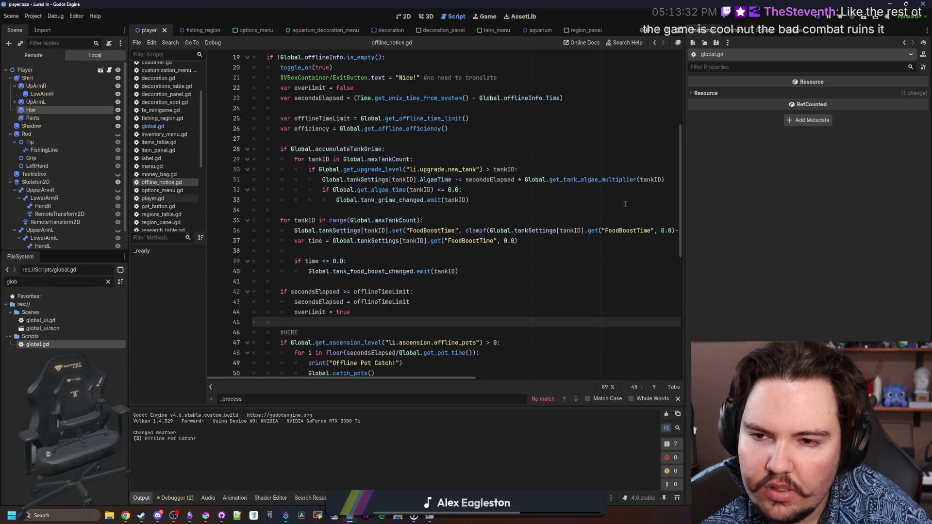
pyautogui.moveTo(685, 226); pyautogui.dragTo(849, 225)
pyautogui.scroll(-1, 339, 149)
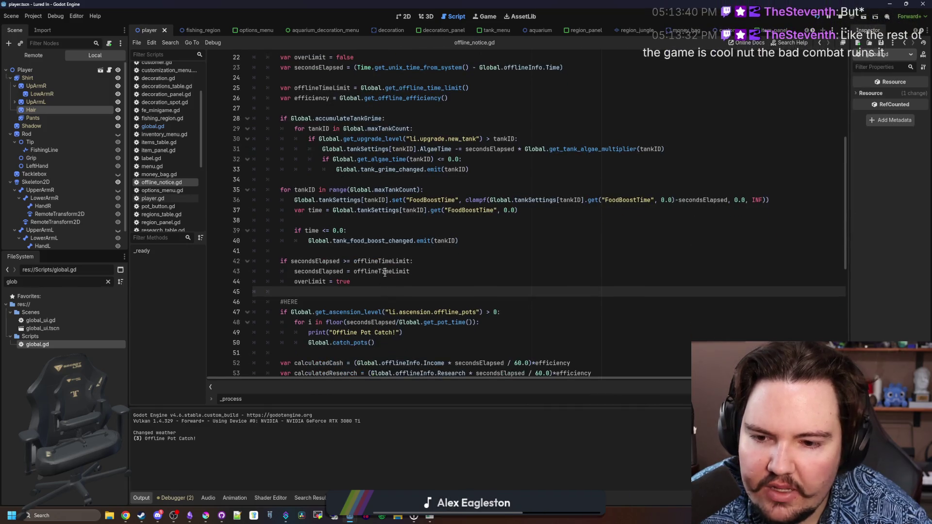
pyautogui.scroll(1, 338, 149)
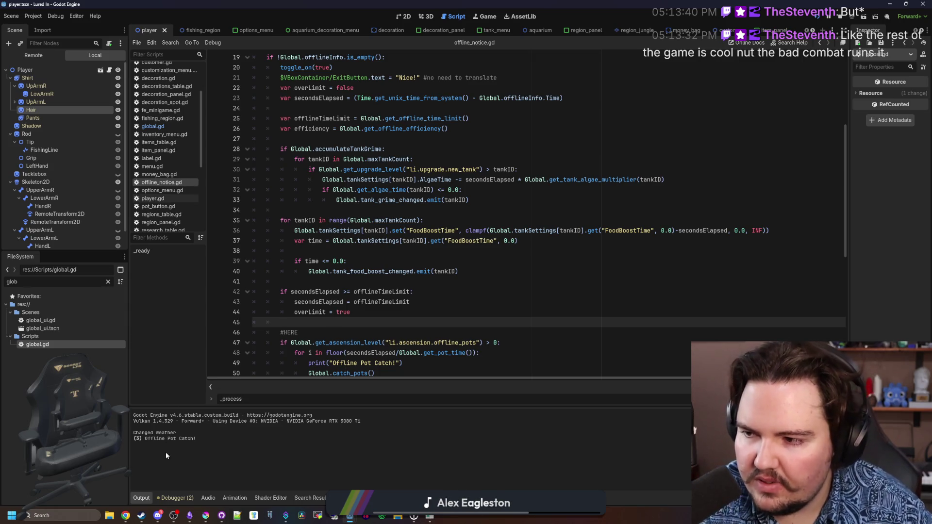
# Step: Open Windows search to find an app, then return to scrolling the script
pyautogui.click(91, 515)
pyautogui.write('ca')
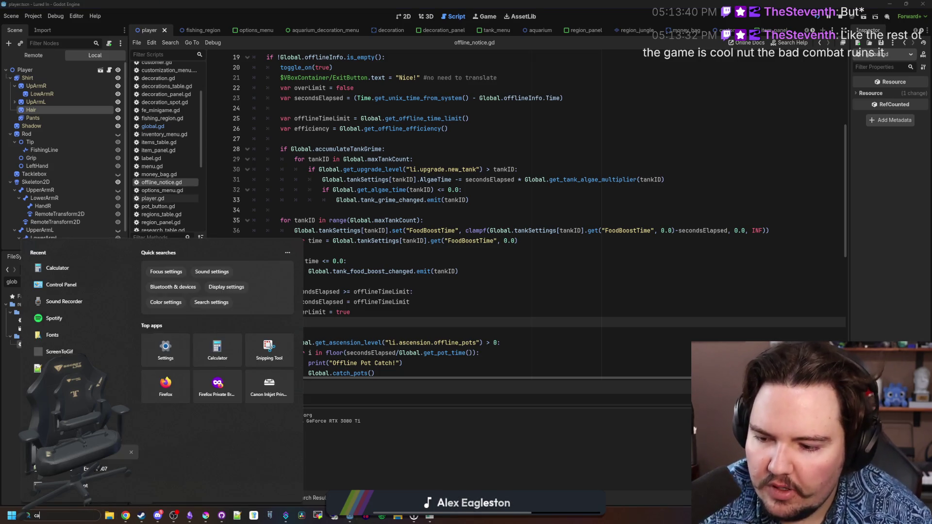
pyautogui.click(387, 253)
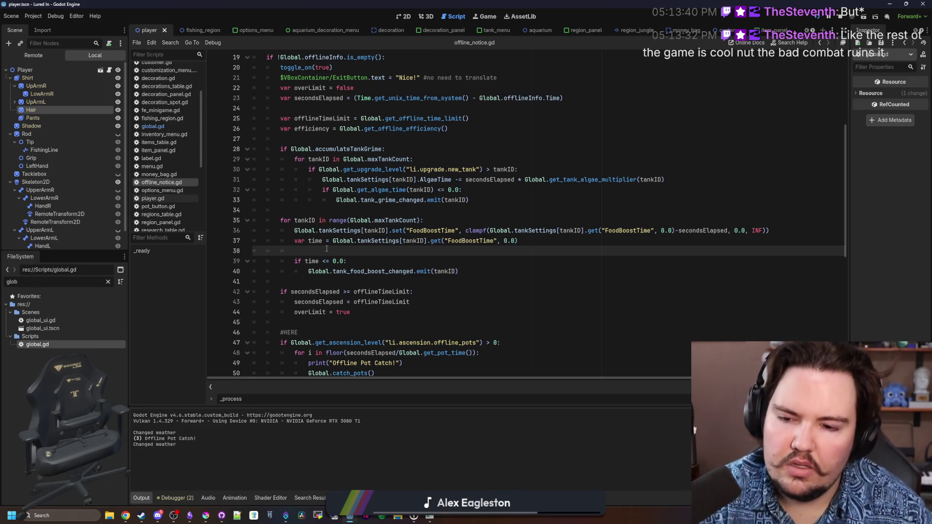
pyautogui.scroll(-2, 418, 234)
pyautogui.scroll(3, 452, 238)
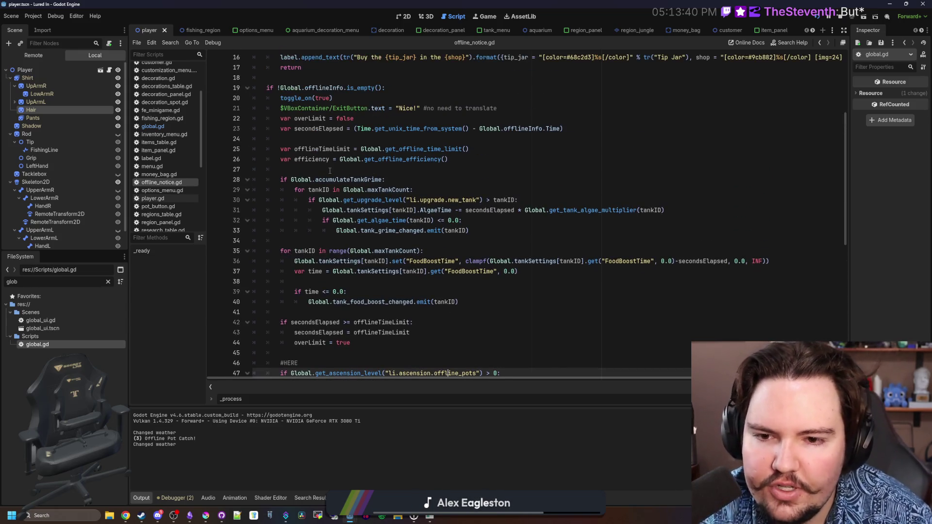
pyautogui.doubleClick(308, 161)
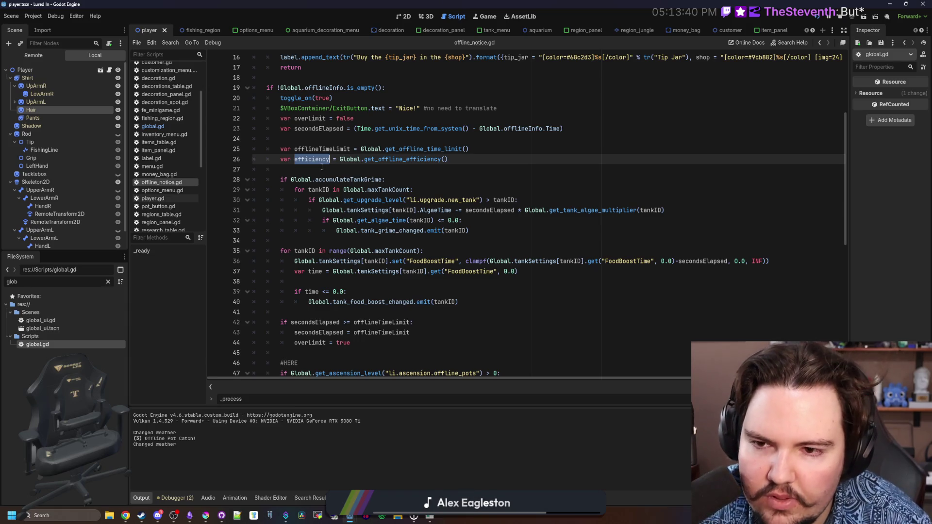
pyautogui.keyDown('ctrl'); pyautogui.click(398, 161); pyautogui.keyUp('ctrl')
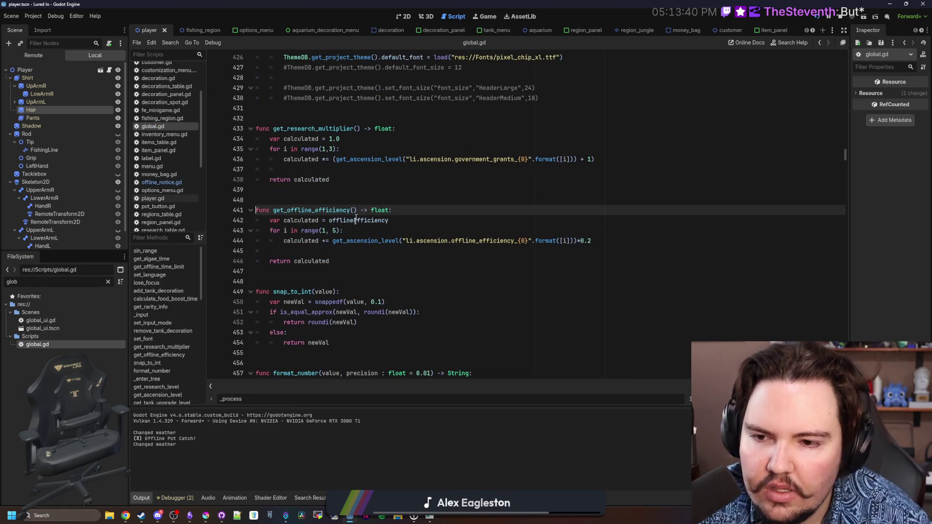
pyautogui.hotkey('alt', 'Left')
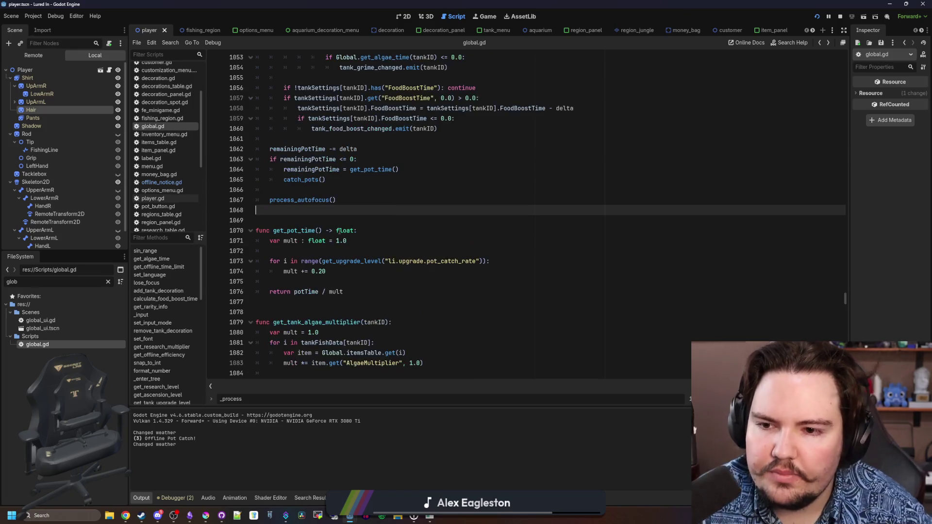
pyautogui.hotkey('alt', 'Left')
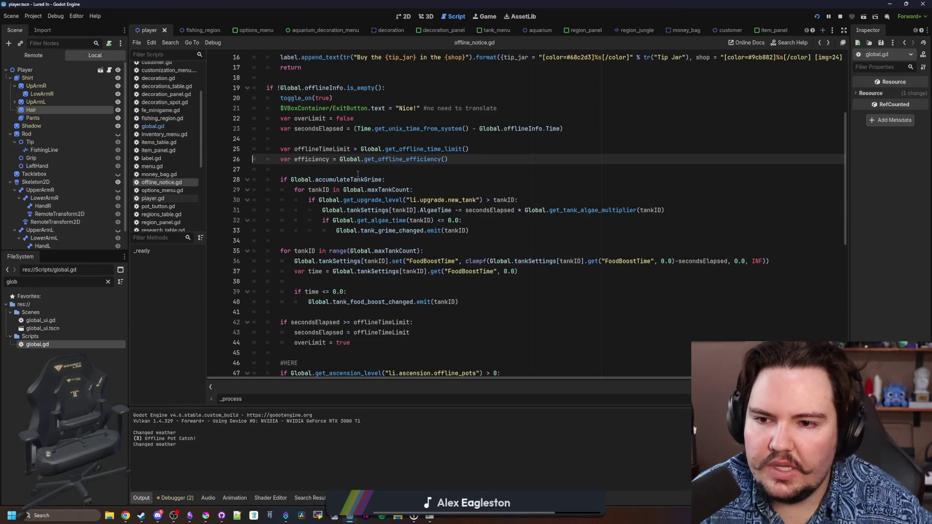
pyautogui.doubleClick(315, 159)
pyautogui.scroll(-2, 364, 319)
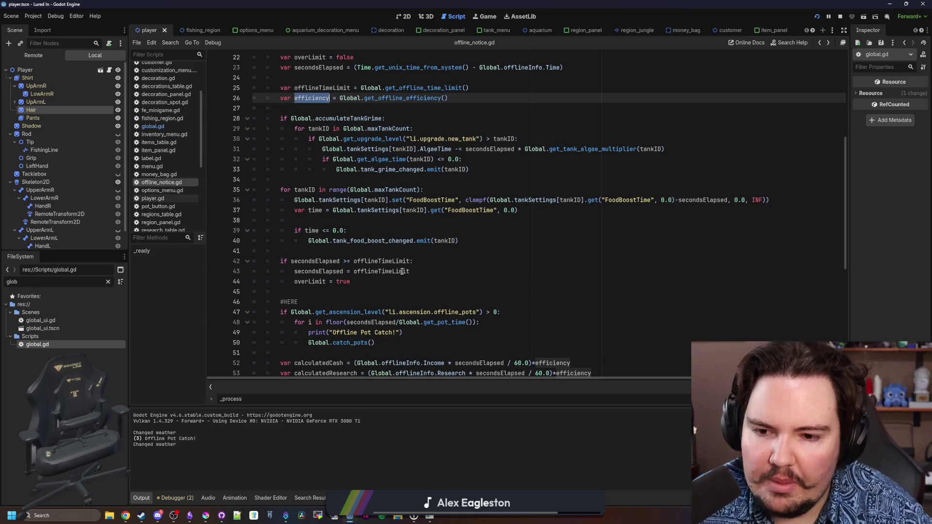
pyautogui.scroll(-1, 402, 271)
pyautogui.scroll(2, 391, 246)
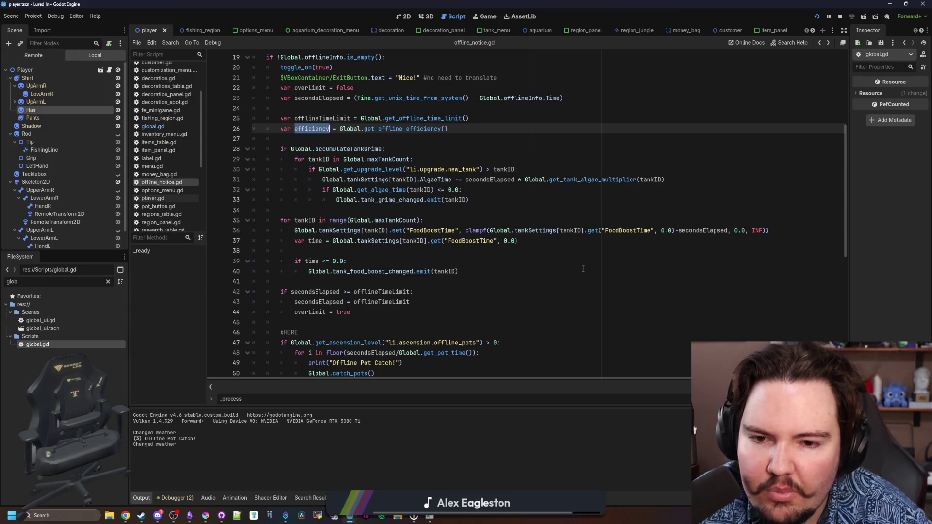
pyautogui.scroll(-1, 409, 253)
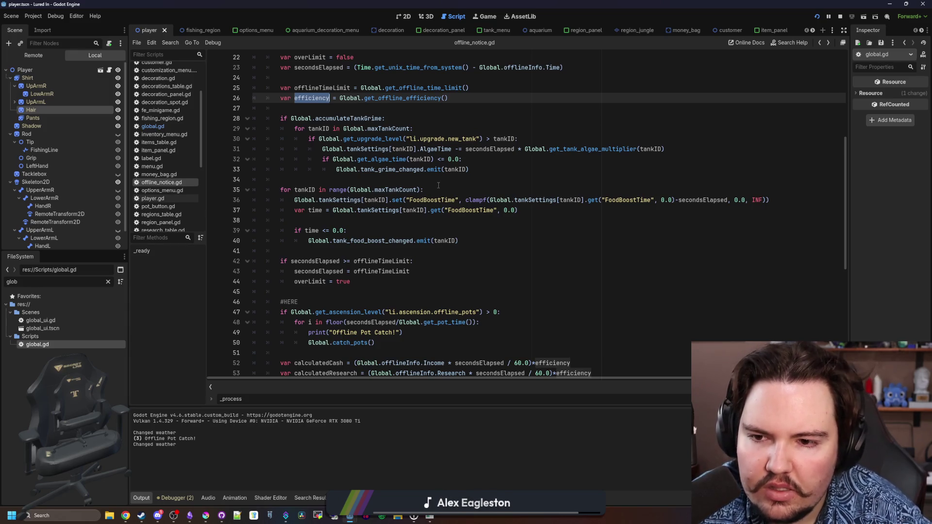
pyautogui.scroll(-3, 438, 185)
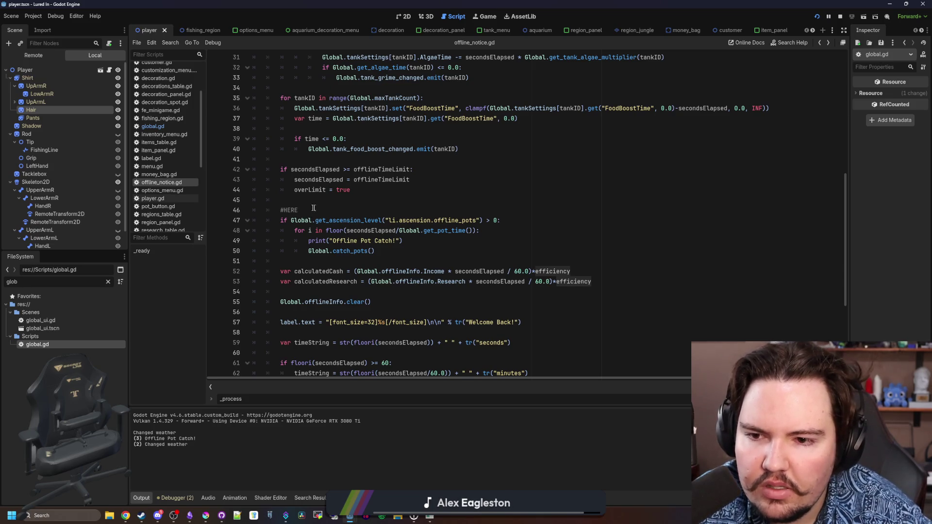
# Step: Change line 48 to floor((secondsElapsed*efficiency)/Global.get_pot_time()) and save offline_notice.gd
pyautogui.moveTo(281, 221); pyautogui.dragTo(374, 251)
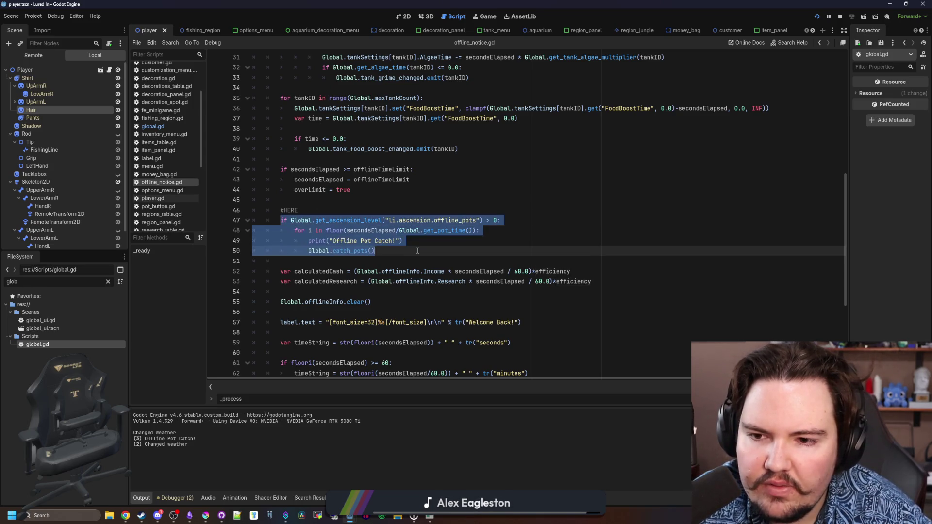
pyautogui.click(375, 251)
pyautogui.scroll(-1, 421, 250)
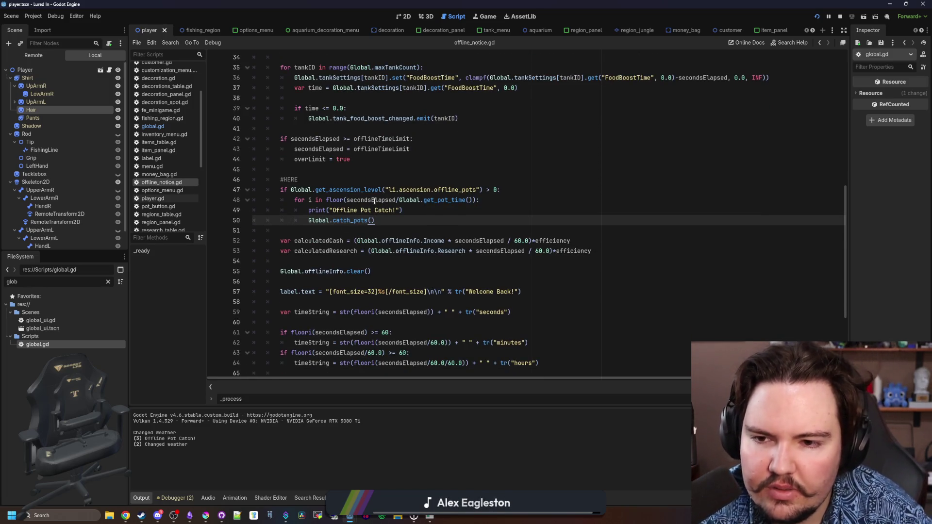
pyautogui.click(475, 200)
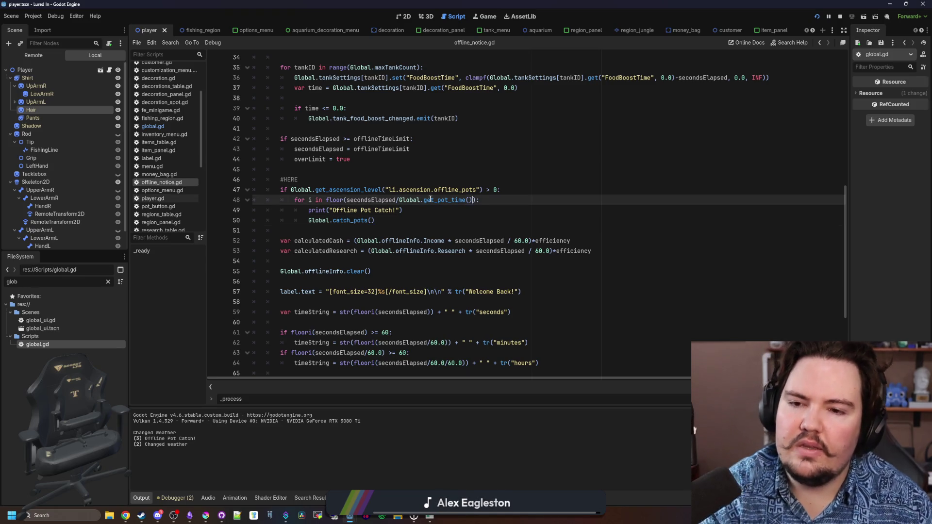
pyautogui.write(')')
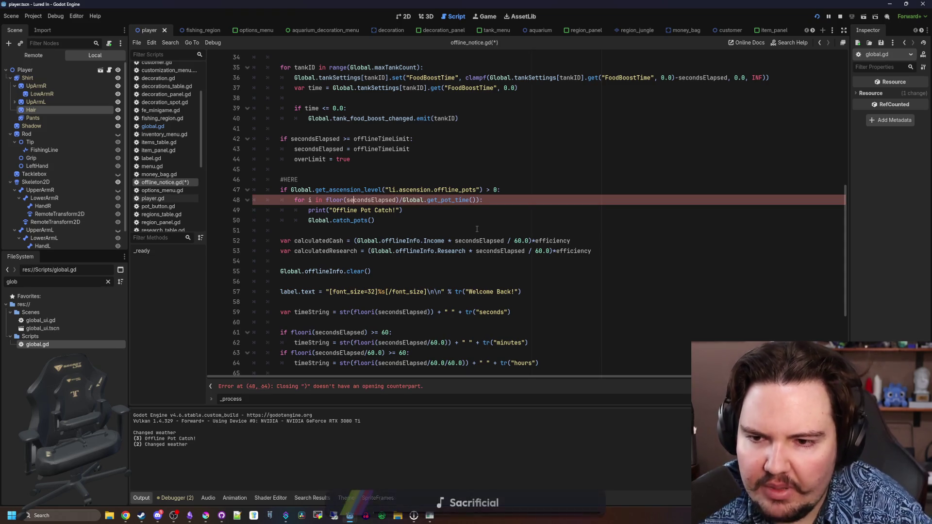
pyautogui.hotkey('ctrl', 'Left')
pyautogui.write('(')
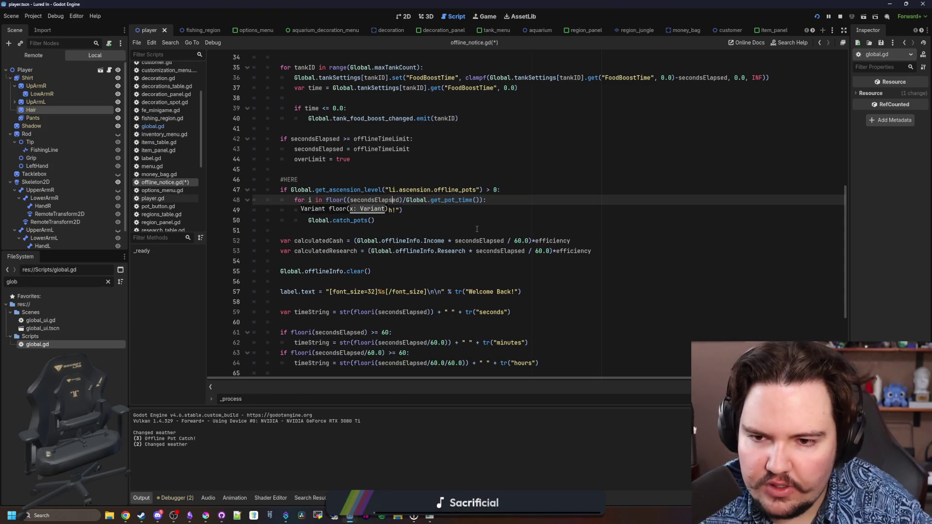
pyautogui.write('*efficiency')
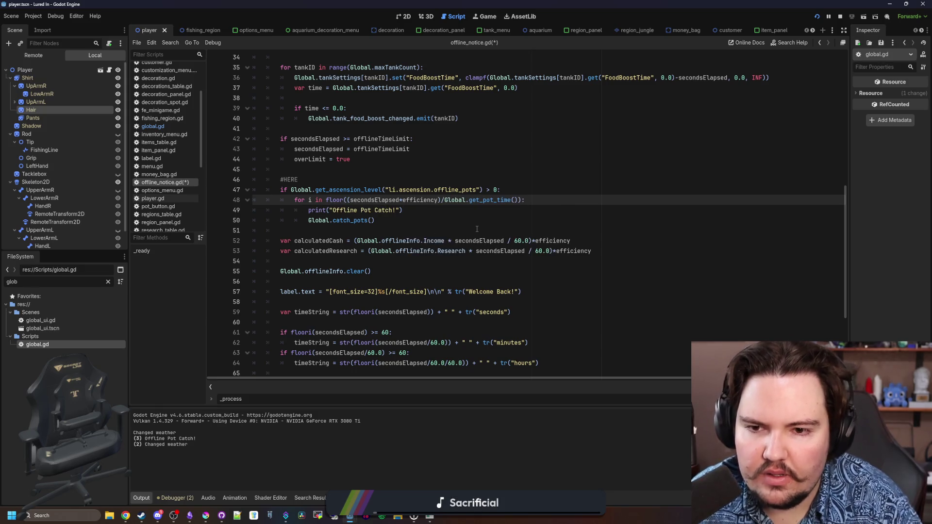
pyautogui.click(477, 229)
pyautogui.hotkey('ctrl', 's')
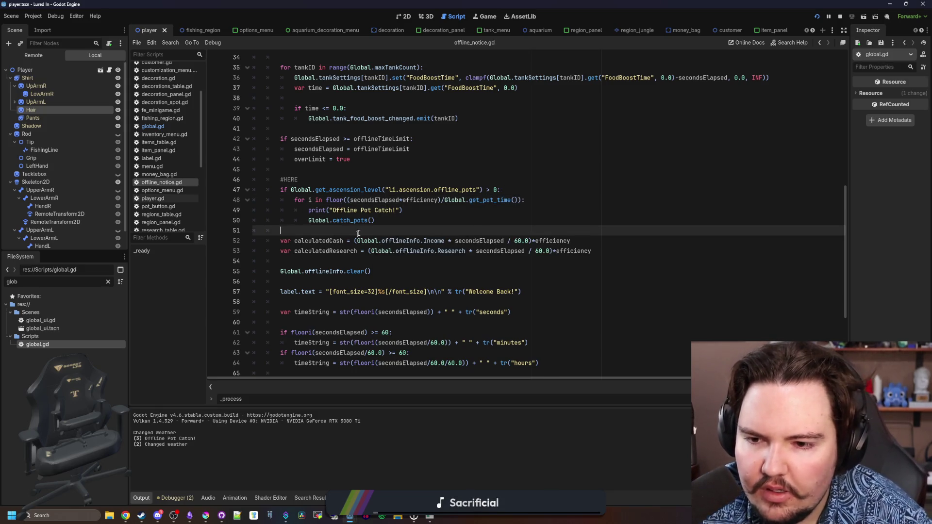
# Step: Review the rest of offline_notice.gd, stopping on lines 65, 76, 58 and 60
pyautogui.scroll(-1, 375, 225)
pyautogui.scroll(-4, 374, 225)
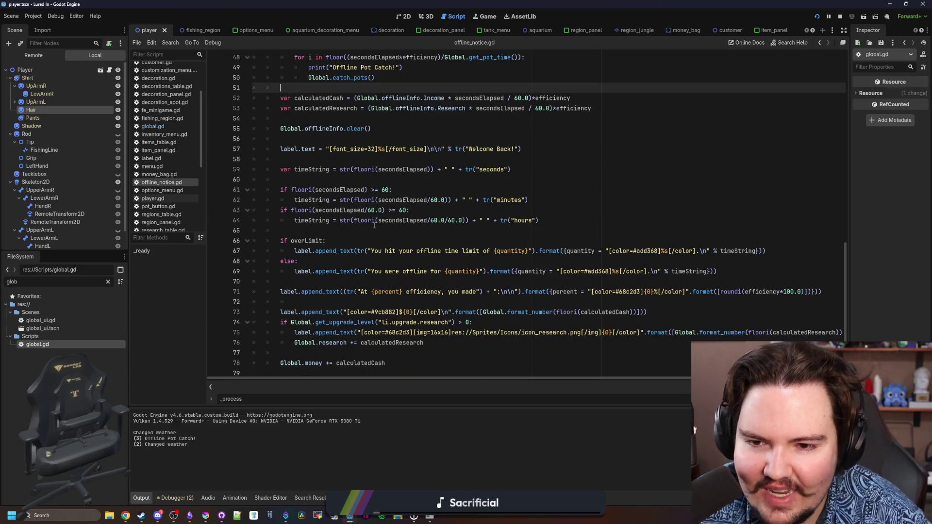
pyautogui.click(374, 227)
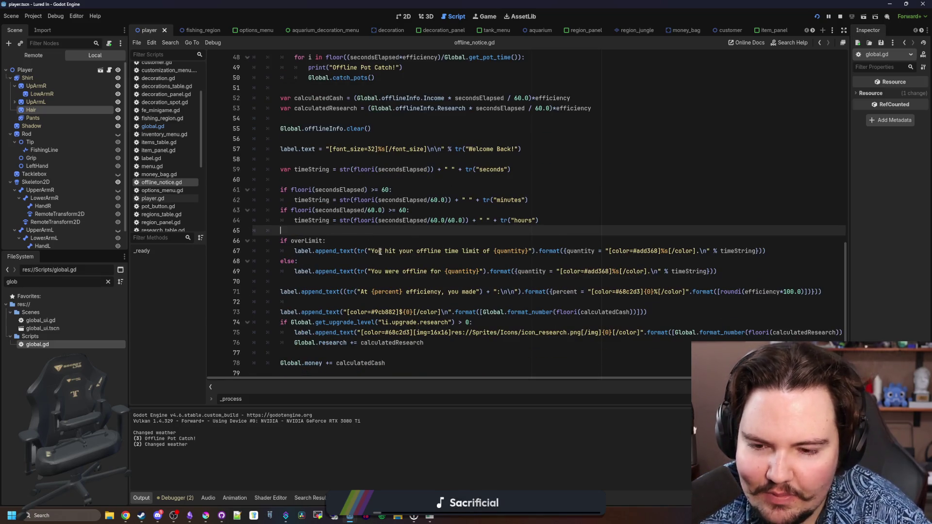
pyautogui.click(455, 341)
pyautogui.hotkey('ctrl', 'f')
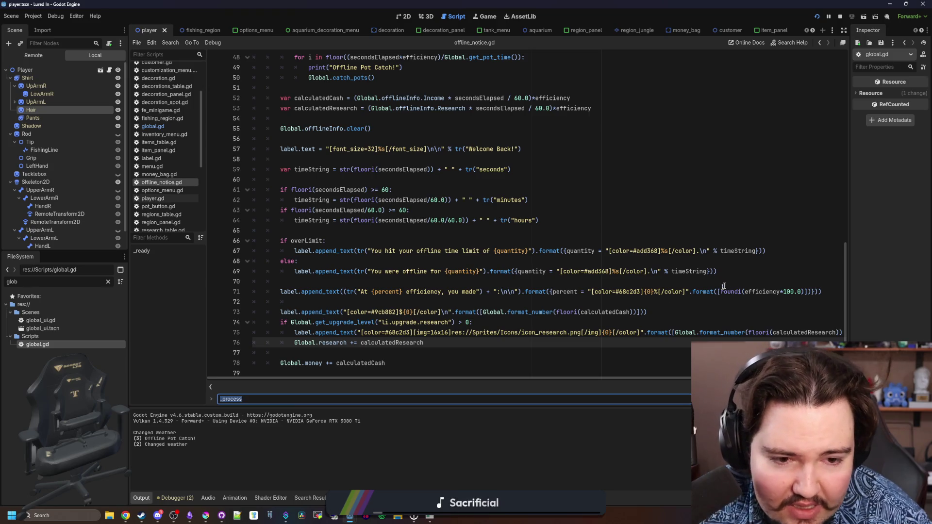
pyautogui.scroll(3, 398, 247)
pyautogui.click(400, 248)
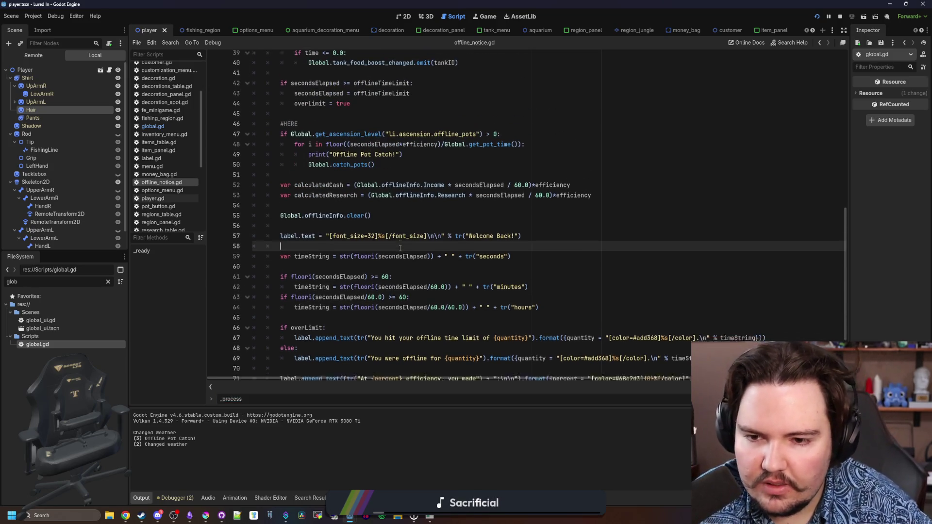
pyautogui.scroll(-3, 601, 231)
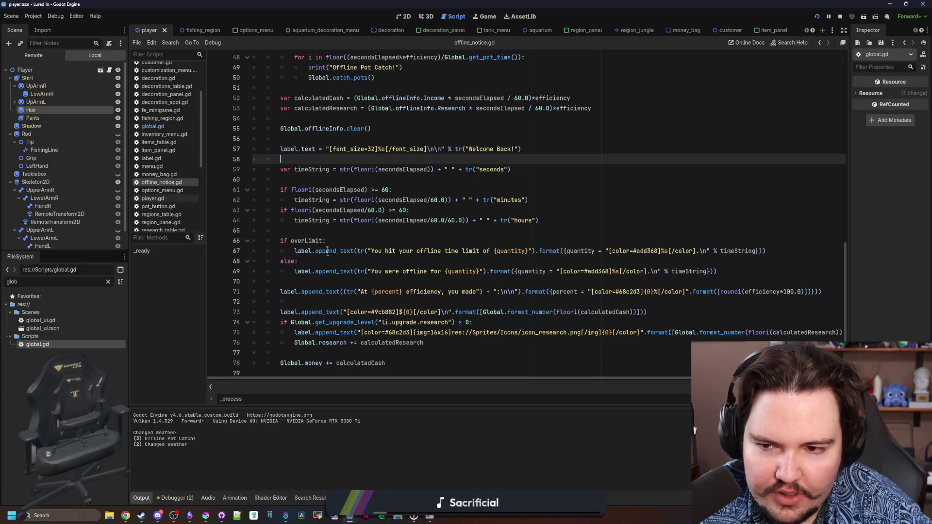
pyautogui.click(339, 179)
# Step: Search offline_notice.gd for 'efficiency' and check its use in the line 50 catch_pots call
pyautogui.hotkey('ctrl', 'f')
pyautogui.write('efficiency')
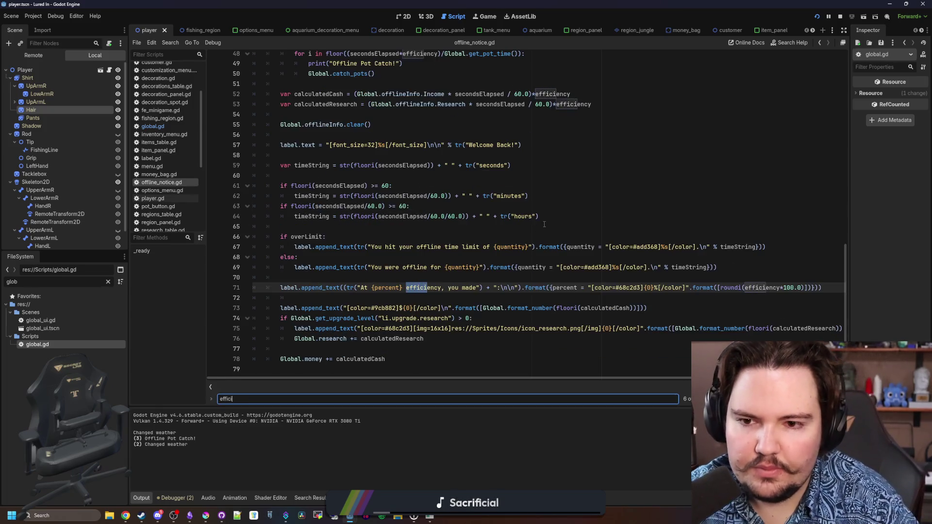
pyautogui.scroll(4, 545, 224)
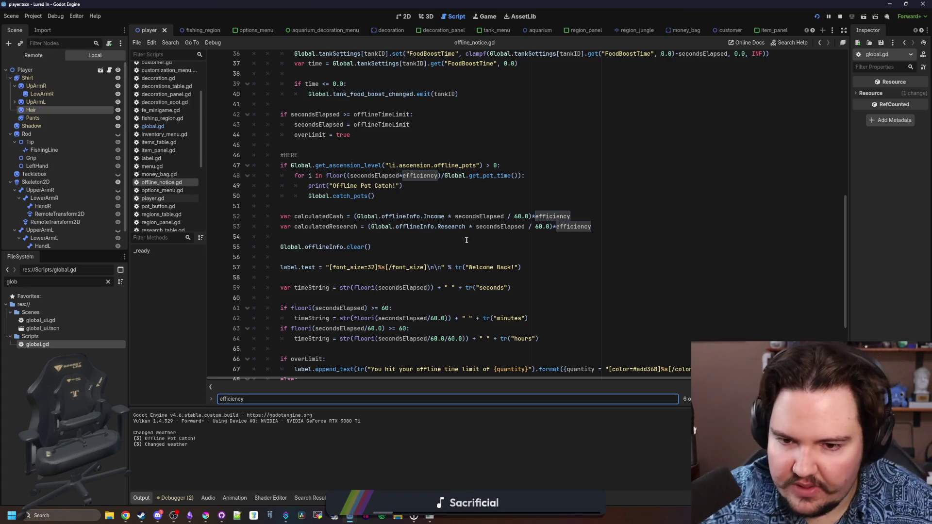
pyautogui.scroll(2, 410, 228)
pyautogui.click(366, 256)
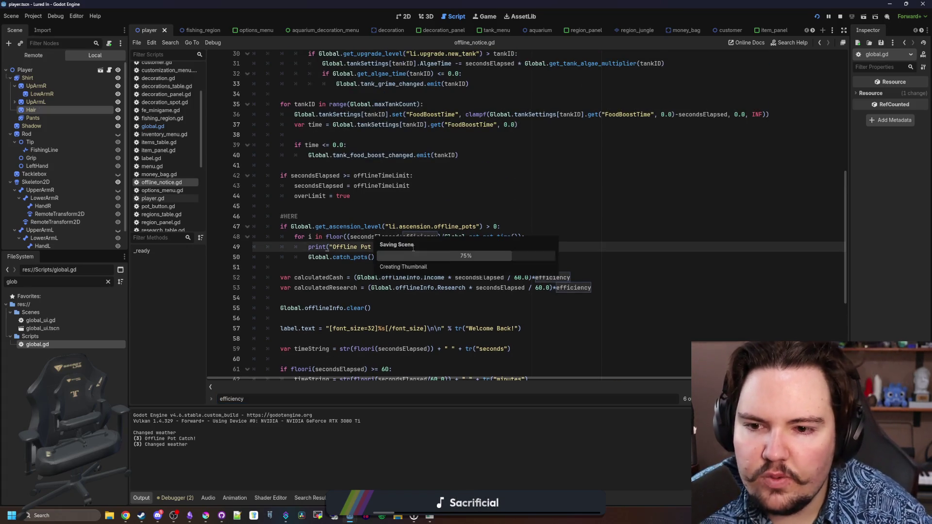
pyautogui.click(370, 267)
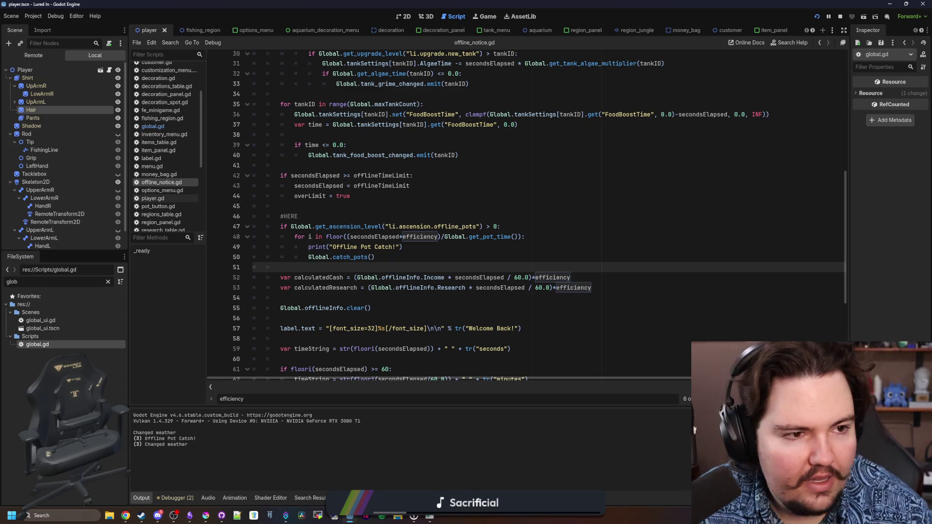
# Step: Search Google for 'soulmask game' and open the Soulmask Steam store page
pyautogui.press('super+2')
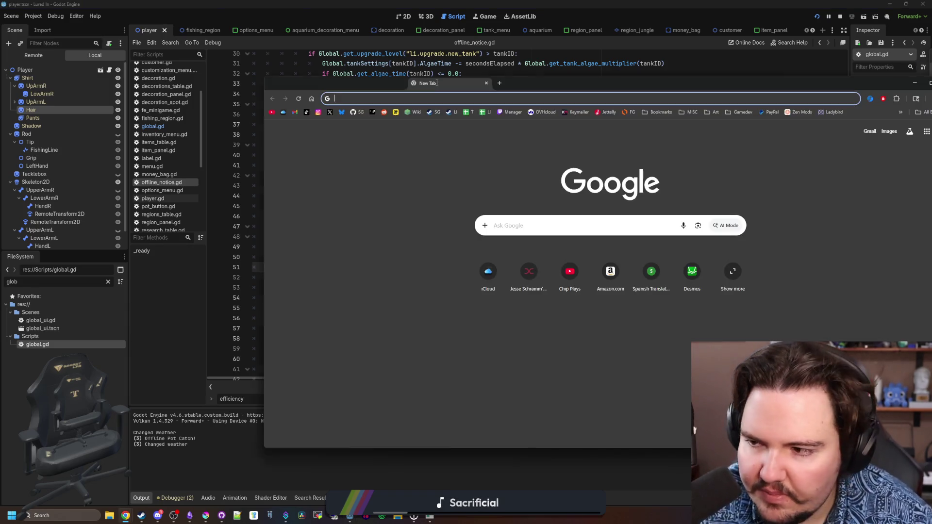
pyautogui.write('soulmask game')
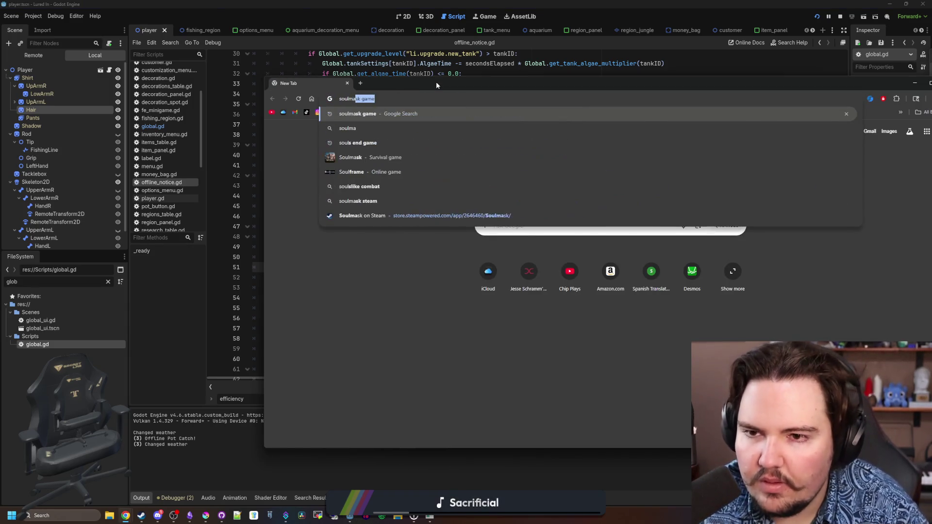
pyautogui.press('Return')
pyautogui.scroll(-1, 378, 253)
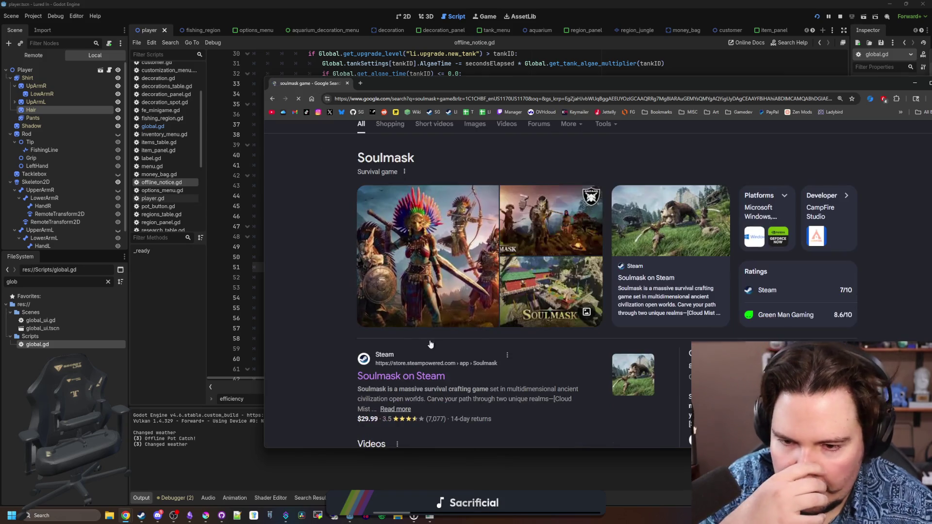
pyautogui.click(420, 376)
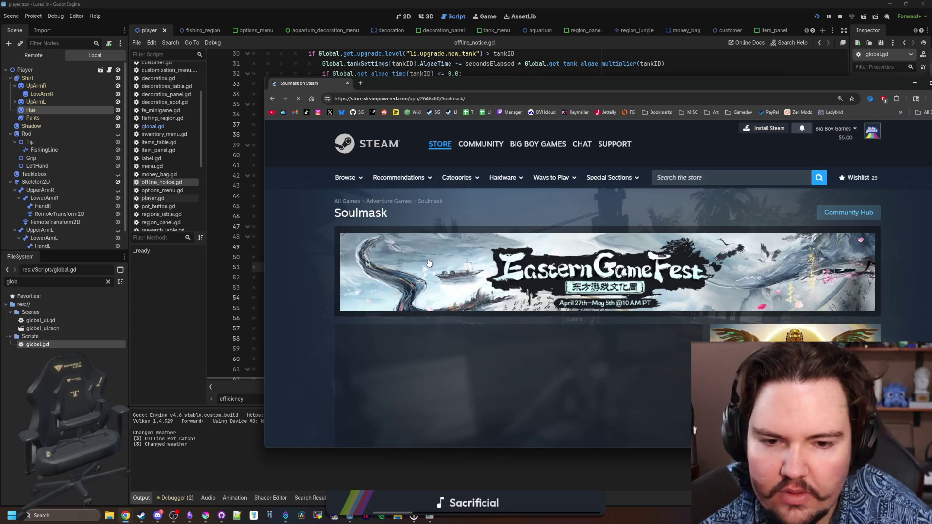
# Step: Expand the full game description on Soulmask's store page
pyautogui.scroll(-5, 442, 250)
pyautogui.scroll(-15, 442, 250)
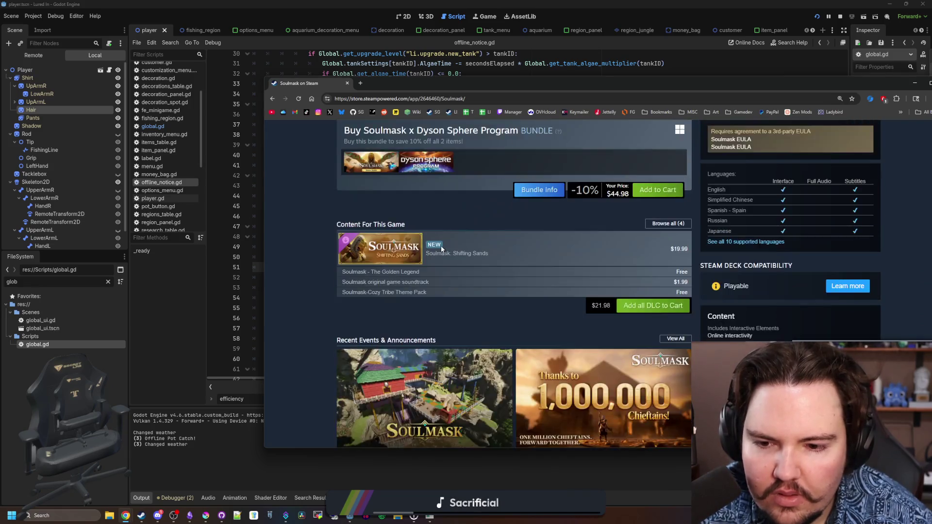
pyautogui.scroll(-2, 486, 262)
pyautogui.click(514, 261)
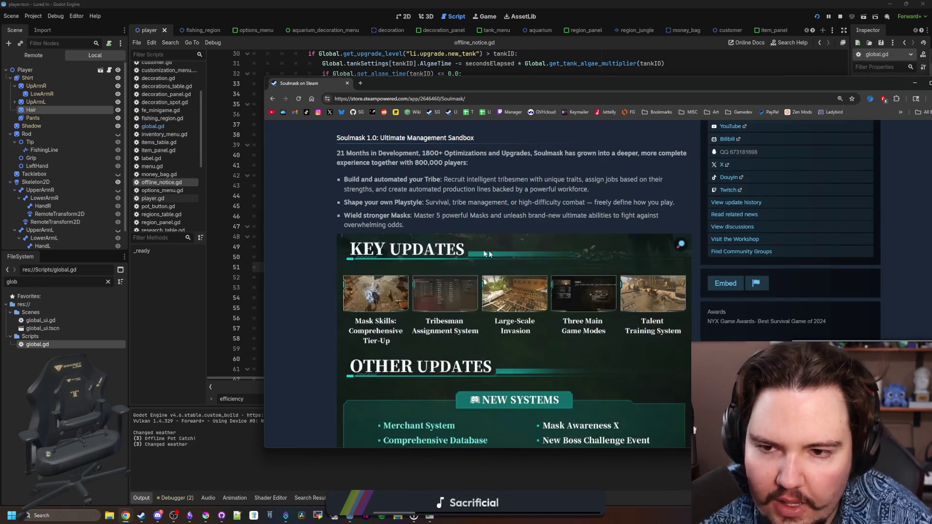
# Step: Open StarRupture's store page from Soulmask's More Like This recommendations
pyautogui.scroll(-15, 450, 263)
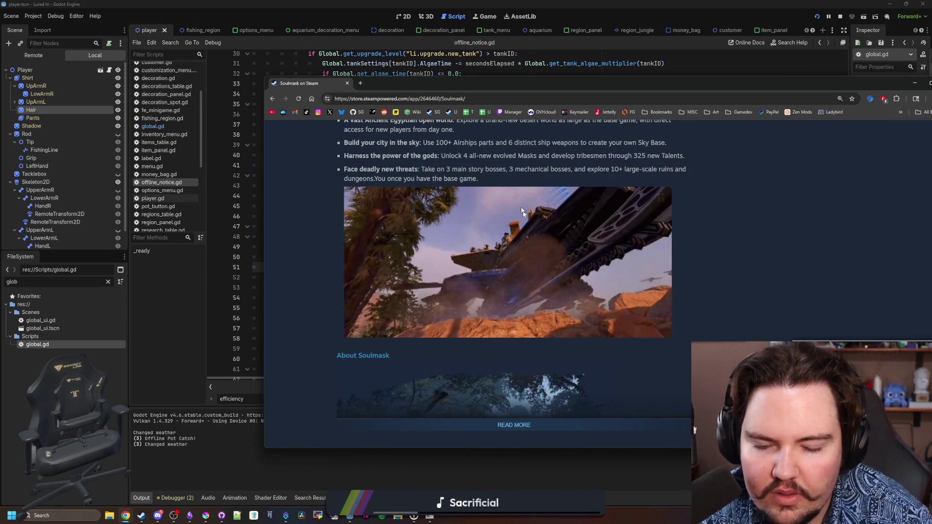
pyautogui.scroll(-10, 524, 191)
pyautogui.scroll(-3, 516, 161)
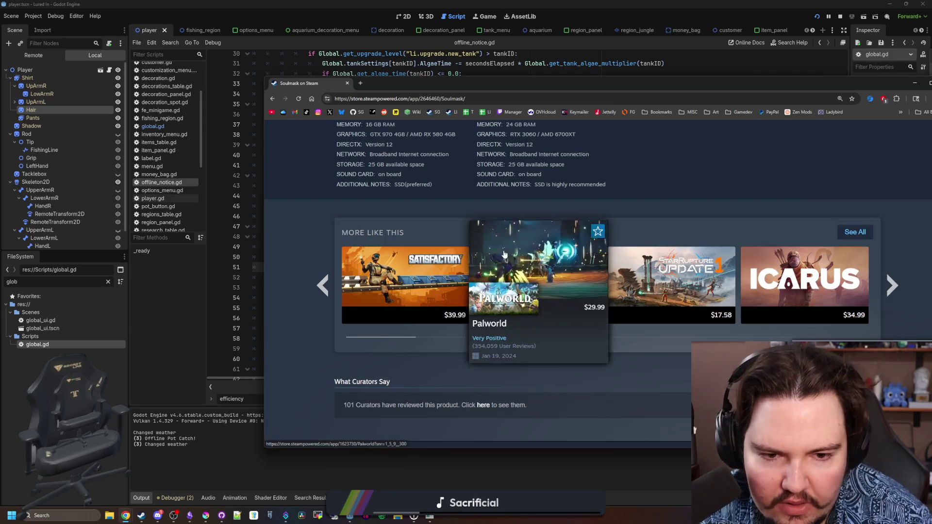
pyautogui.click(677, 300)
# Step: Maximize Chrome, pause StarRupture's live stream, and scroll down to its Update 1 announcements
pyautogui.doubleClick(610, 87)
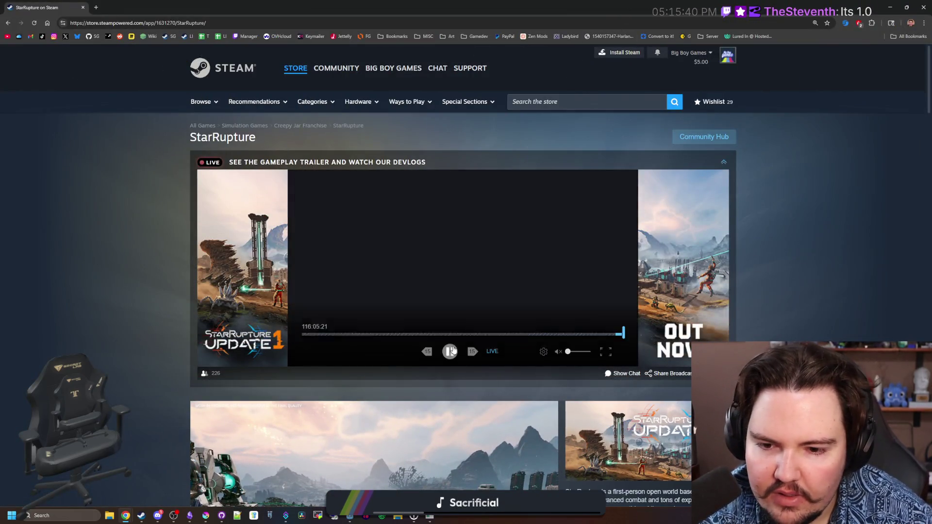
pyautogui.click(450, 352)
pyautogui.scroll(-4, 457, 345)
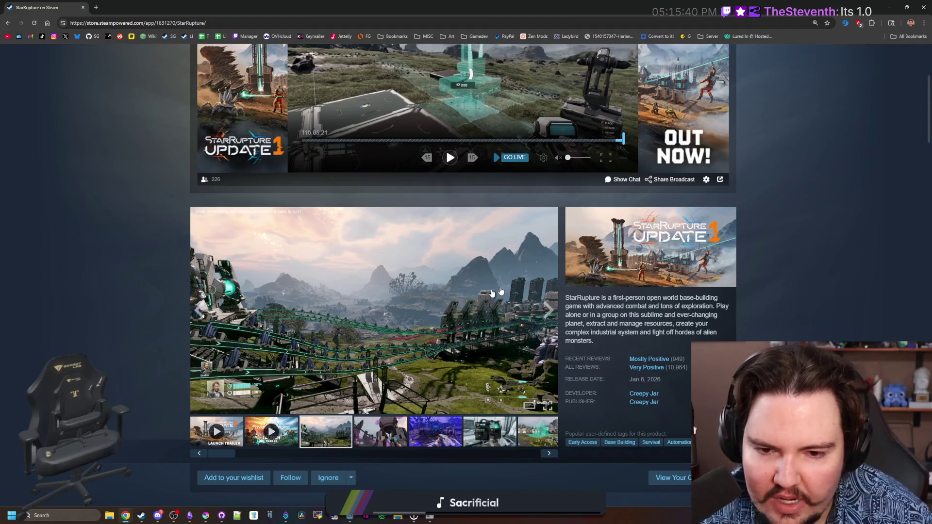
pyautogui.scroll(-6, 586, 253)
pyautogui.scroll(-4, 586, 253)
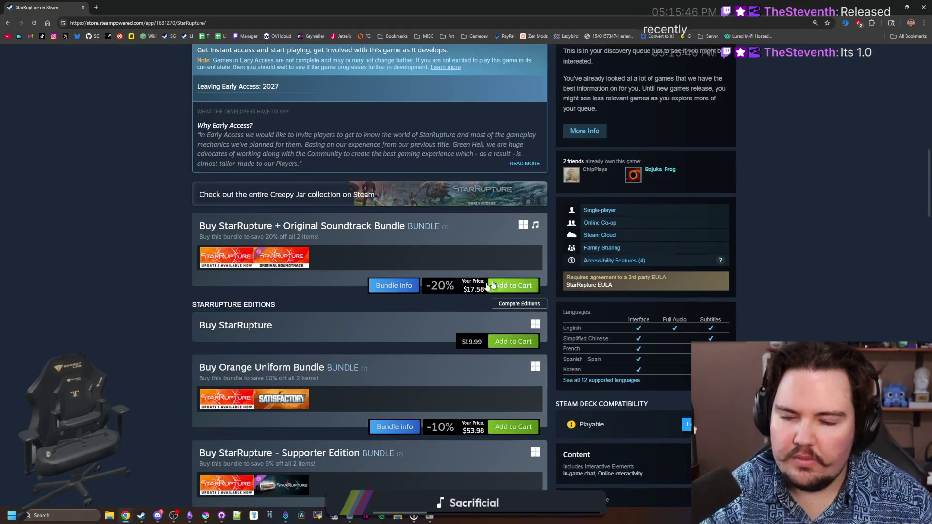
pyautogui.scroll(2, 484, 283)
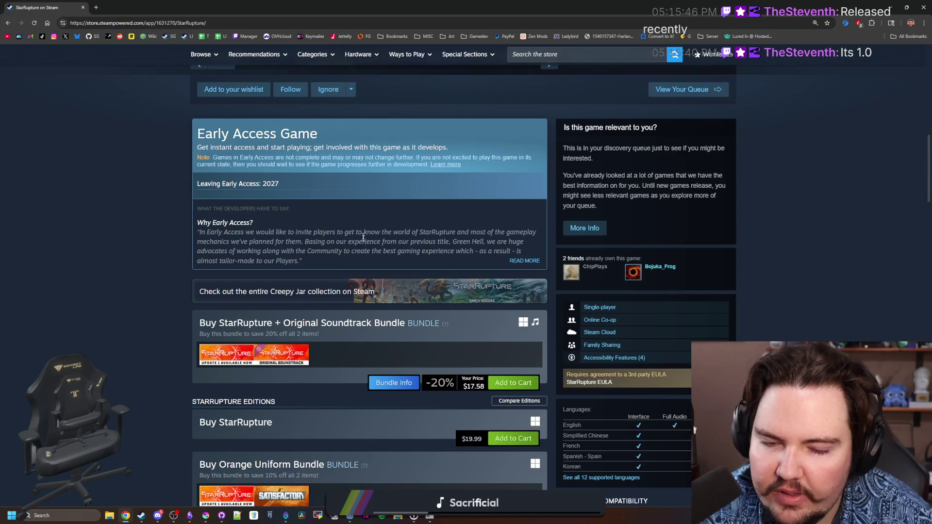
pyautogui.scroll(-10, 369, 257)
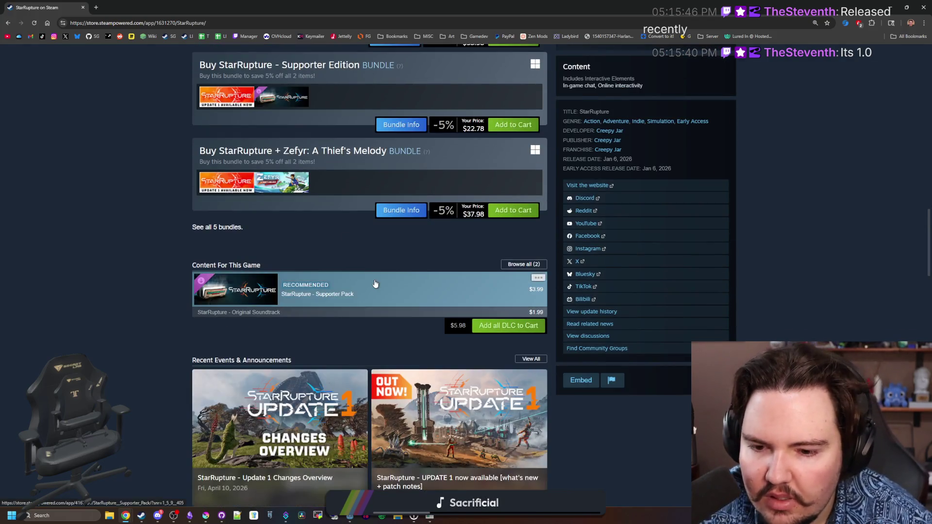
pyautogui.scroll(-3, 376, 284)
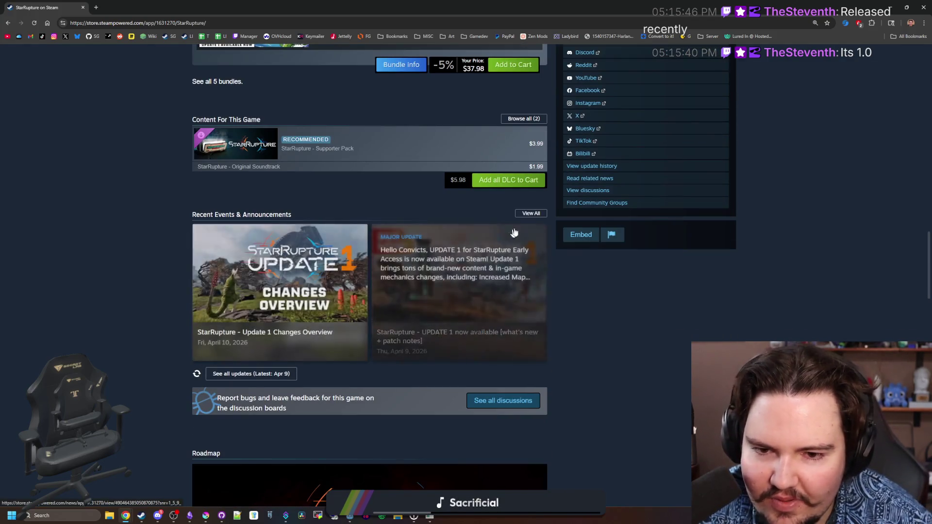
# Step: Open StarRupture's full news list and the 'UPDATE 1 now available' post
pyautogui.click(532, 215)
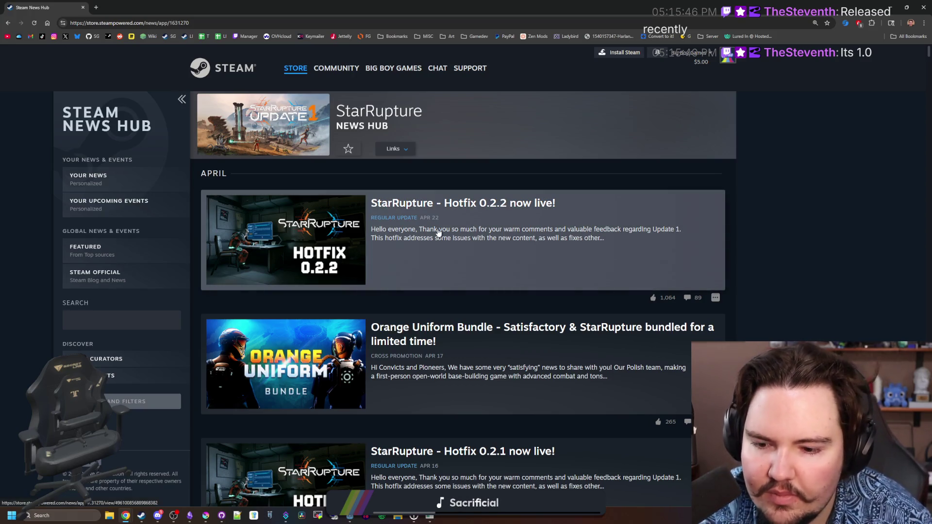
pyautogui.scroll(-7, 467, 301)
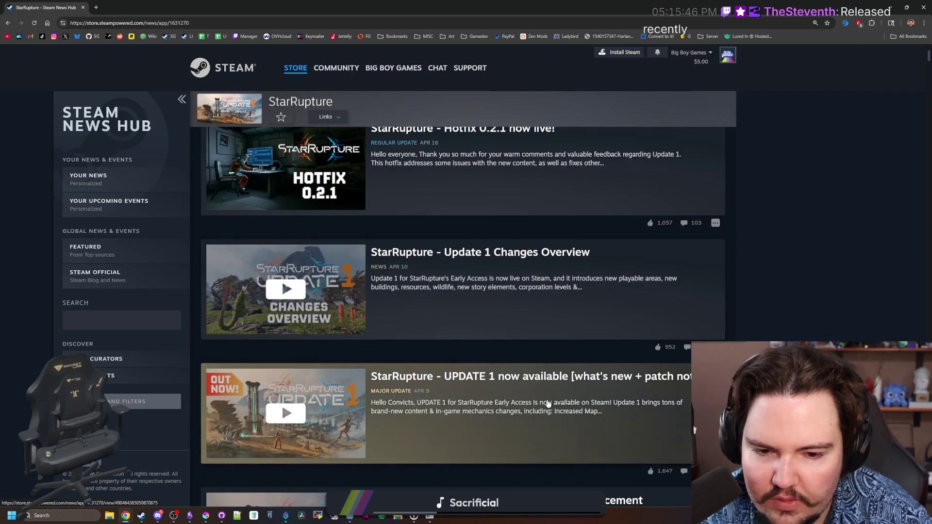
pyautogui.click(546, 399)
# Step: Read through the UPDATE 1 patch notes, then close the article back to the news list
pyautogui.scroll(-4, 500, 341)
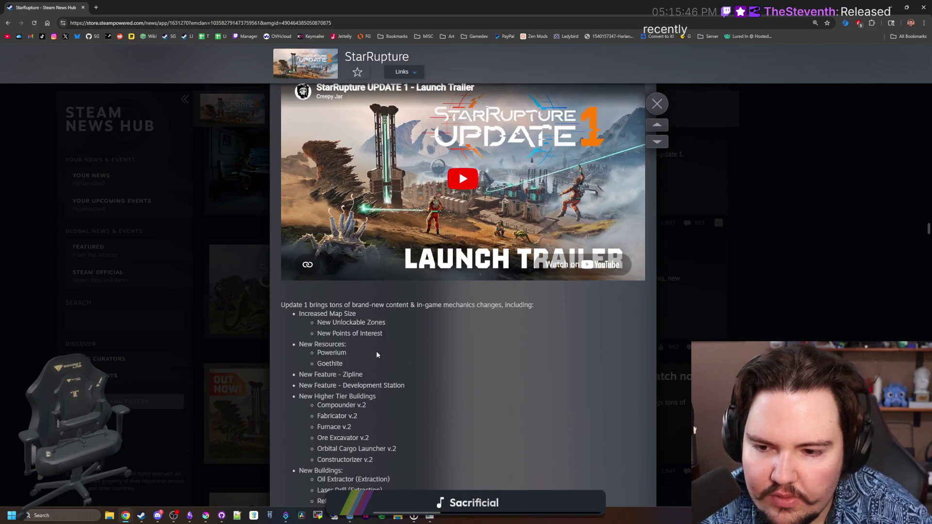
pyautogui.scroll(-2, 339, 348)
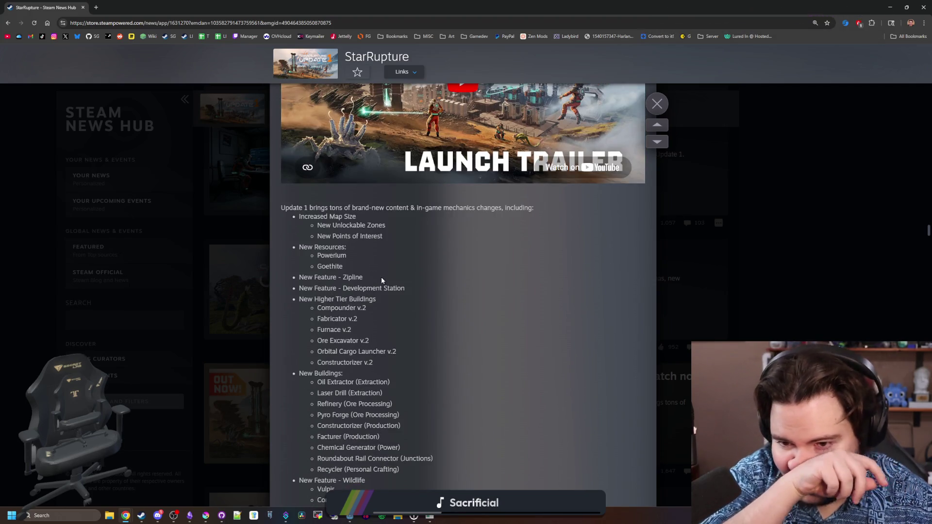
pyautogui.scroll(-2, 428, 306)
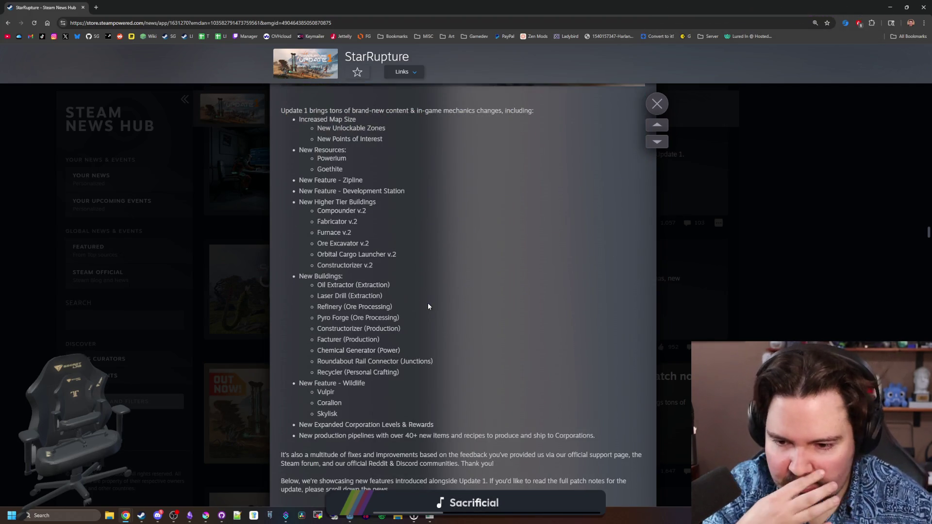
pyautogui.scroll(-2, 428, 306)
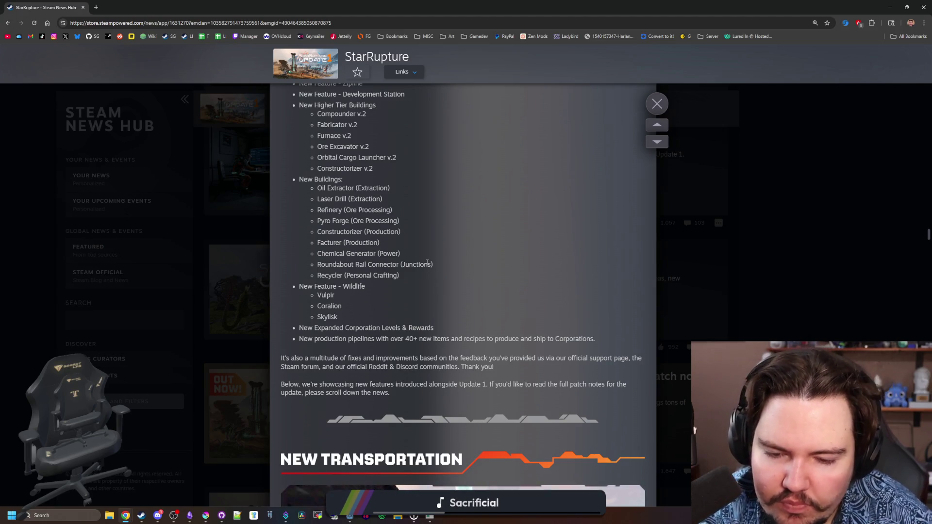
pyautogui.scroll(-7, 427, 262)
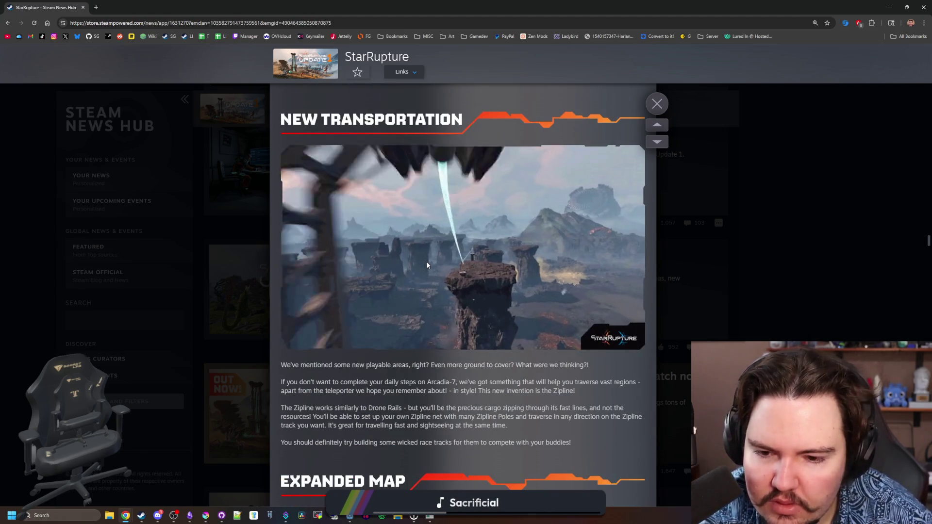
pyautogui.scroll(-7, 427, 265)
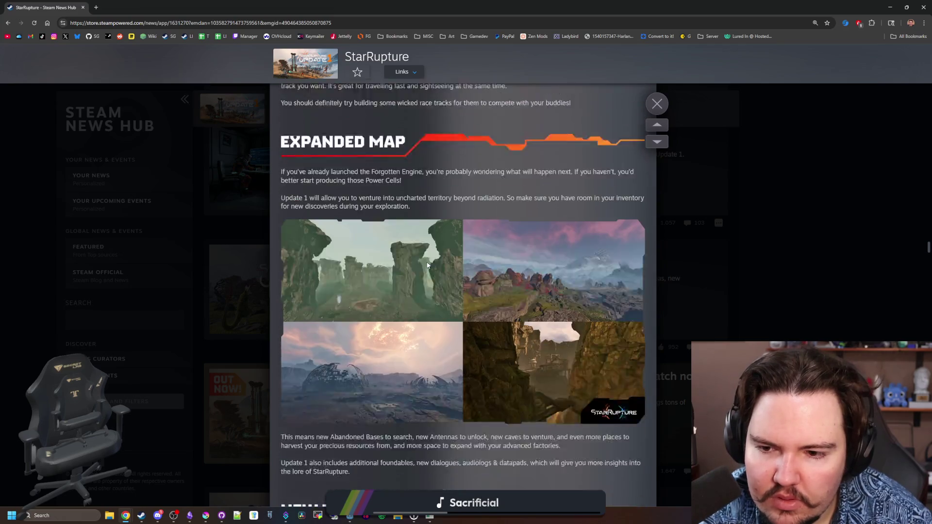
pyautogui.scroll(10, 428, 265)
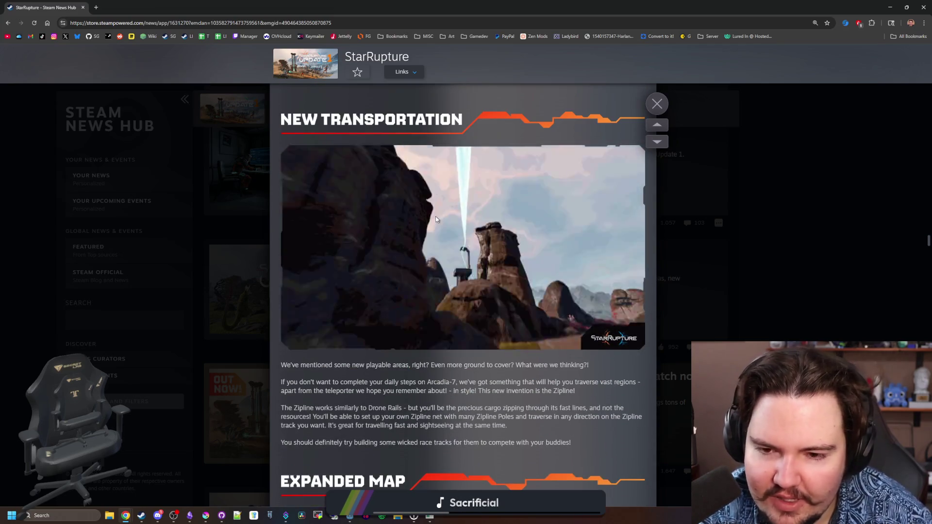
pyautogui.scroll(-10, 435, 219)
pyautogui.scroll(-4, 436, 221)
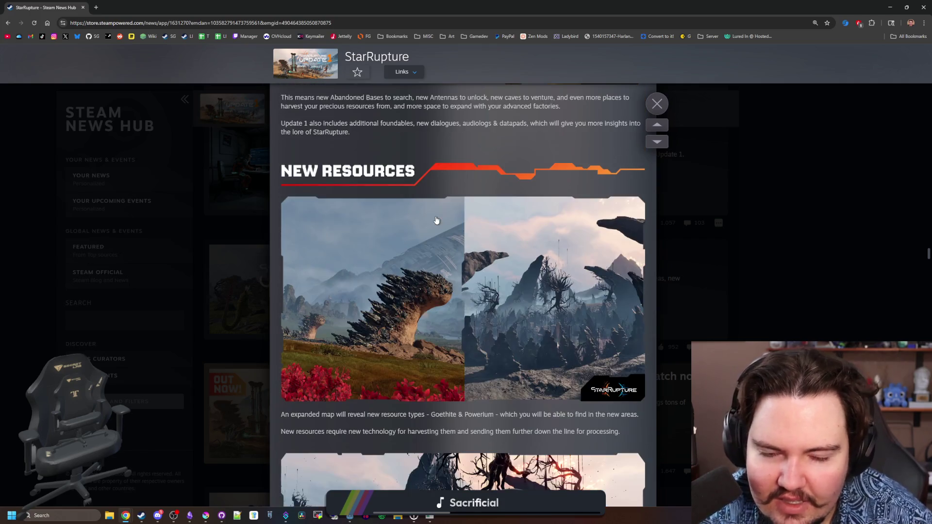
pyautogui.scroll(-5, 437, 220)
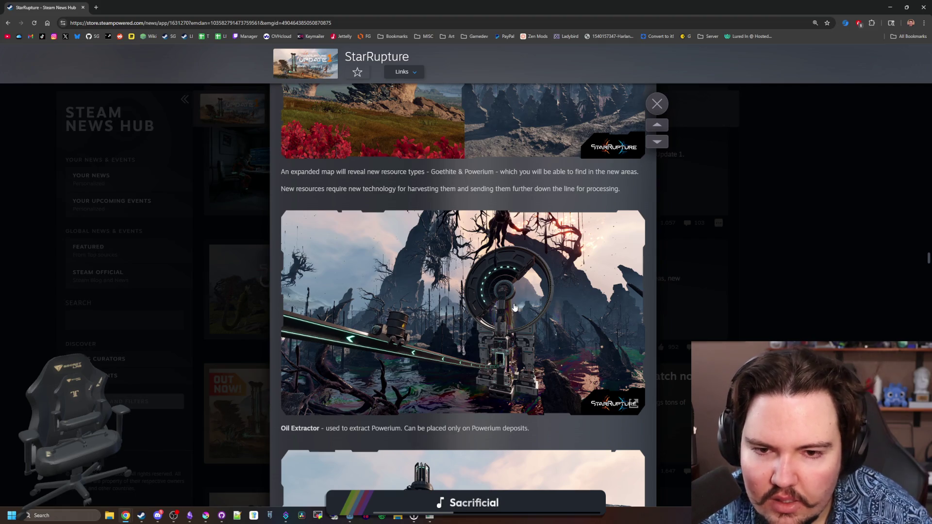
pyautogui.scroll(-20, 515, 306)
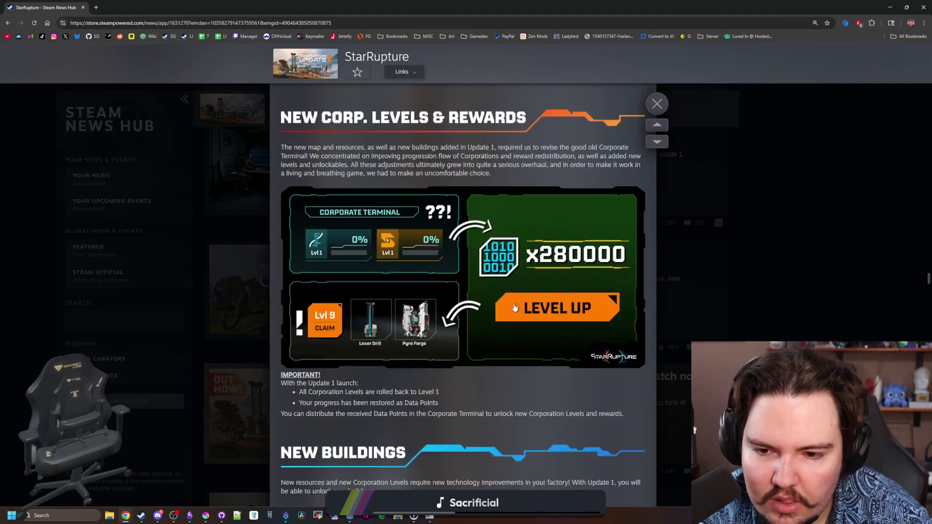
pyautogui.scroll(-5, 514, 307)
pyautogui.scroll(-12, 515, 307)
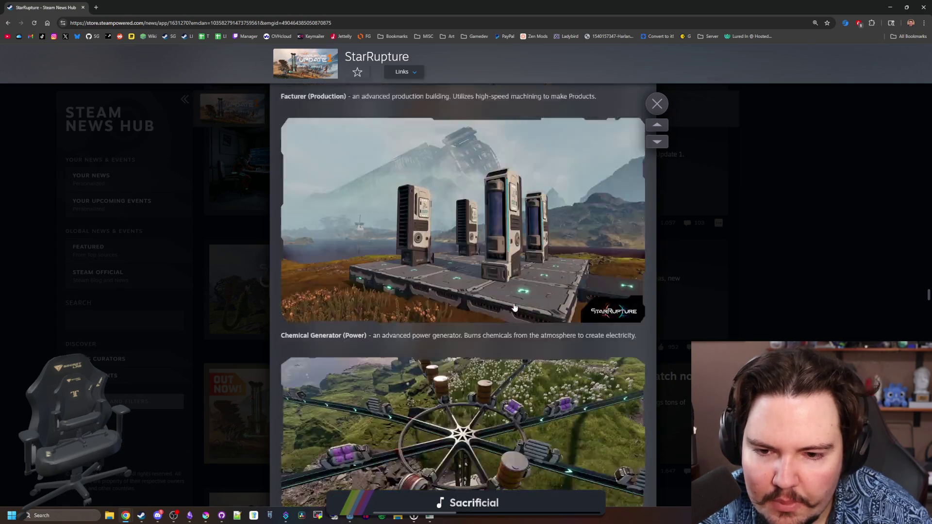
pyautogui.scroll(-15, 515, 307)
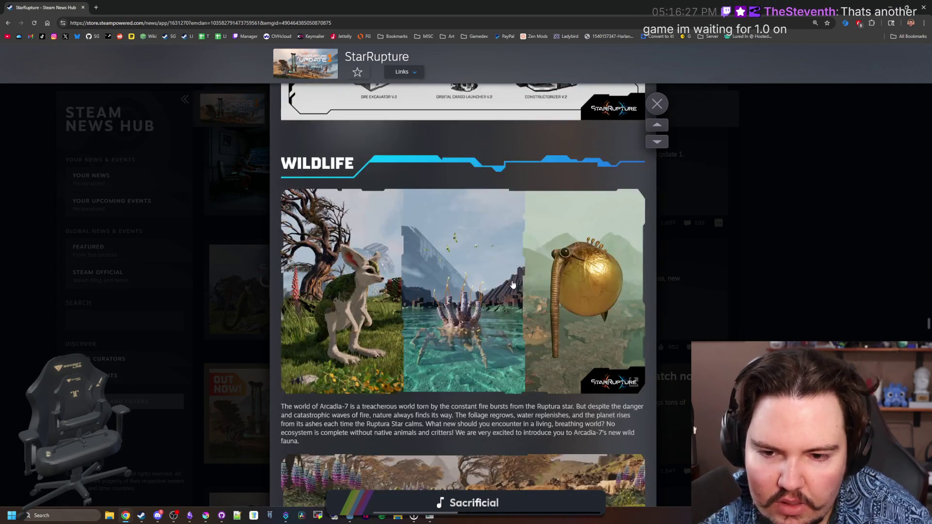
pyautogui.scroll(-4, 512, 283)
pyautogui.scroll(-7, 512, 279)
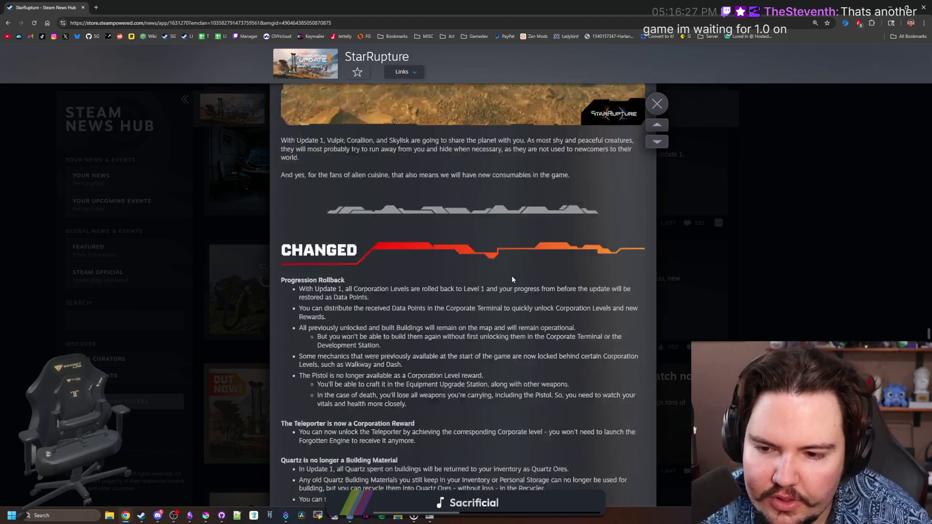
pyautogui.scroll(-20, 513, 277)
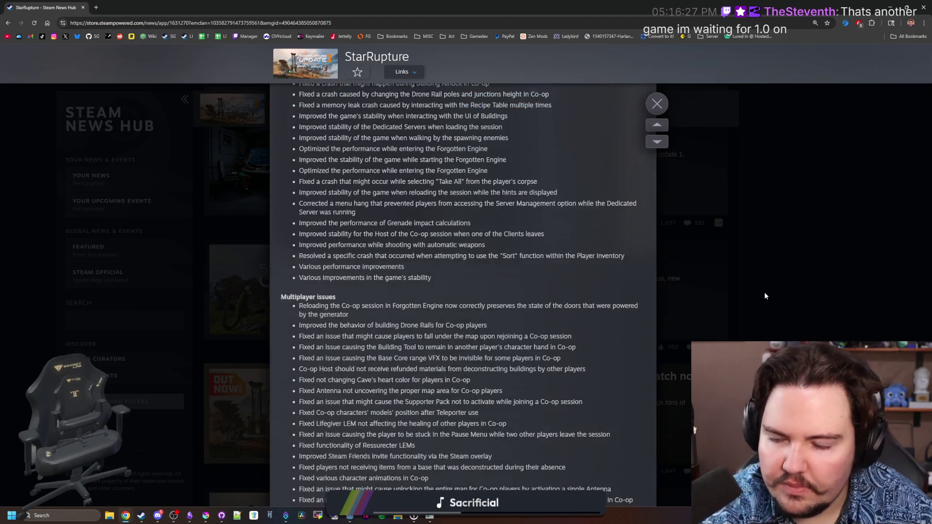
pyautogui.click(765, 295)
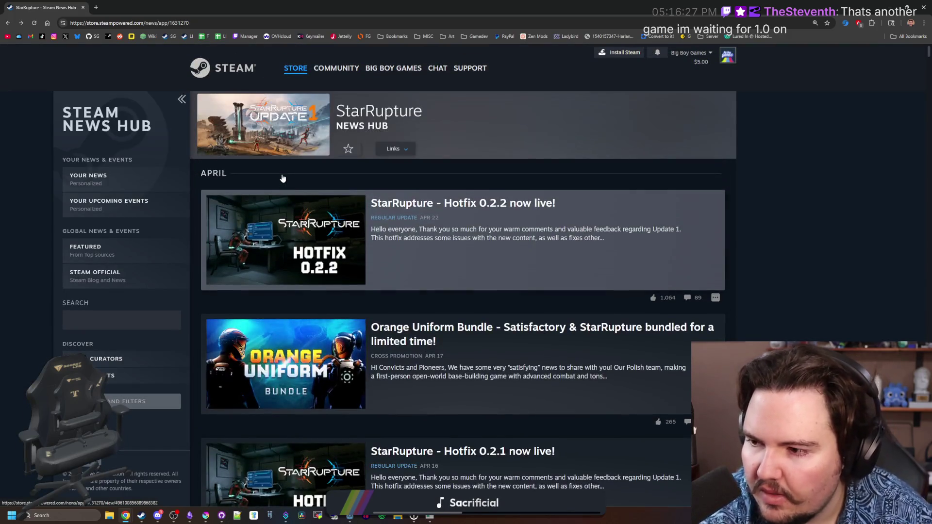
# Step: Go back to StarRupture's store page, pause its broadcast, and close the Chrome window
pyautogui.hotkey('alt', 'Left')
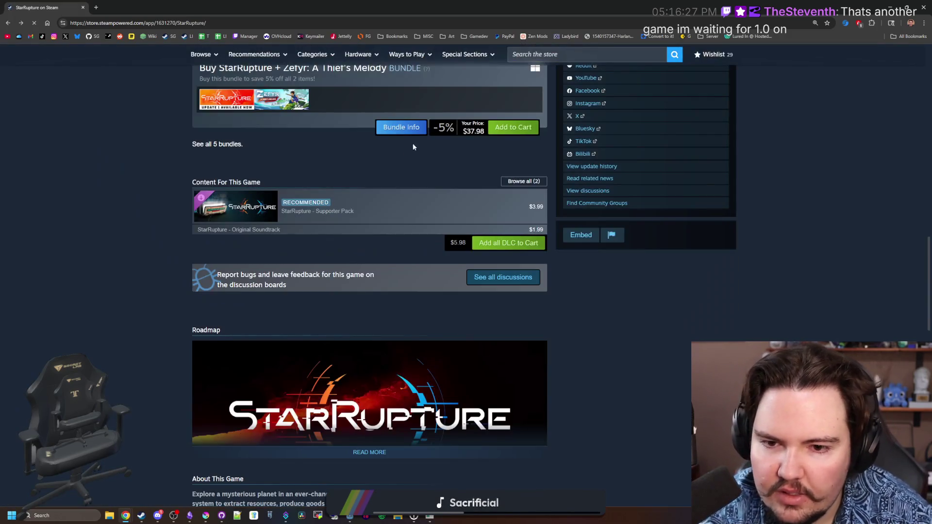
pyautogui.scroll(20, 413, 147)
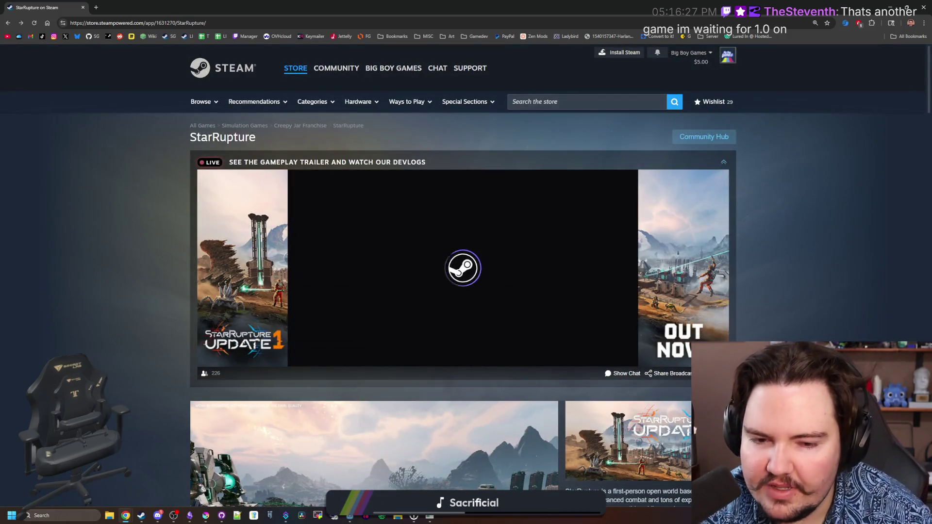
pyautogui.click(450, 352)
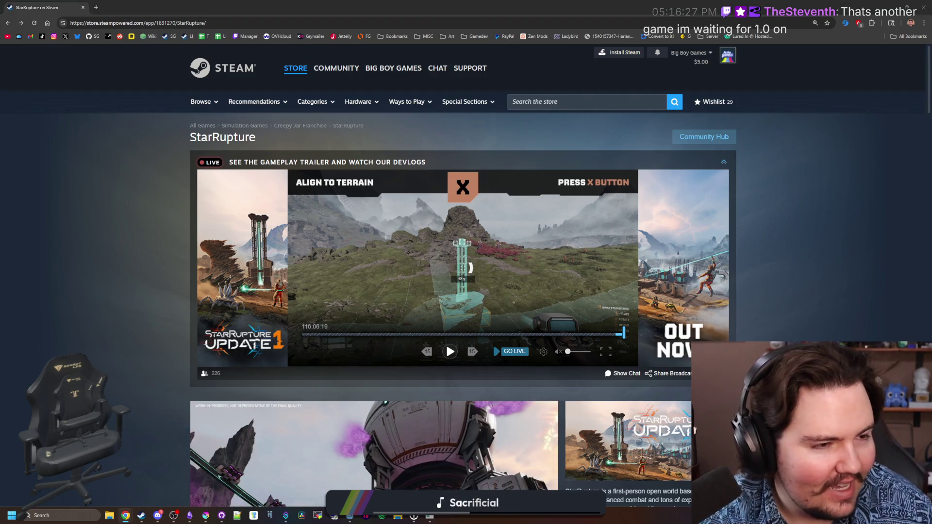
pyautogui.click(83, 7)
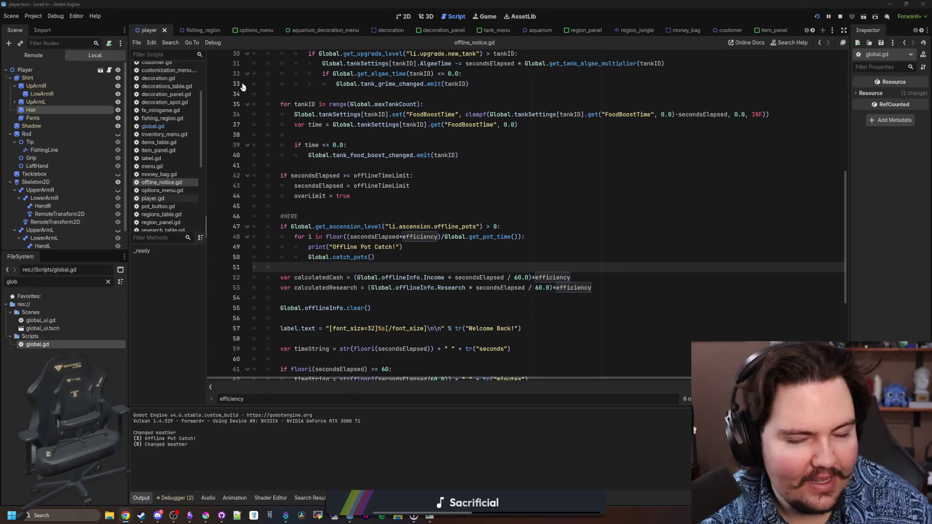
# Step: Place the Godot cursor after the offline pot loop, then bring Obsidian forward maximized
pyautogui.click(373, 267)
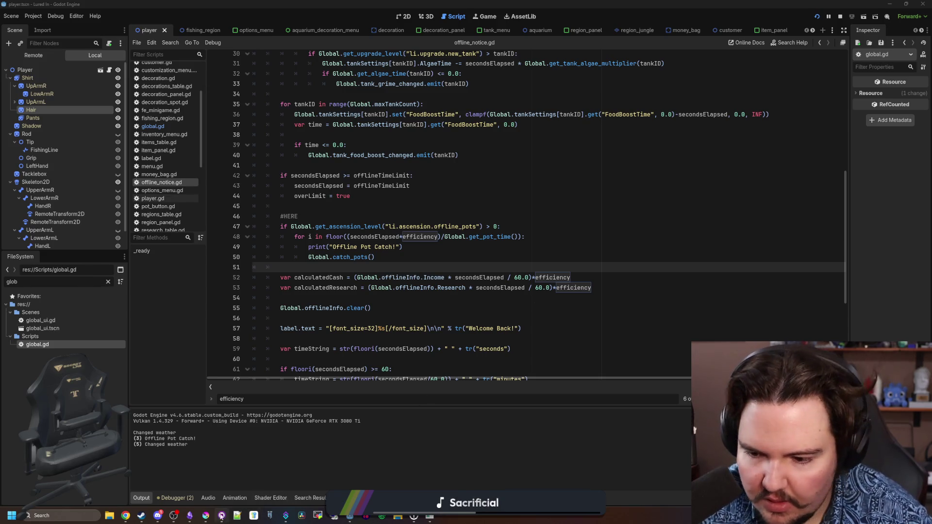
pyautogui.moveTo(189, 515)
pyautogui.click(195, 474)
pyautogui.doubleClick(373, 387)
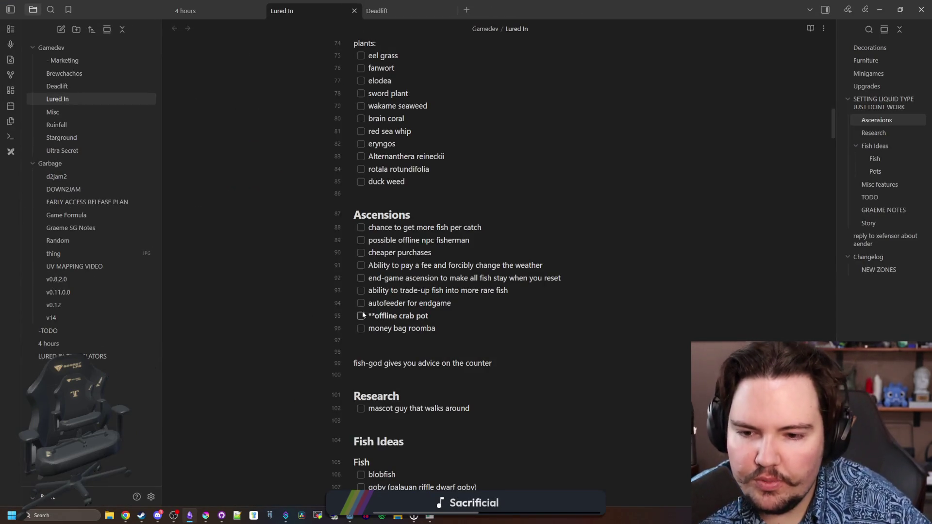
# Step: Tick the 'offline crab pot' ascension checkbox in the Lured In note
pyautogui.click(361, 315)
pyautogui.scroll(-20, 439, 322)
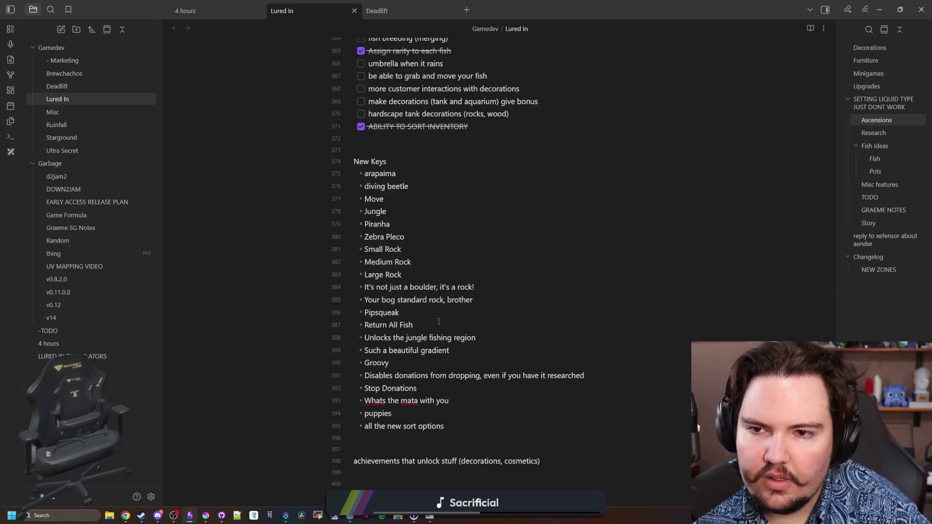
pyautogui.scroll(-15, 438, 321)
pyautogui.scroll(10, 439, 318)
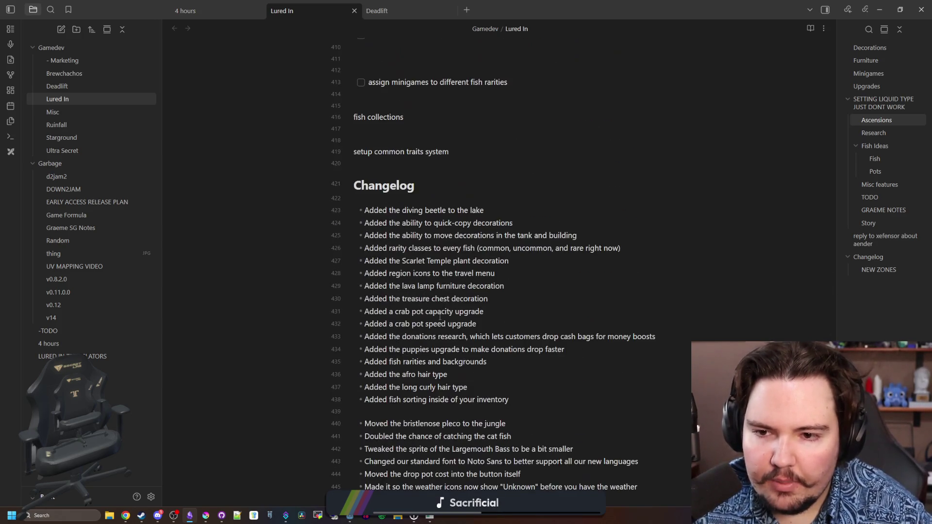
# Step: Add the changelog line 'Added an ascension upgrade for offline crab pots'
pyautogui.click(528, 394)
pyautogui.press('Return')
pyautogui.write('Adde')
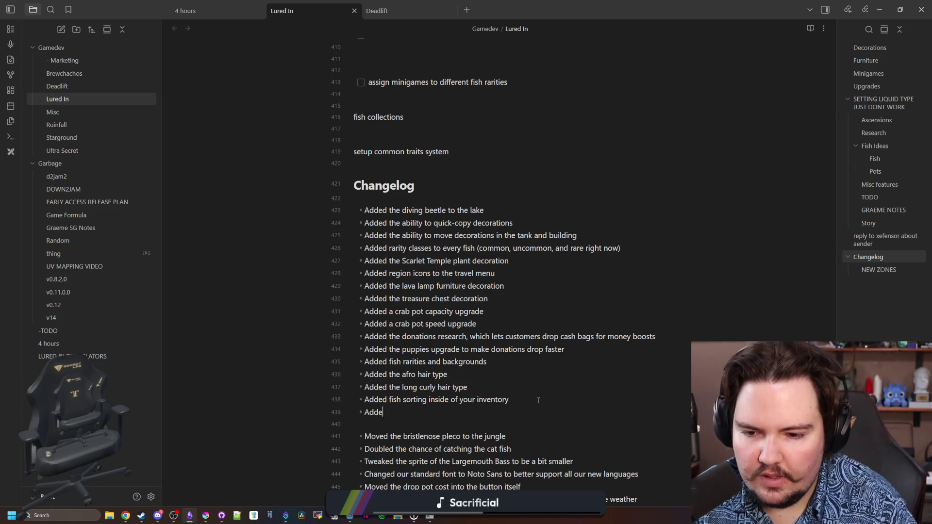
pyautogui.write('d an ascension upgrade for off')
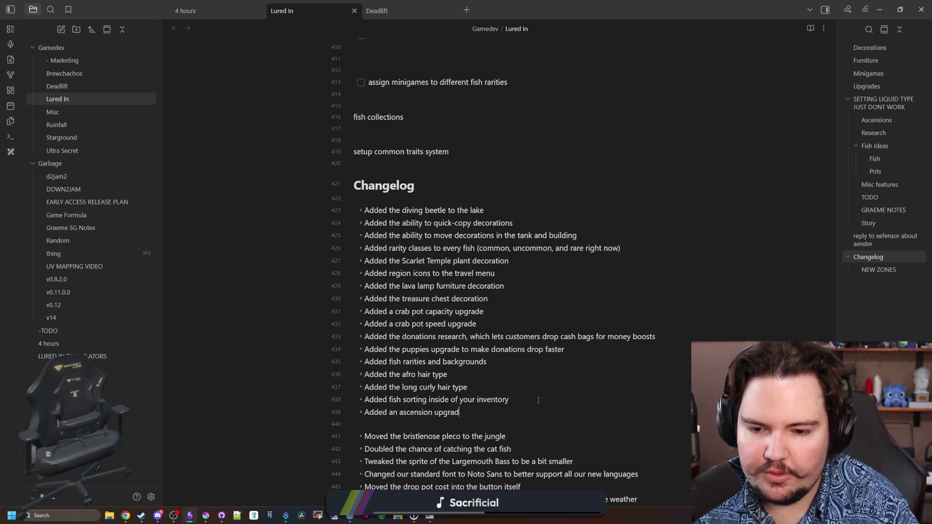
pyautogui.write('line crab pots')
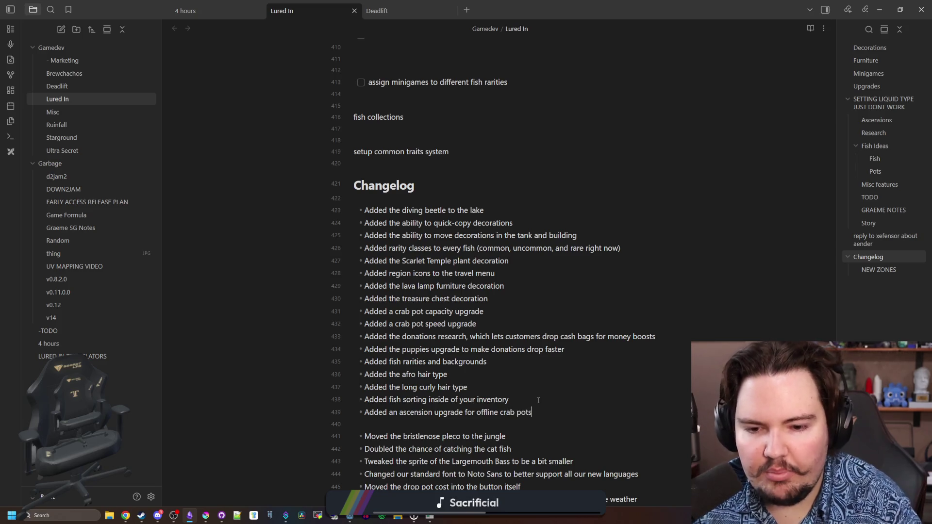
pyautogui.scroll(7, 538, 400)
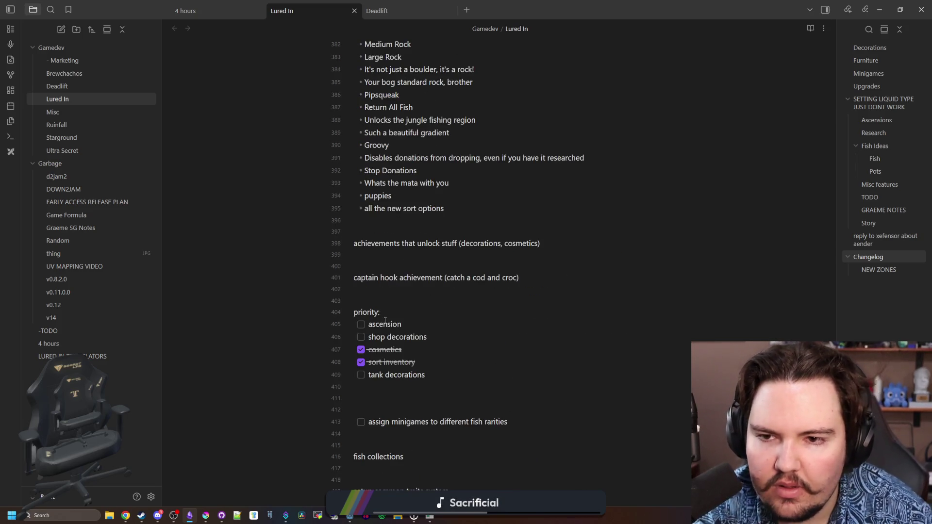
pyautogui.scroll(12, 385, 321)
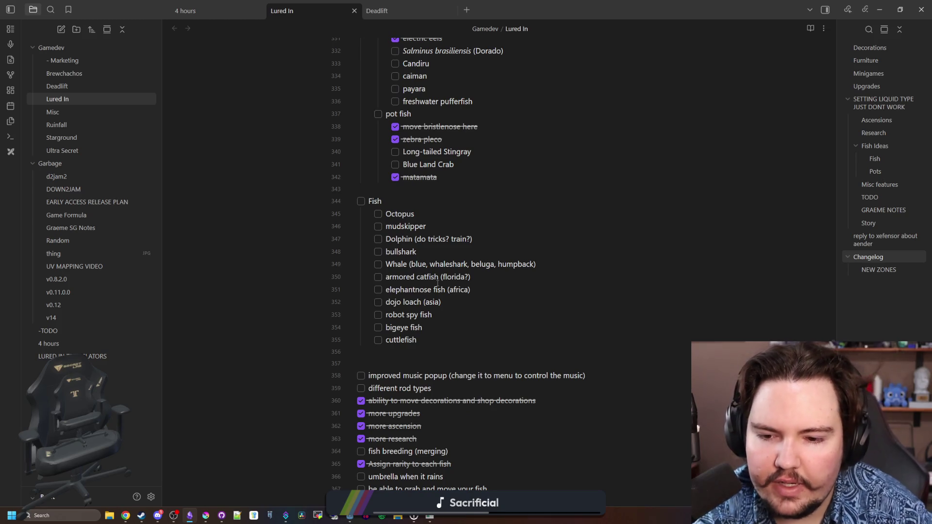
pyautogui.scroll(20, 437, 284)
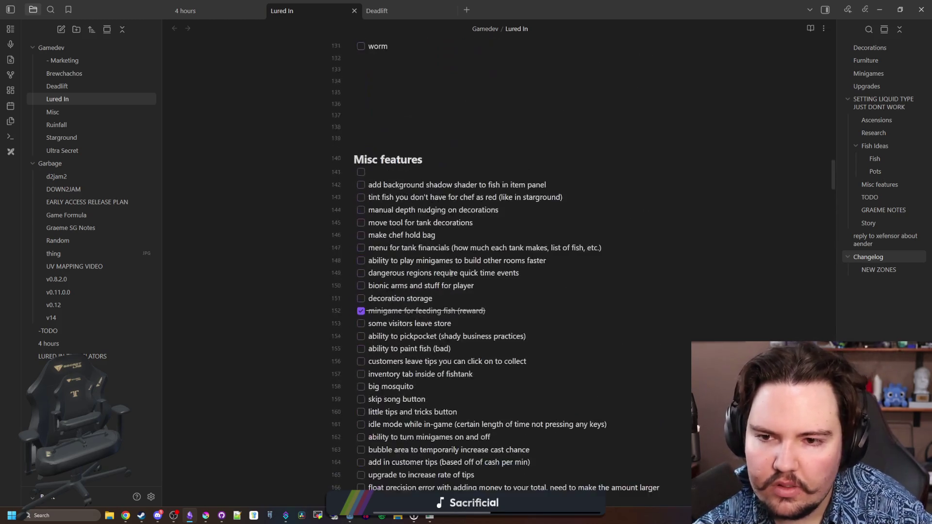
pyautogui.scroll(14, 451, 274)
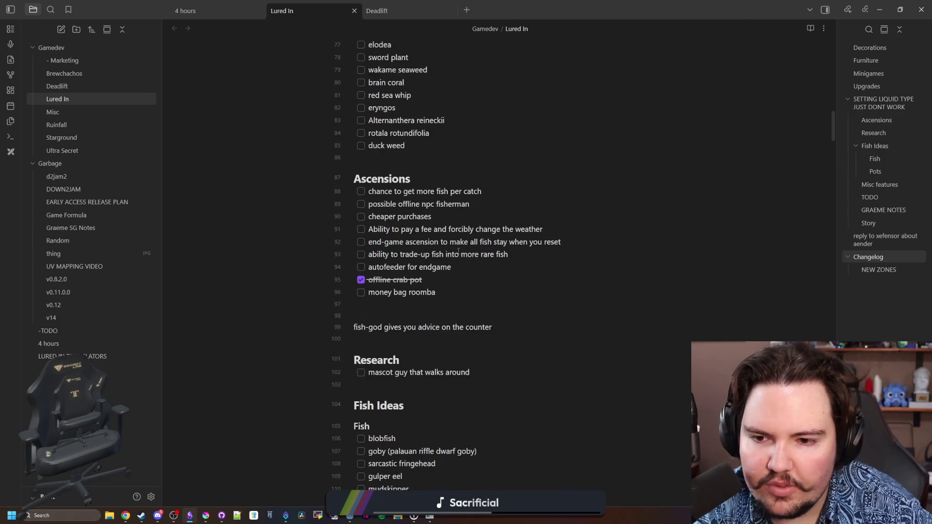
# Step: Append '????????' to the 'autofeeder for endgame' ascension idea
pyautogui.click(485, 278)
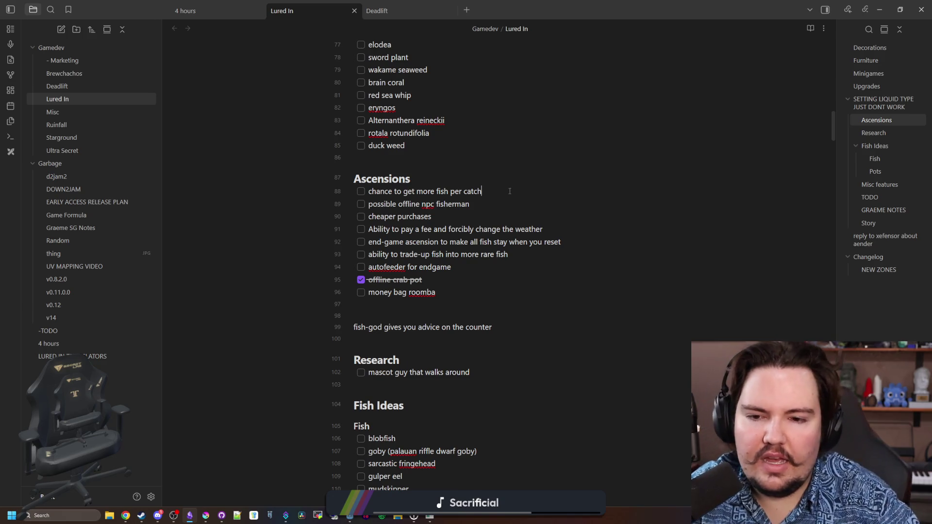
pyautogui.click(483, 272)
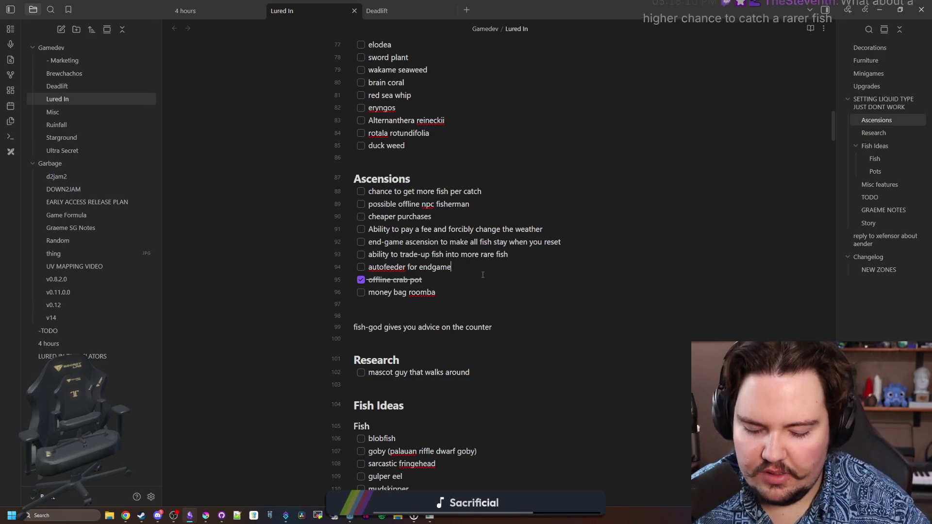
pyautogui.write('????????')
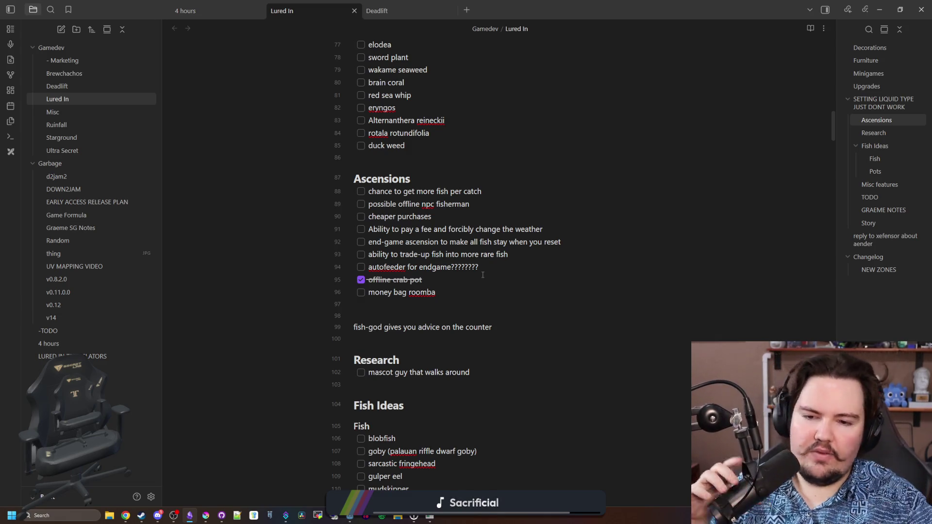
# Step: Search 'webfishing lures' in a new browser window and open the Lures WEBFISHING Wiki page
pyautogui.press('super+2')
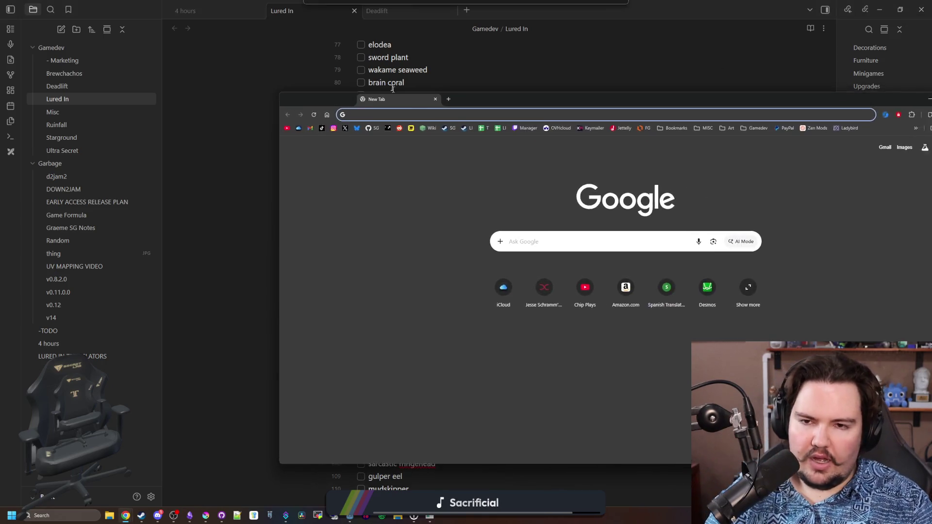
pyautogui.moveTo(393, 96)
pyautogui.mouseDown()
pyautogui.moveTo(370, 90)
pyautogui.moveTo(217, 115)
pyautogui.mouseUp()
pyautogui.write('webfishing lures')
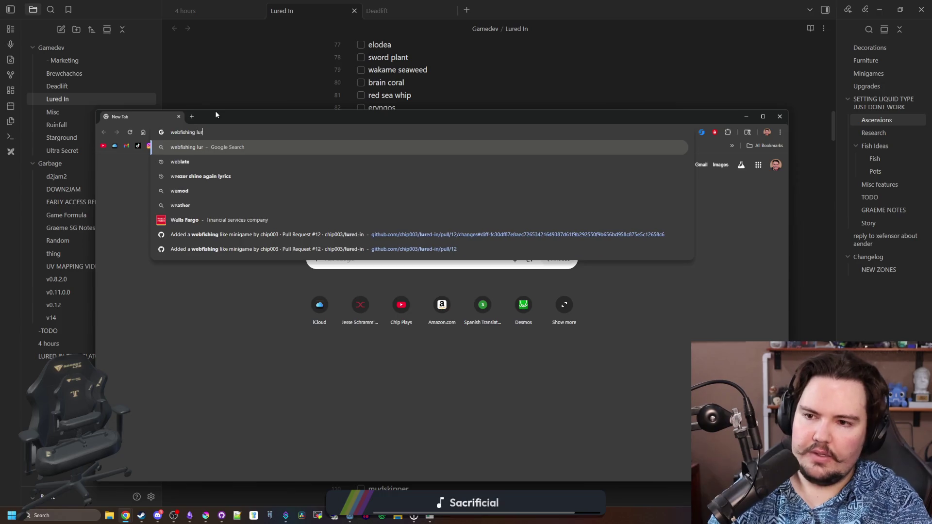
pyautogui.press('Return')
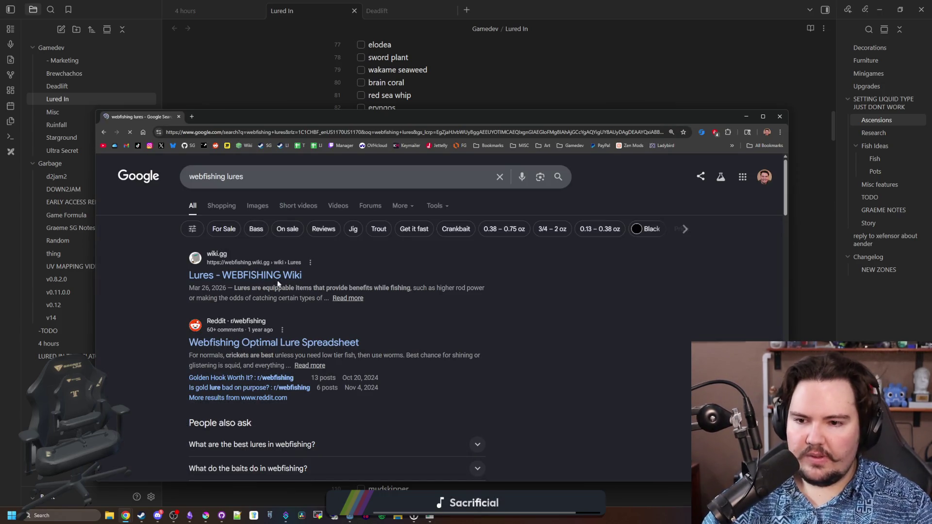
pyautogui.middleClick(254, 273)
pyautogui.click(228, 117)
pyautogui.moveTo(368, 117); pyautogui.dragTo(366, 10)
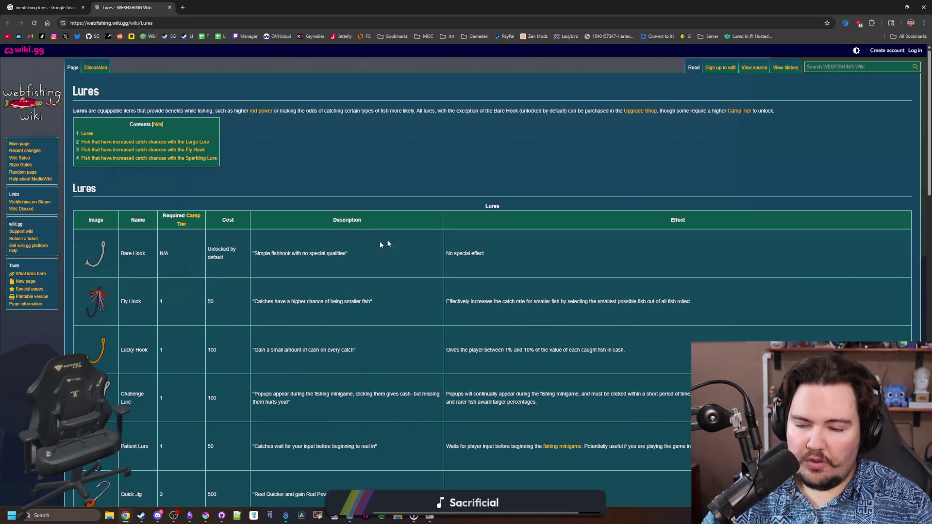
# Step: Read through the Lures table, highlighting the Fly Hook, Salty Lure and Fresh Lure descriptions
pyautogui.scroll(-1, 390, 243)
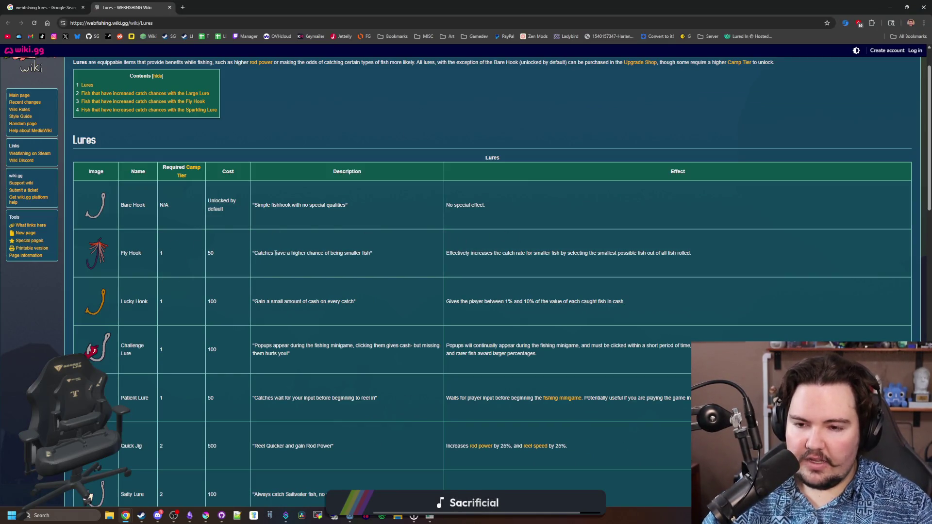
pyautogui.moveTo(275, 253); pyautogui.dragTo(370, 253)
pyautogui.click(367, 248)
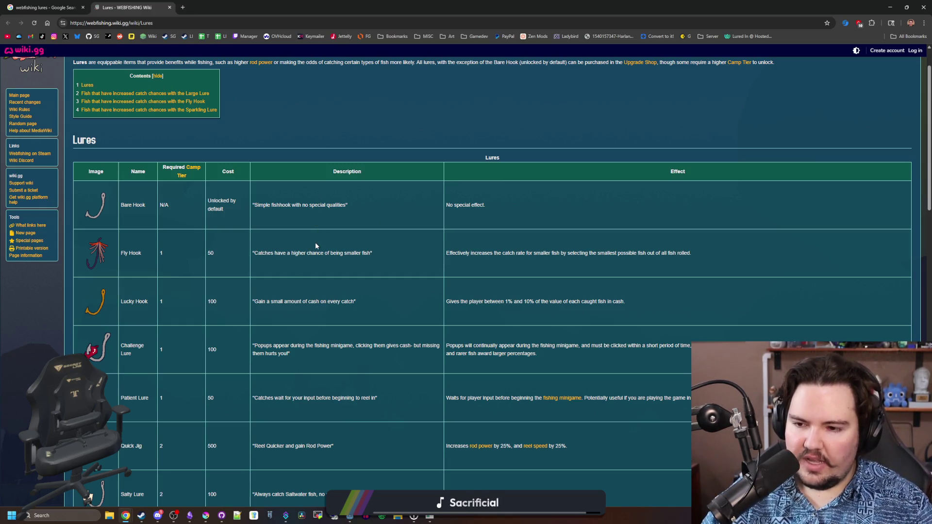
pyautogui.scroll(-1, 315, 245)
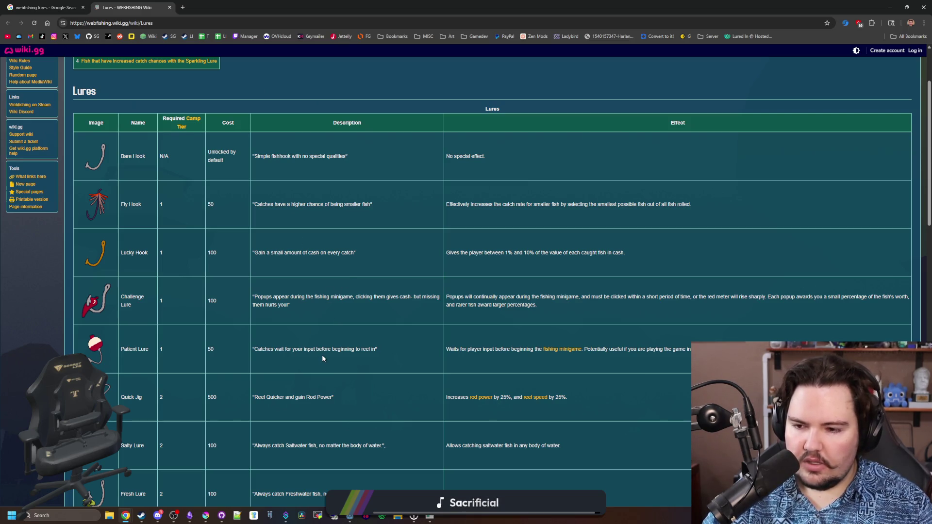
pyautogui.scroll(-1, 321, 357)
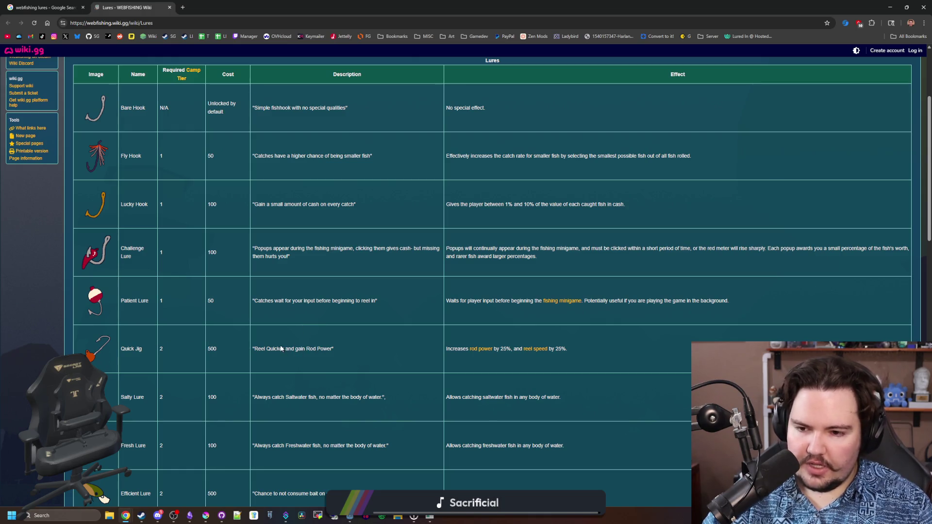
pyautogui.scroll(-1, 322, 311)
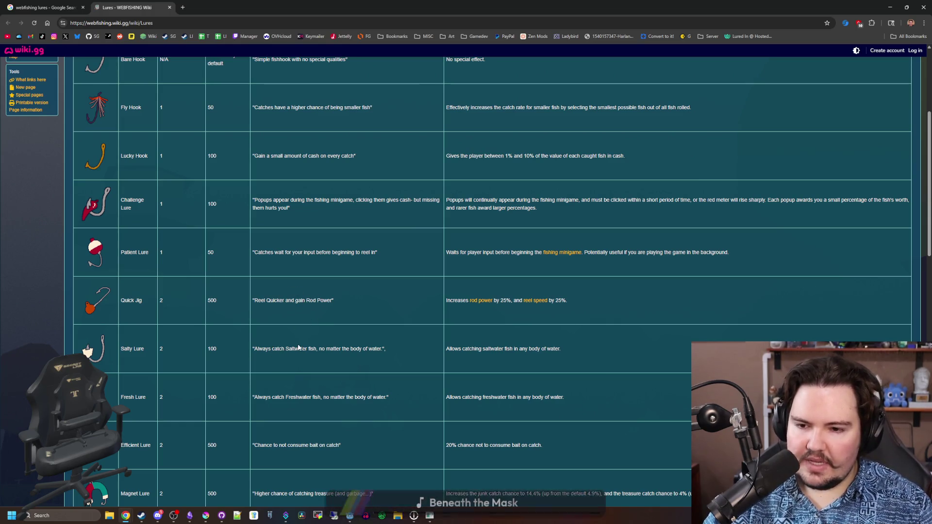
pyautogui.moveTo(291, 348); pyautogui.dragTo(384, 349)
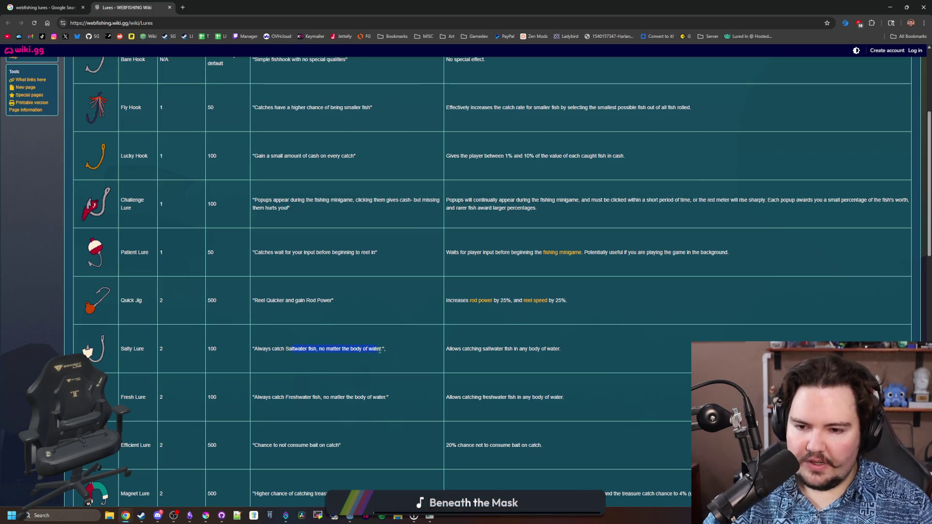
pyautogui.click(317, 326)
pyautogui.scroll(-1, 317, 327)
pyautogui.scroll(-1, 381, 283)
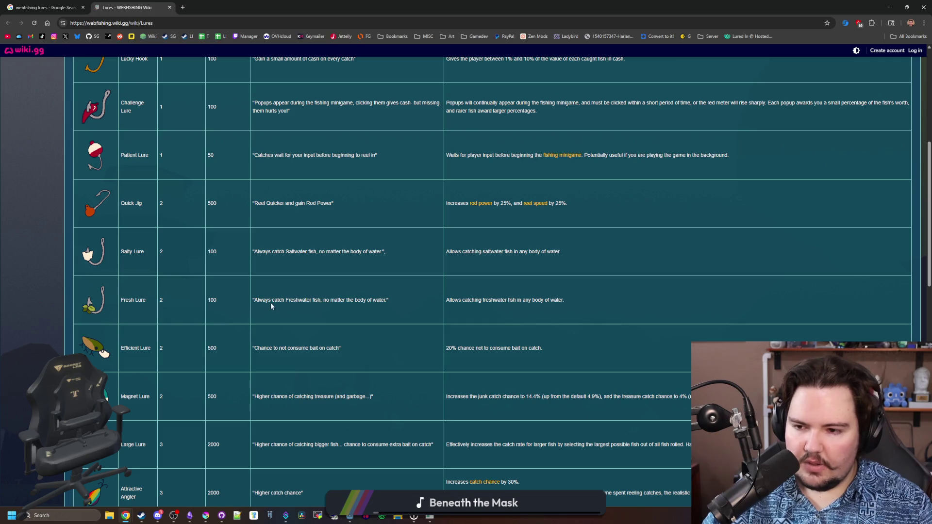
pyautogui.moveTo(269, 302); pyautogui.dragTo(322, 302)
# Step: Finish reviewing the Lures table down to the Golden Hook row, then return to the notes
pyautogui.scroll(-1, 349, 305)
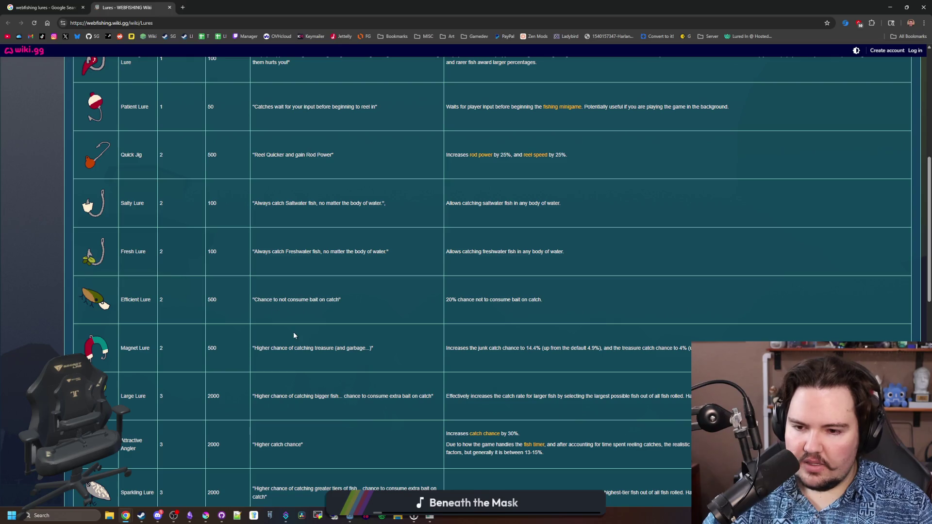
pyautogui.scroll(-1, 294, 335)
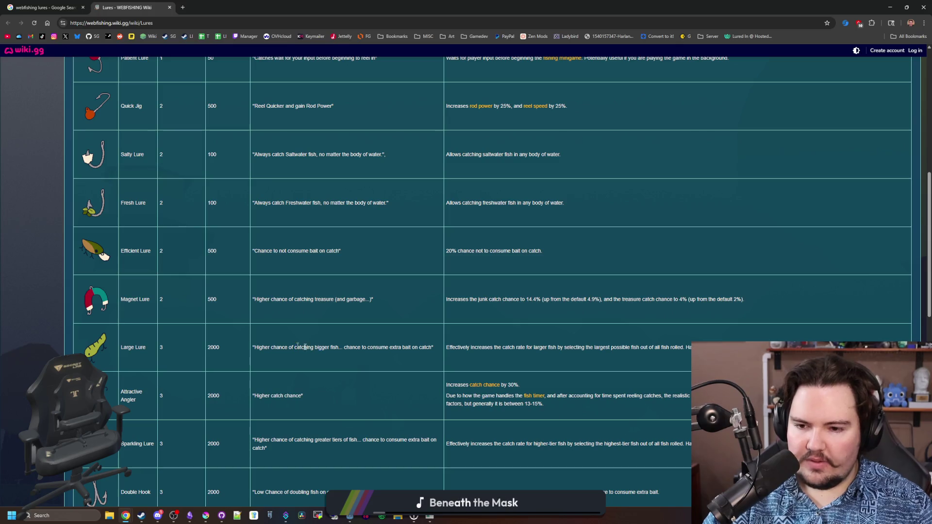
pyautogui.moveTo(304, 346); pyautogui.dragTo(433, 347)
pyautogui.scroll(-1, 303, 324)
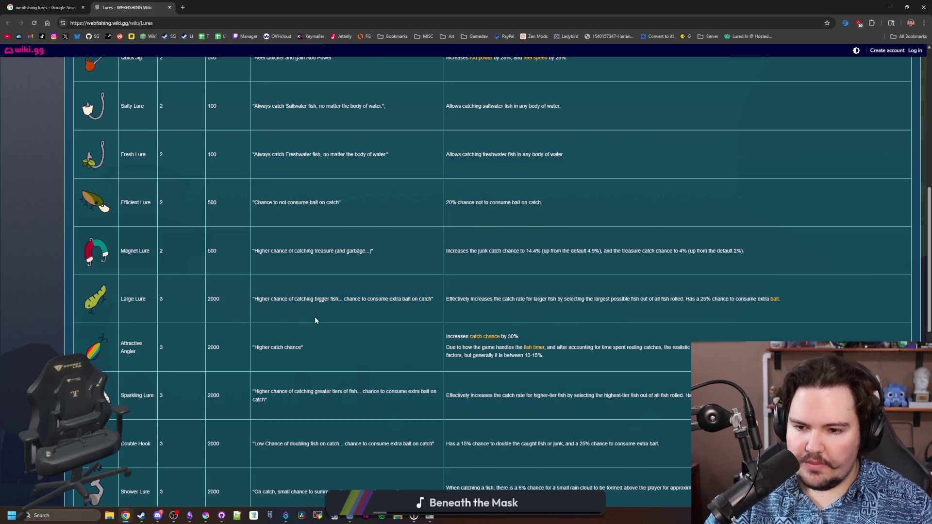
pyautogui.scroll(-1, 299, 325)
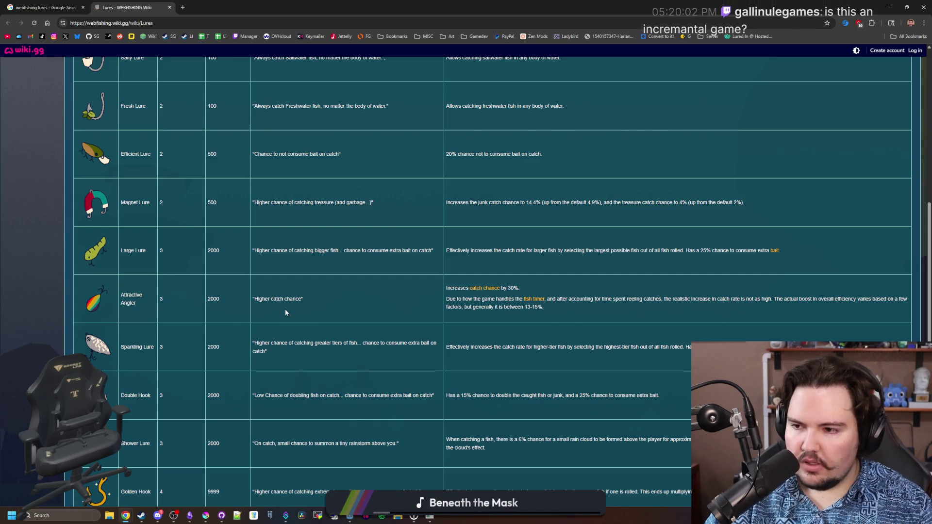
pyautogui.scroll(-1, 284, 309)
pyautogui.scroll(-1, 285, 312)
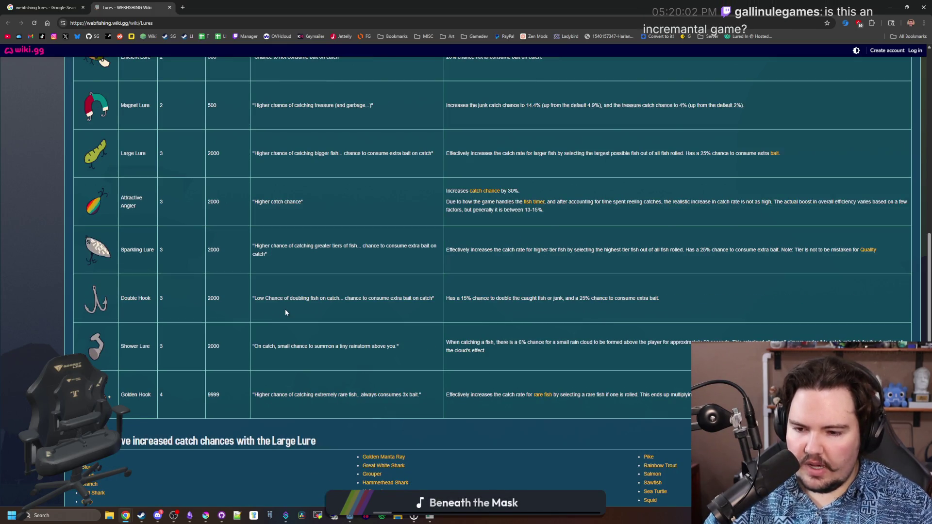
pyautogui.scroll(10, 232, 401)
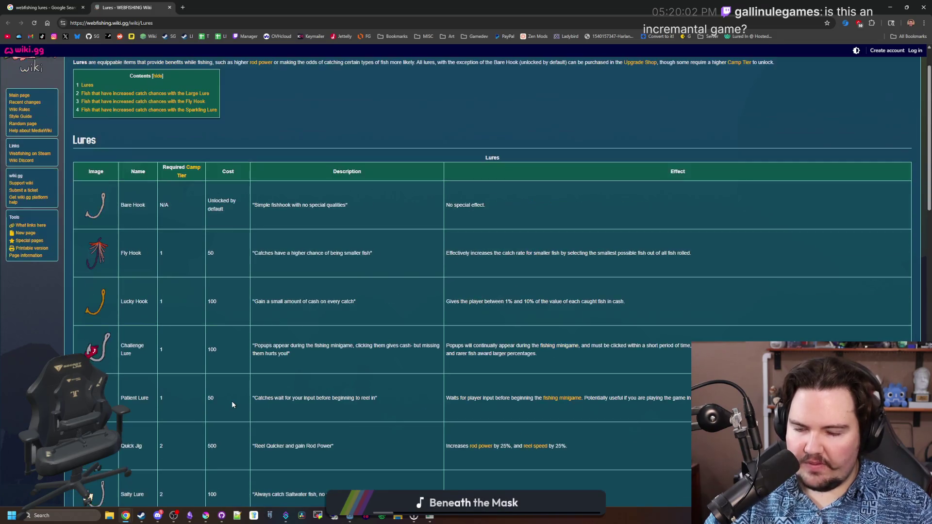
pyautogui.scroll(-10, 232, 401)
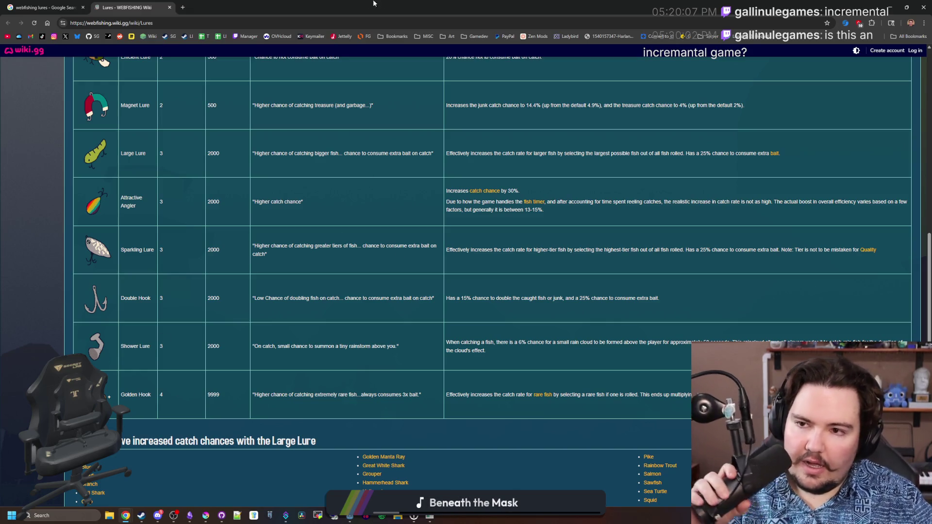
pyautogui.hotkey('alt', 'Tab')
# Step: Bring the Lured In game forward and check its Shop's Equipment upgrades, like Larger Keepnet
pyautogui.moveTo(429, 515)
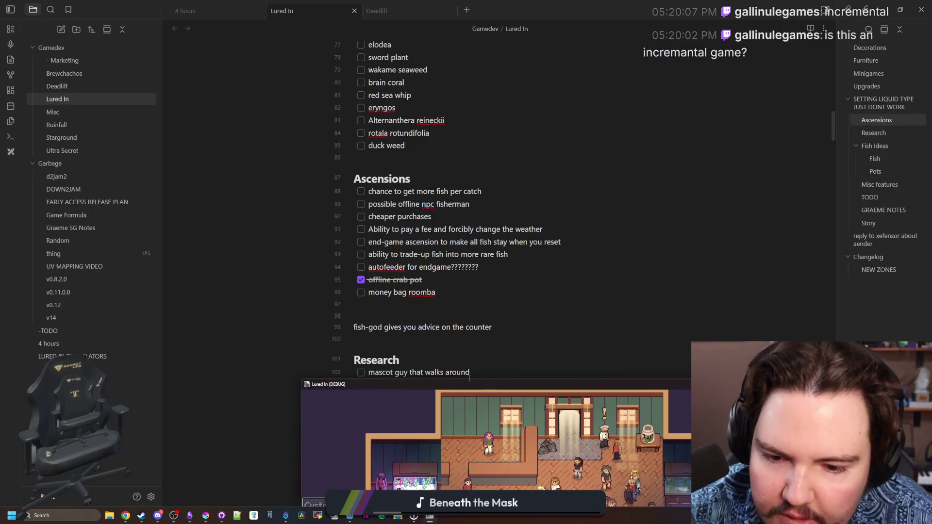
pyautogui.click(336, 415)
pyautogui.click(408, 481)
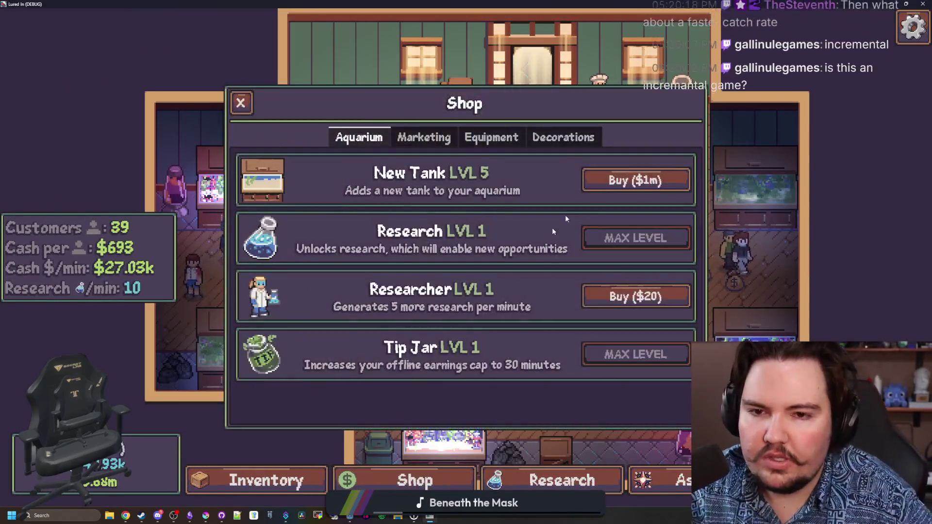
pyautogui.click(491, 137)
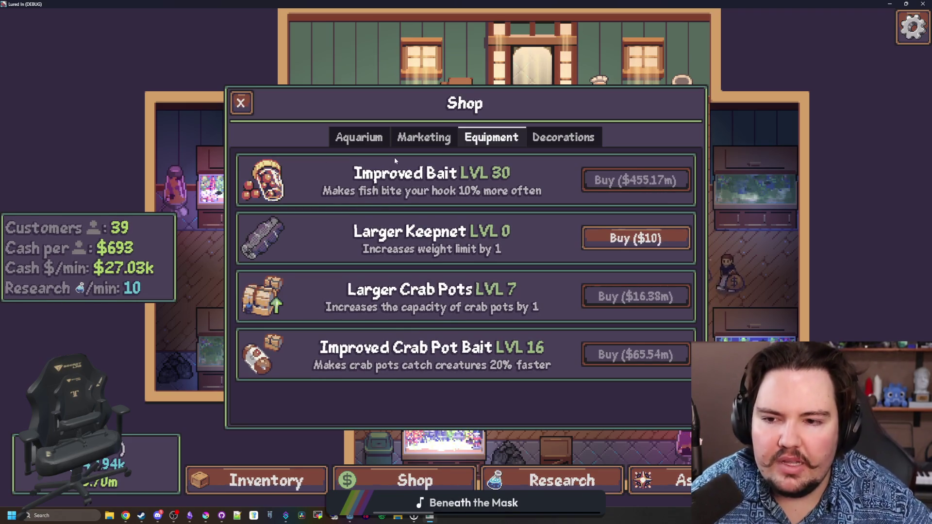
pyautogui.hotkey('alt', 'Tab')
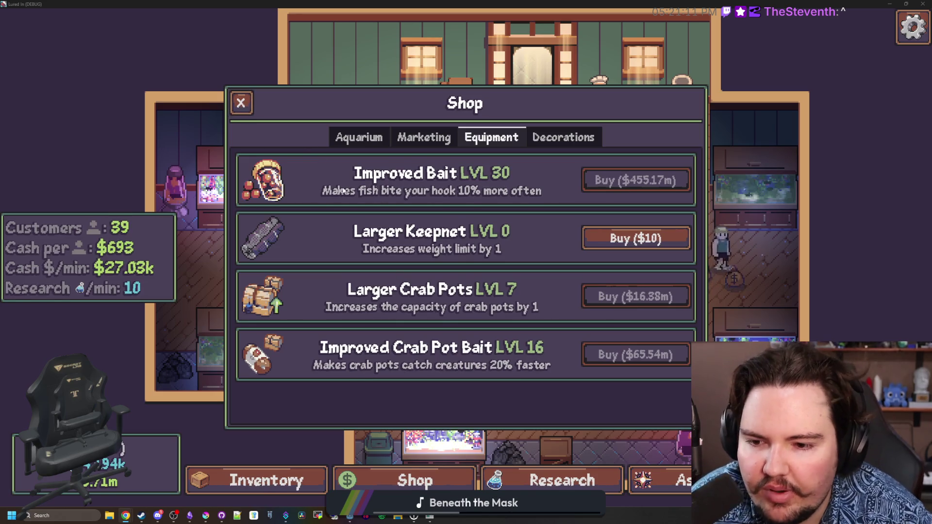
# Step: Close the game's shop, shrink its window, and bring Krita up full screen
pyautogui.click(241, 103)
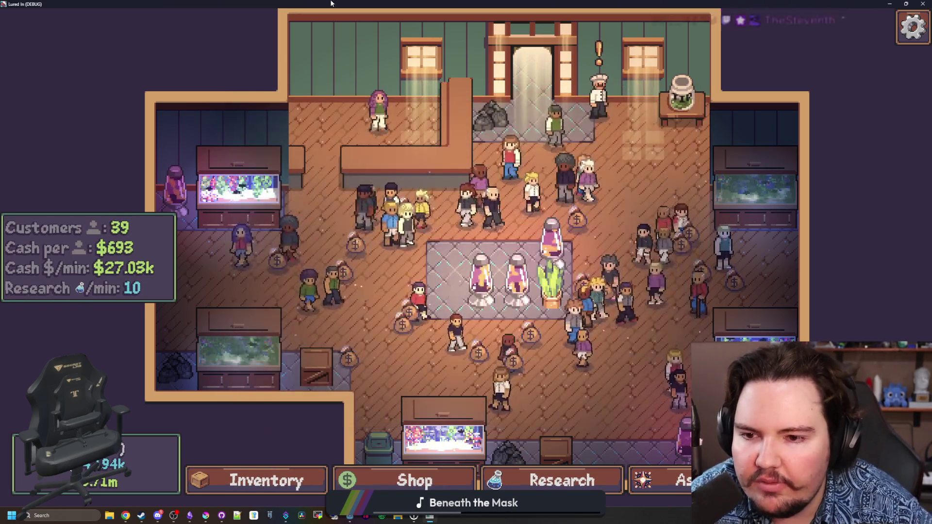
pyautogui.press('super+Down')
pyautogui.press('super+Down')
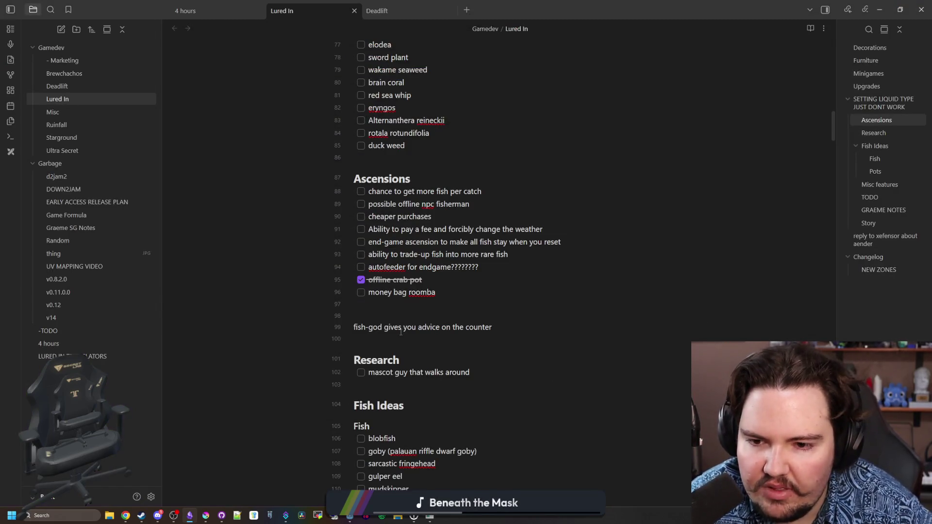
pyautogui.moveTo(205, 516)
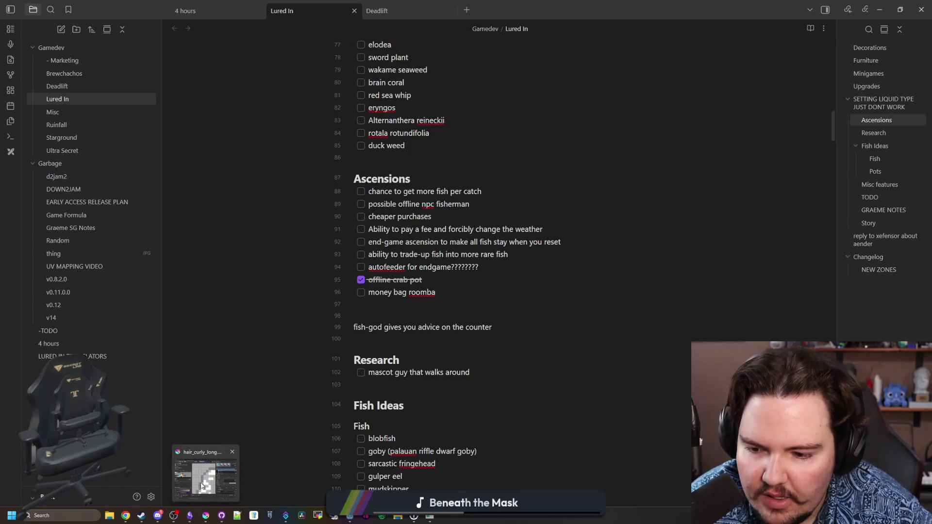
pyautogui.click(205, 473)
pyautogui.moveTo(383, 372)
pyautogui.mouseDown()
pyautogui.moveTo(684, 330)
pyautogui.moveTo(291, 3)
pyautogui.moveTo(152, 2)
pyautogui.mouseUp()
# Step: Create a new 32 x 32 px document through File > New
pyautogui.click(7, 12)
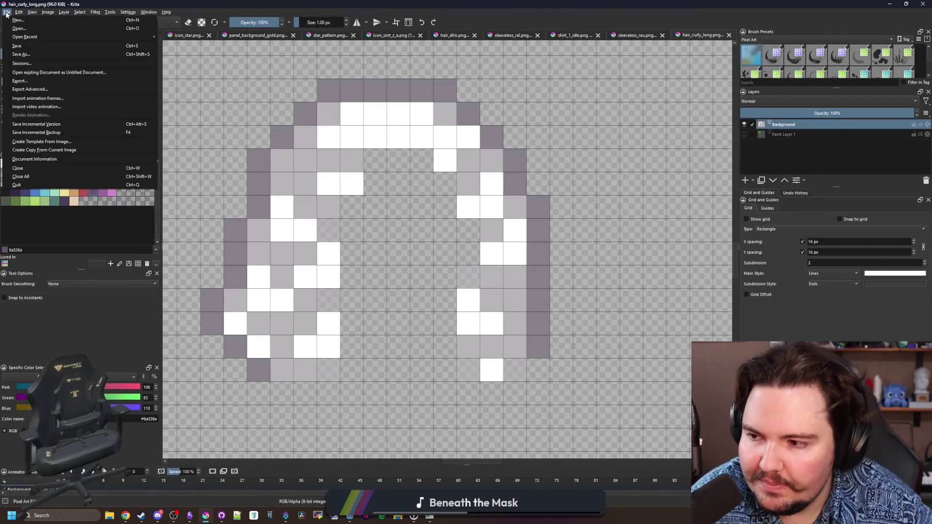
pyautogui.click(24, 23)
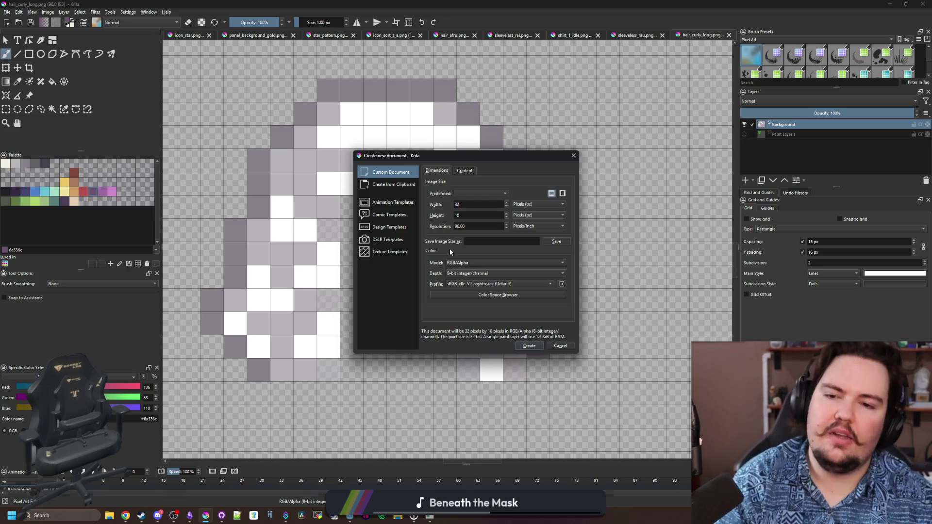
pyautogui.doubleClick(482, 215)
pyautogui.write('32')
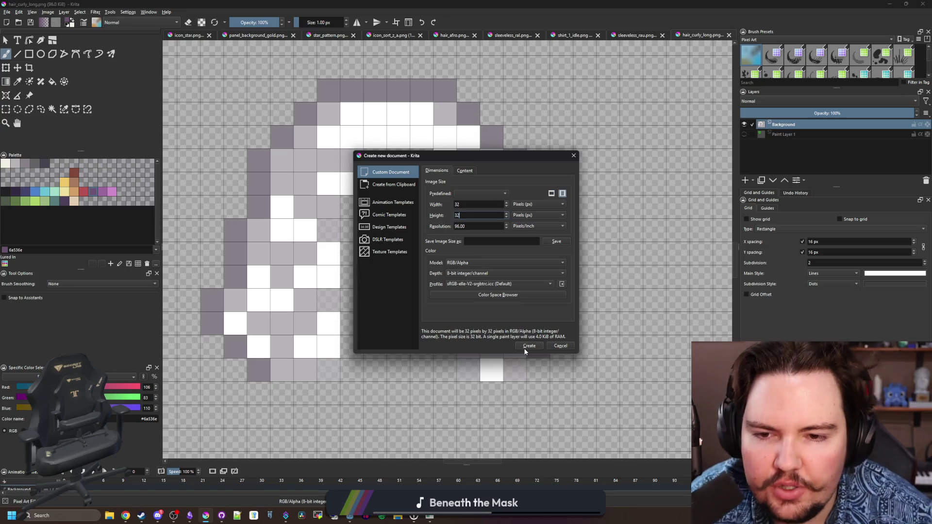
pyautogui.click(531, 345)
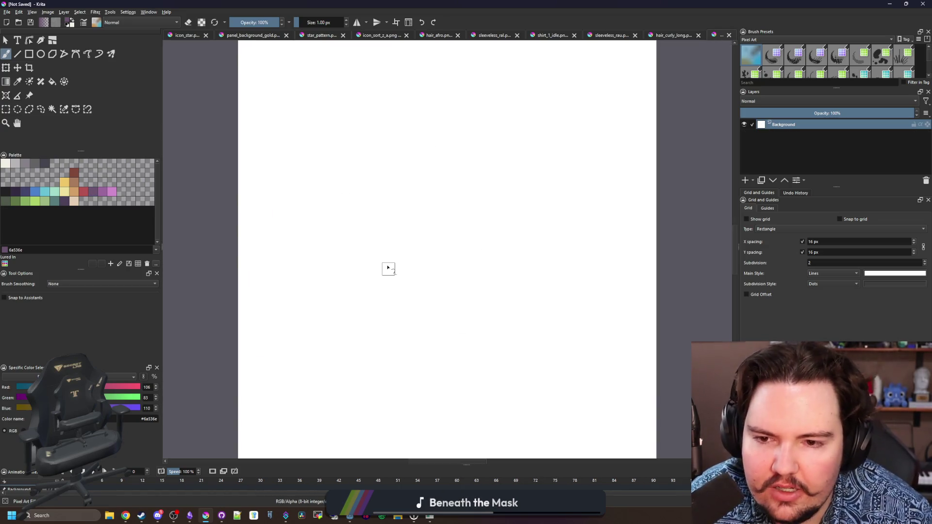
# Step: Select the whole 32x32 canvas and delete the white background to leave it transparent
pyautogui.click(6, 109)
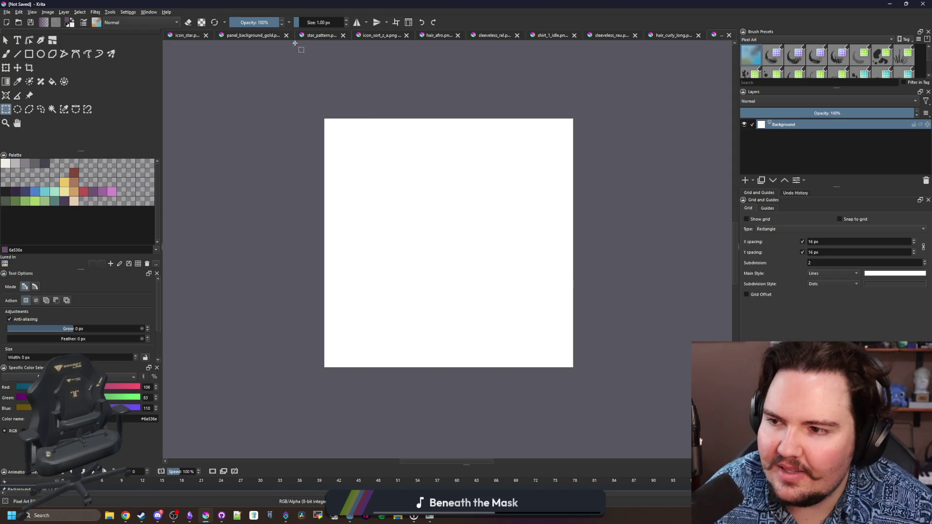
pyautogui.moveTo(293, 42); pyautogui.dragTo(609, 406)
pyautogui.press('Delete')
pyautogui.click(560, 368)
pyautogui.scroll(1, 378, 282)
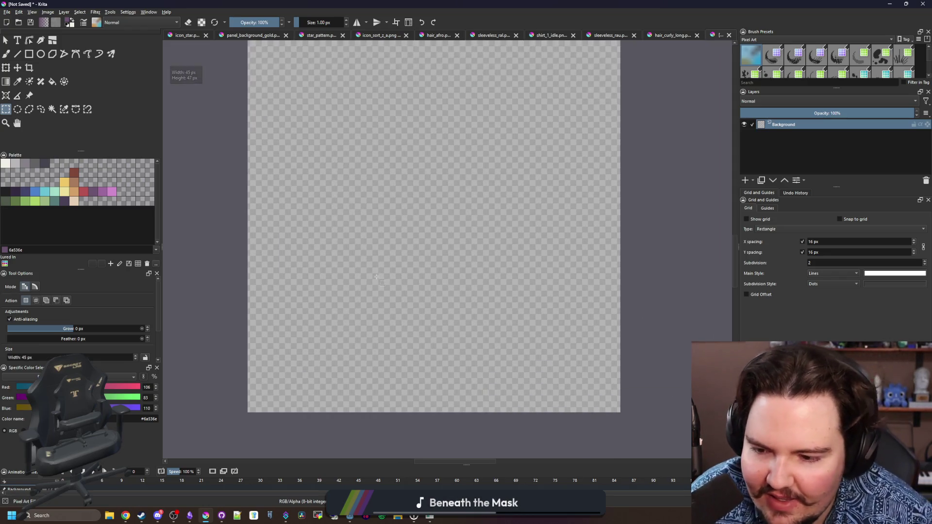
pyautogui.scroll(-1, 383, 277)
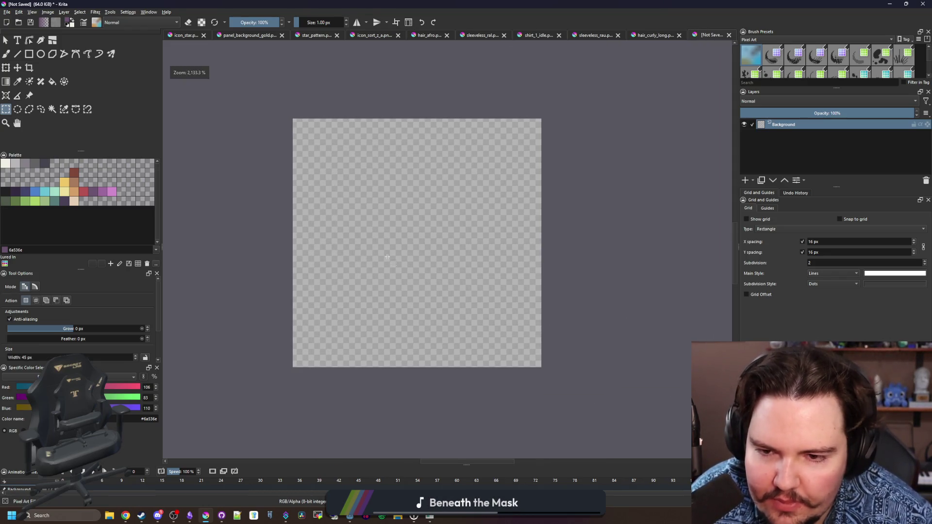
# Step: Pick the grey swatches #868188 and #b8b5b9, then brush two light-grey J-shaped test strokes
pyautogui.press('b')
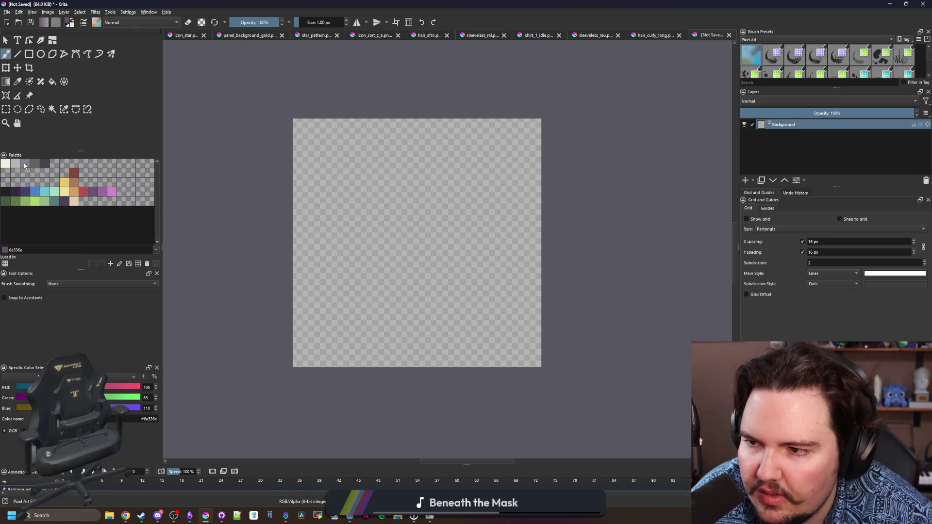
pyautogui.click(23, 166)
pyautogui.click(15, 164)
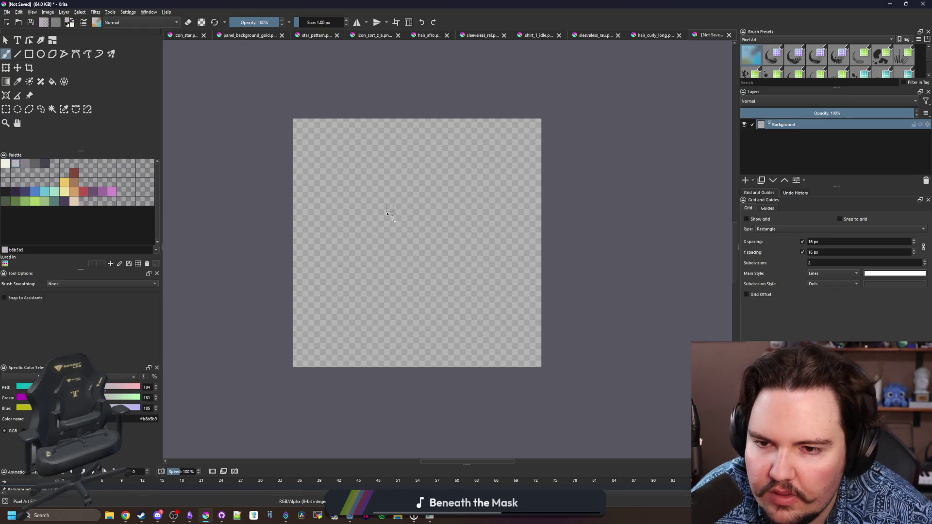
pyautogui.scroll(1, 387, 213)
pyautogui.moveTo(335, 66)
pyautogui.mouseDown()
pyautogui.moveTo(346, 202)
pyautogui.moveTo(264, 187)
pyautogui.mouseUp()
pyautogui.moveTo(485, 129); pyautogui.dragTo(434, 349)
# Step: Remove the two test strokes so the canvas is empty again
pyautogui.scroll(-2, 428, 296)
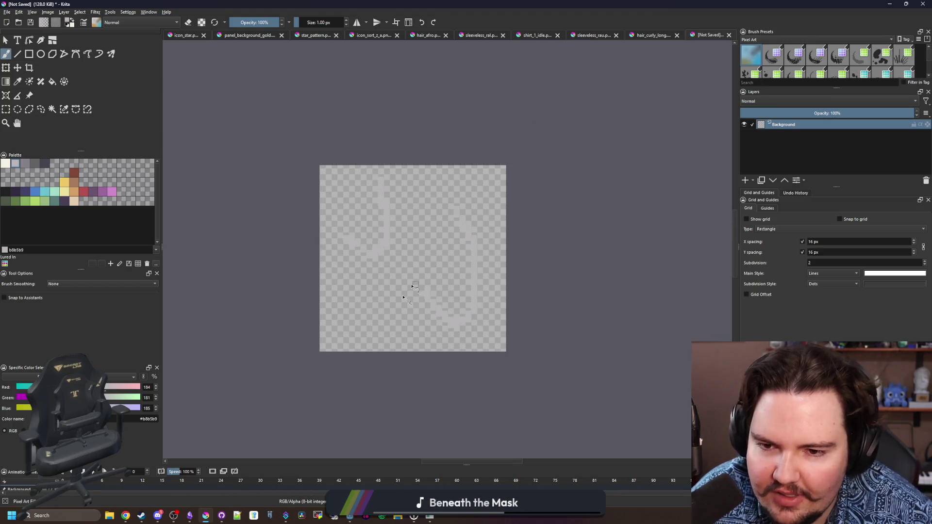
pyautogui.scroll(-2, 389, 271)
pyautogui.scroll(3, 388, 267)
pyautogui.press('Delete')
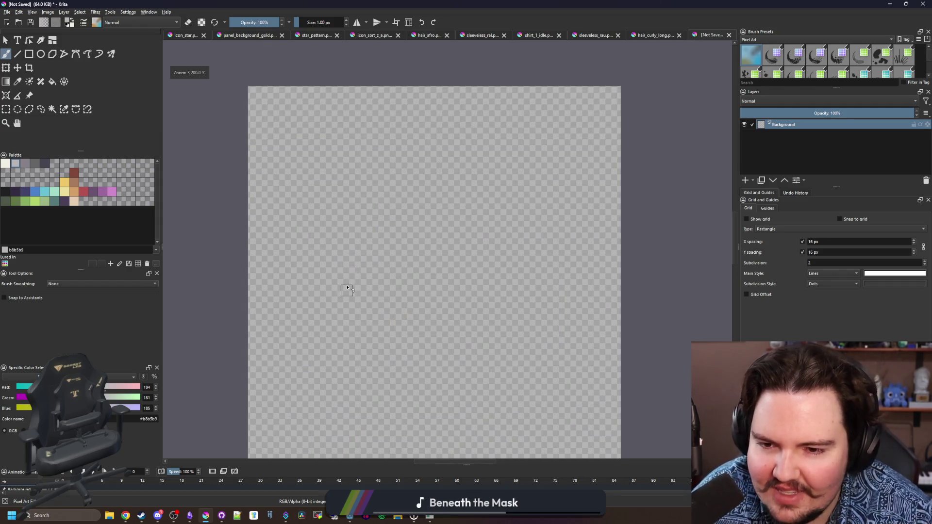
pyautogui.scroll(-2, 369, 243)
pyautogui.scroll(2, 330, 233)
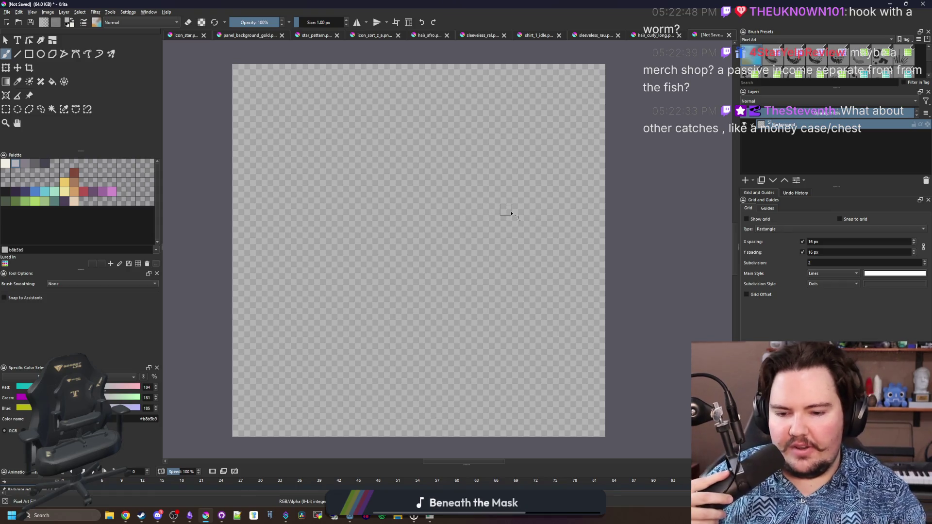
pyautogui.scroll(-1, 505, 209)
pyautogui.scroll(1, 470, 202)
pyautogui.scroll(-1, 437, 264)
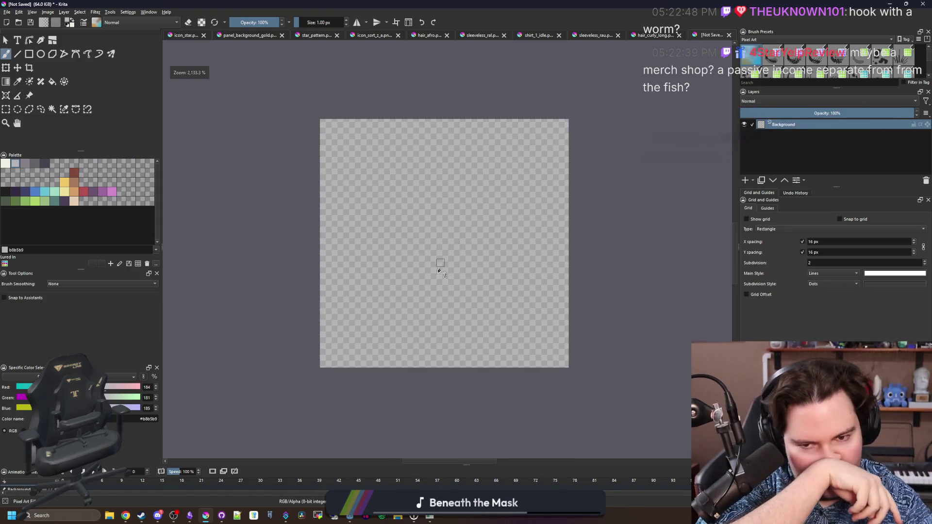
pyautogui.scroll(1, 440, 257)
pyautogui.scroll(-1, 459, 210)
pyautogui.scroll(1, 460, 208)
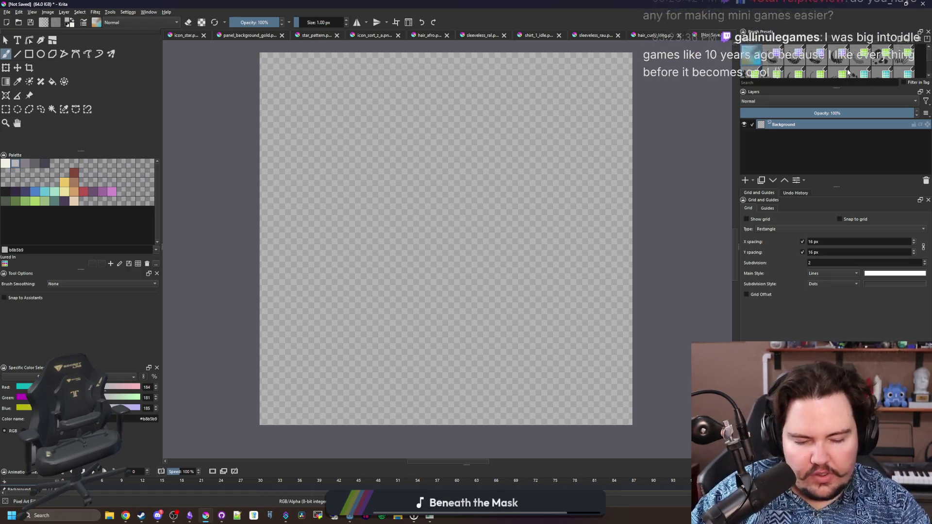
pyautogui.moveTo(849, 73)
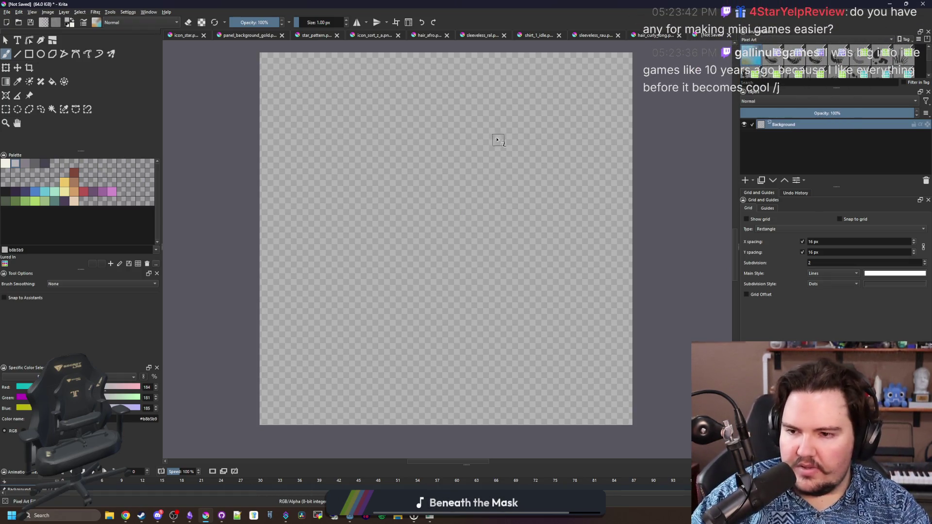
pyautogui.moveTo(395, 233); pyautogui.dragTo(387, 240)
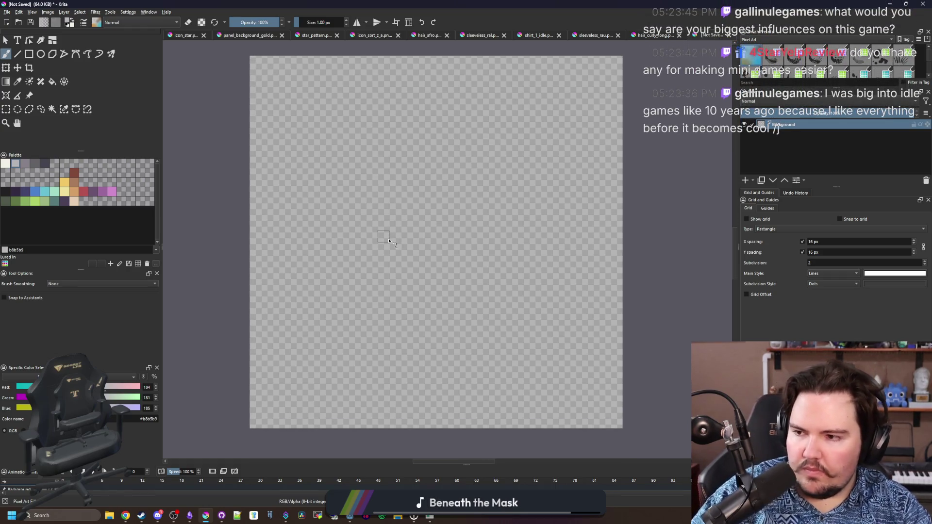
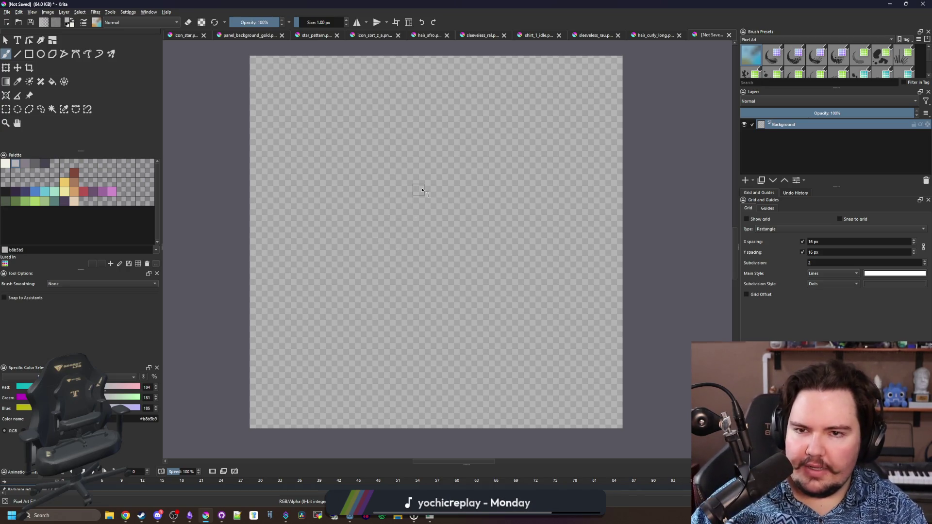
# Step: Add 'ascension to revive you if you lose a minigame' below 'money bag roomba' in the Ascensions checklist
pyautogui.hotkey('alt', 'Tab')
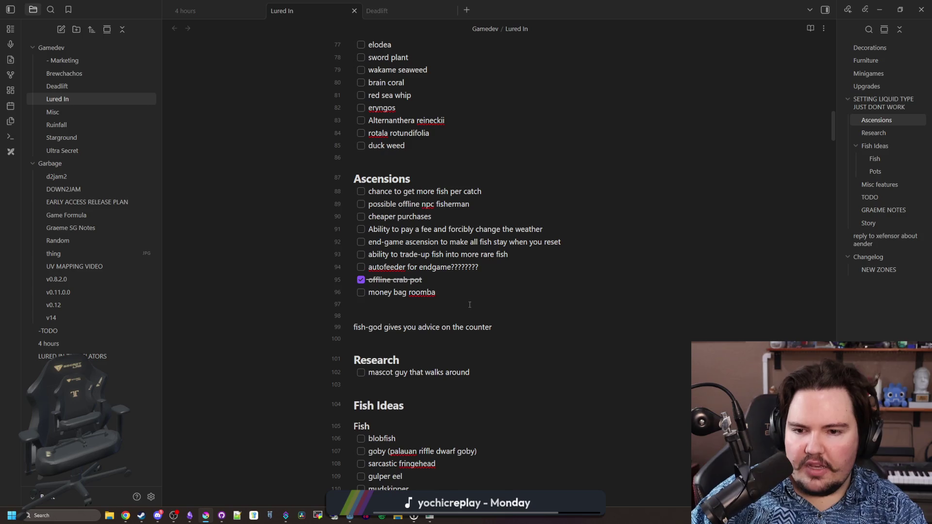
pyautogui.click(468, 300)
pyautogui.click(465, 294)
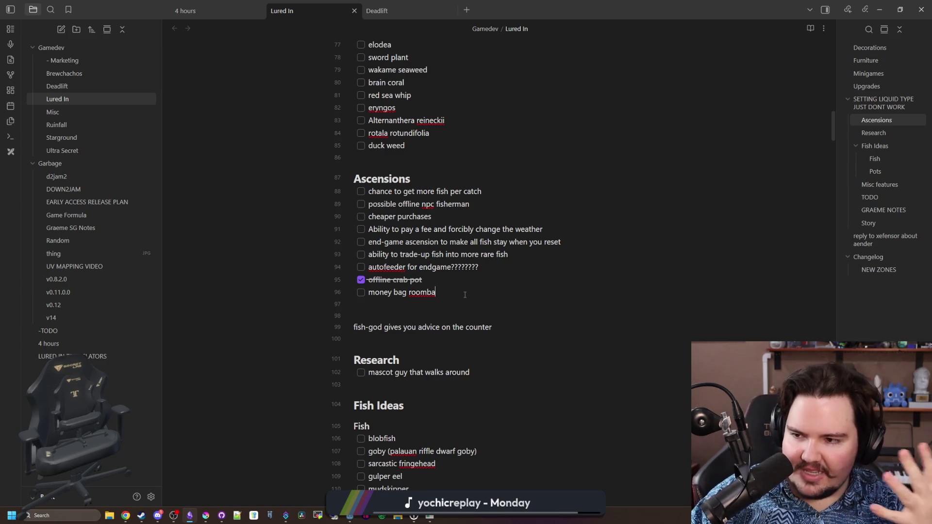
pyautogui.press('Return')
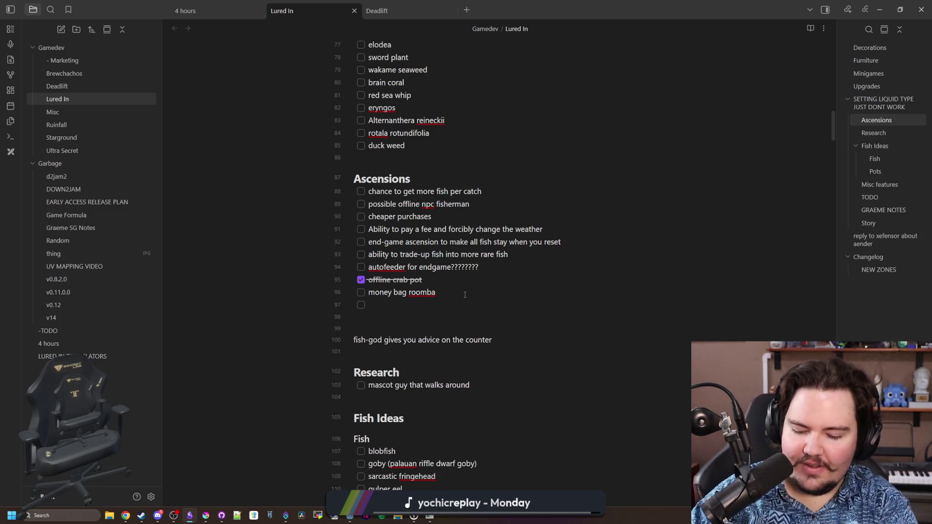
pyautogui.write('ascension to')
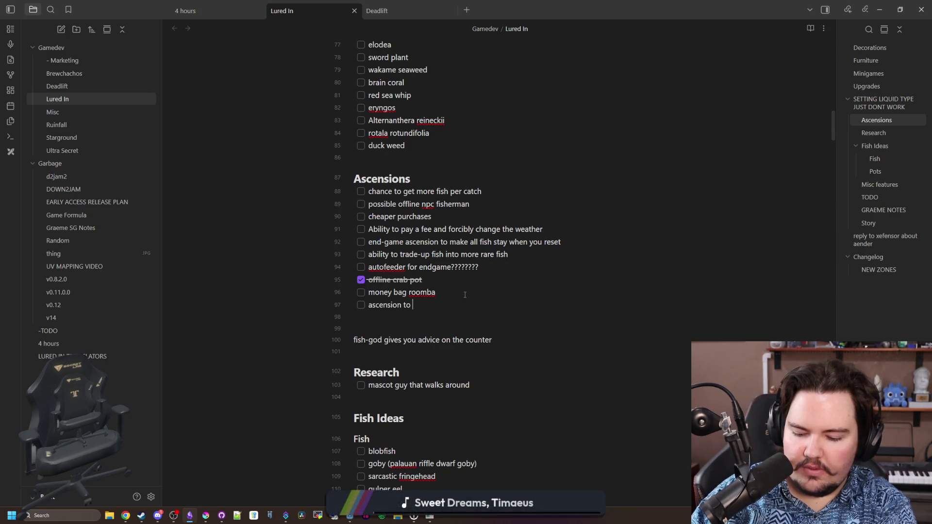
pyautogui.write(' reviv')
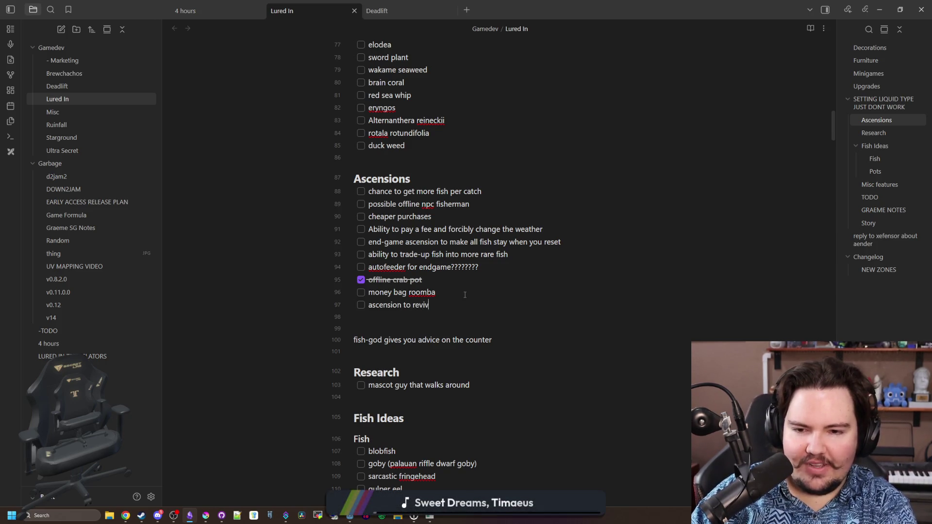
pyautogui.write('e you if you lose a m')
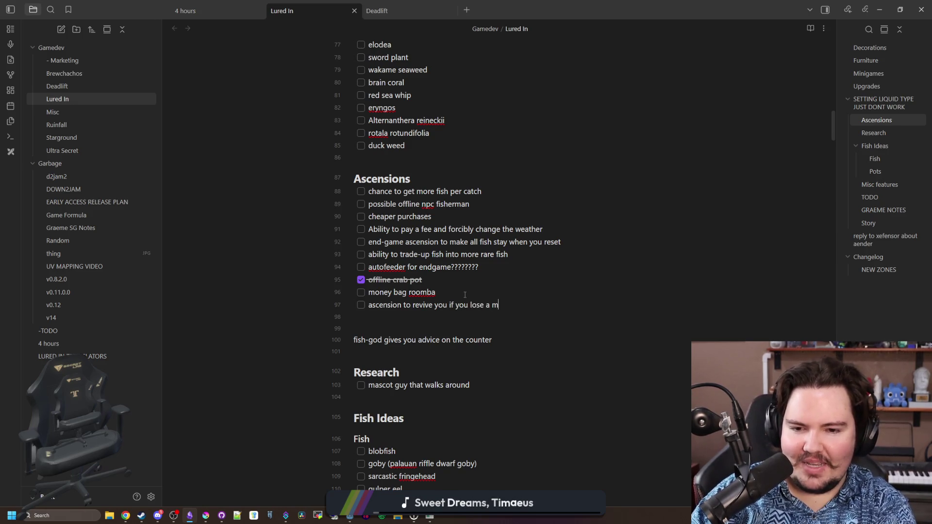
pyautogui.write('inigame')
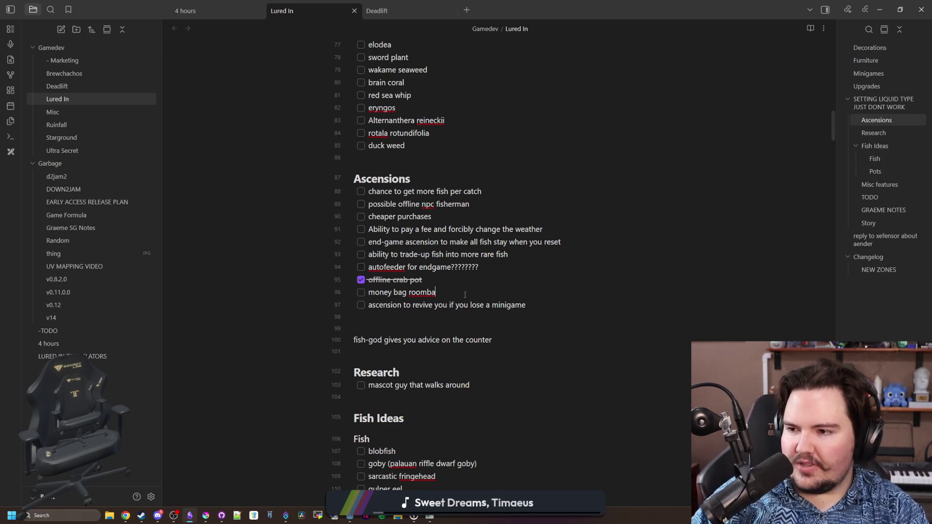
pyautogui.click(147, 517)
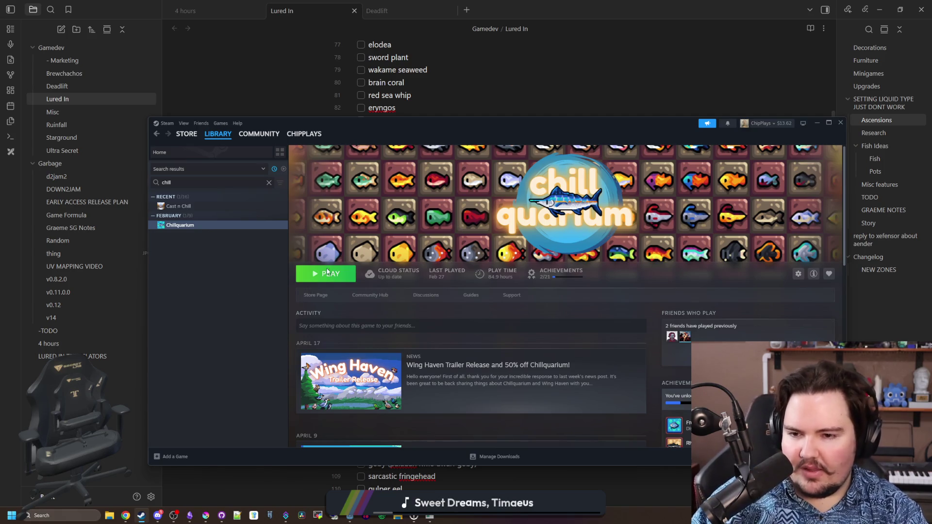
# Step: Open Chillquarium's store page and maximize the Steam window
pyautogui.click(315, 294)
pyautogui.moveTo(541, 126); pyautogui.dragTo(587, 19)
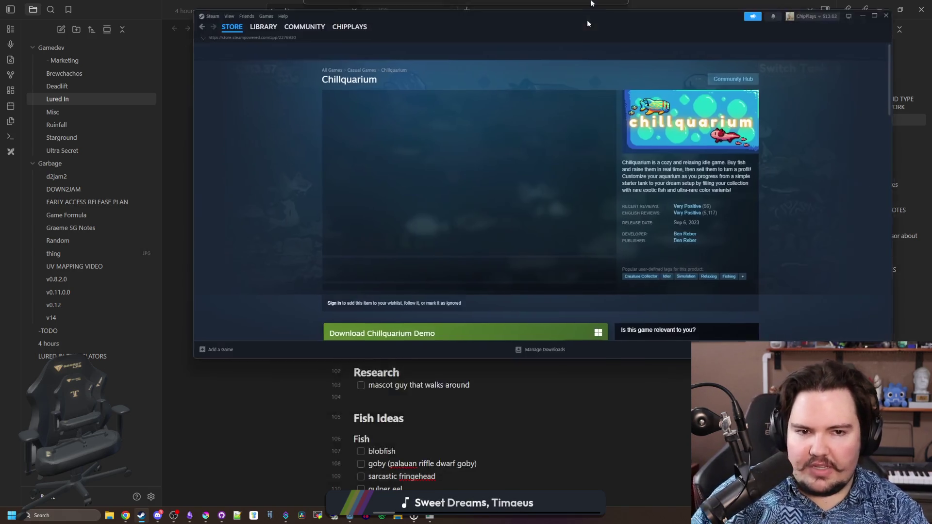
pyautogui.doubleClick(588, 19)
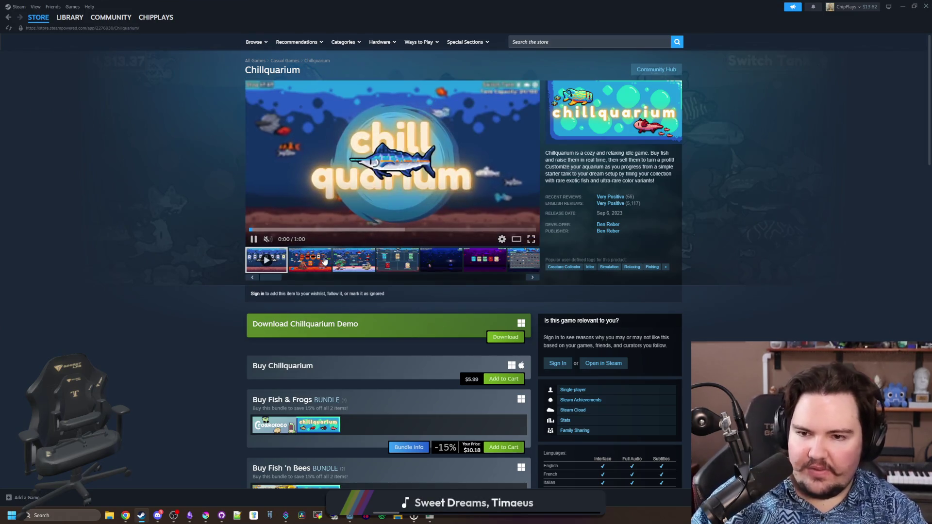
# Step: Browse every Chillquarium screenshot and the trailer in the full-size viewer, then close it
pyautogui.click(324, 261)
pyautogui.click(301, 146)
pyautogui.click(815, 262)
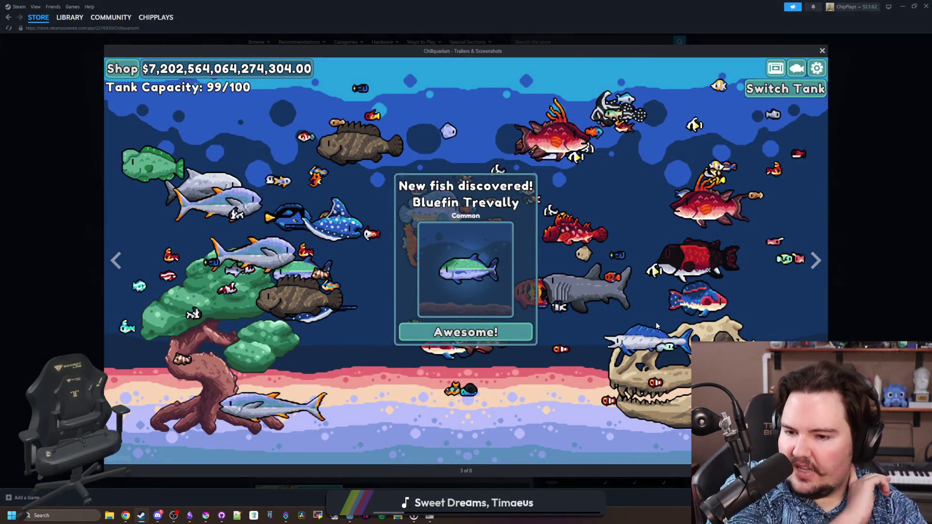
pyautogui.click(815, 272)
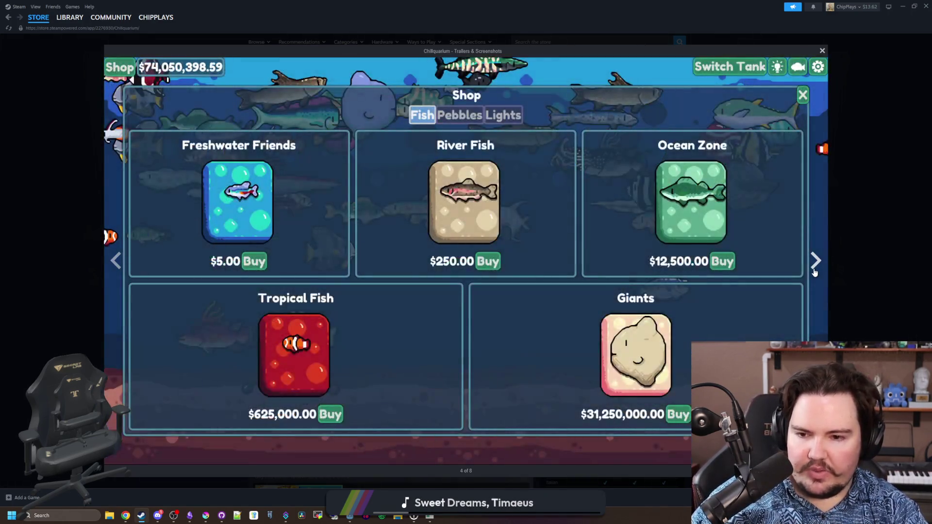
pyautogui.click(815, 272)
pyautogui.click(815, 272)
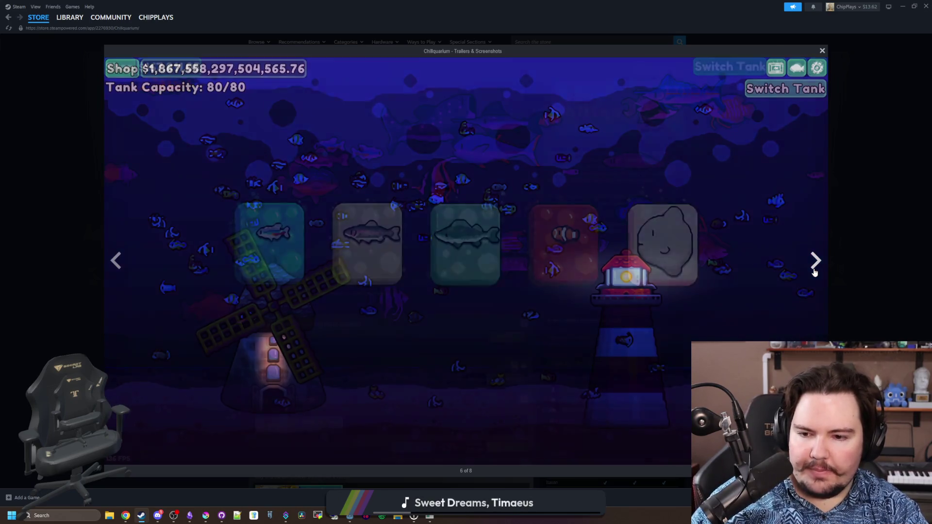
pyautogui.click(815, 272)
pyautogui.click(814, 272)
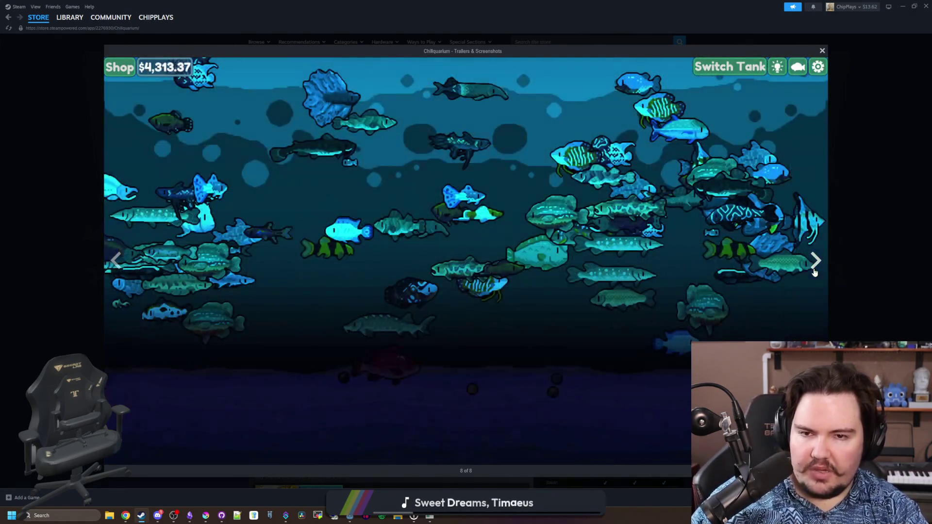
pyautogui.click(815, 272)
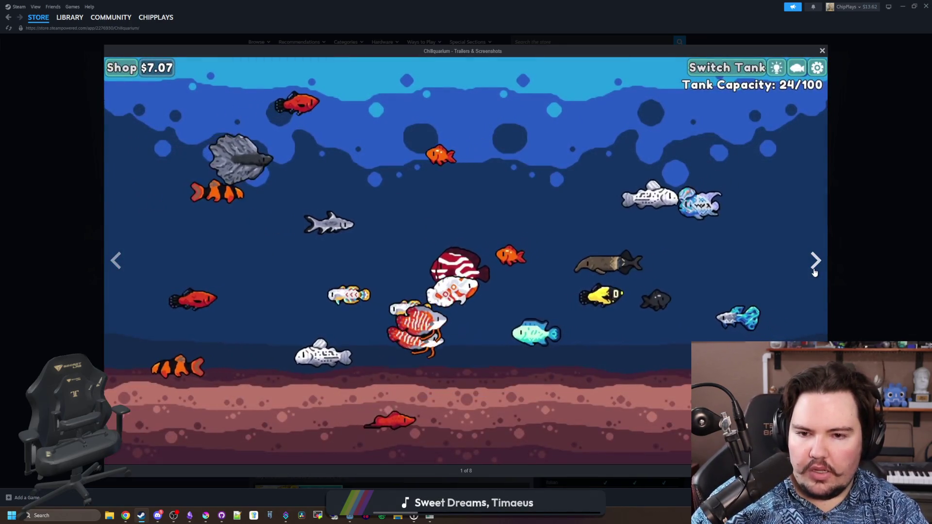
pyautogui.click(825, 261)
pyautogui.click(828, 258)
# Step: Search the store for 'fish tycoon' and open the Fish Tycoon store page
pyautogui.click(563, 41)
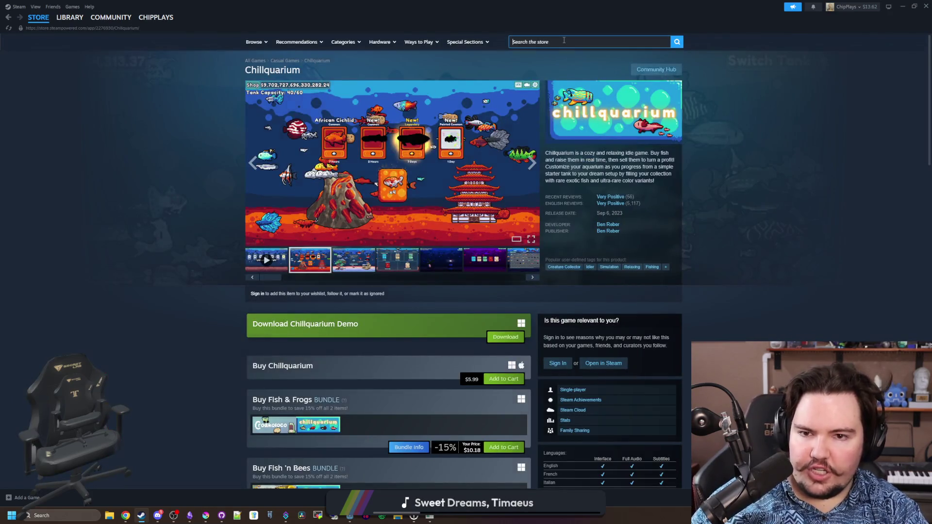
pyautogui.write('fish tycoon')
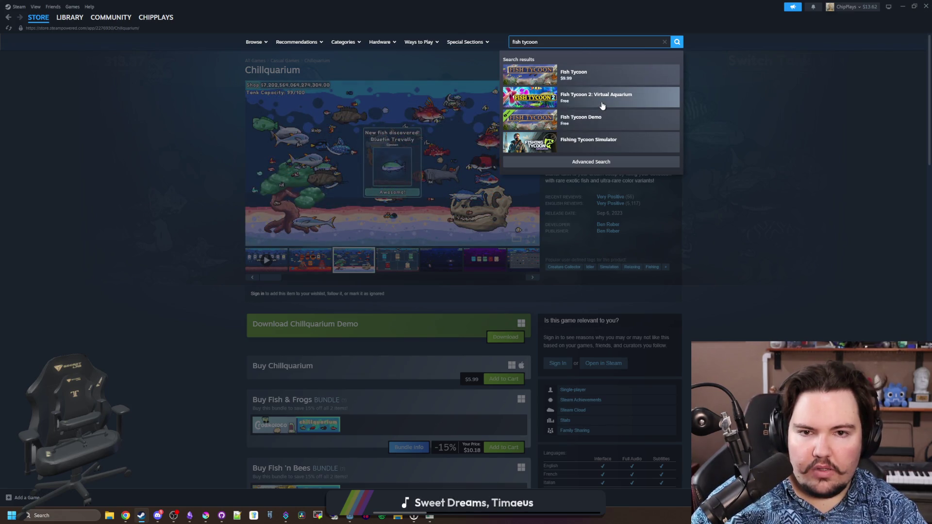
pyautogui.click(580, 77)
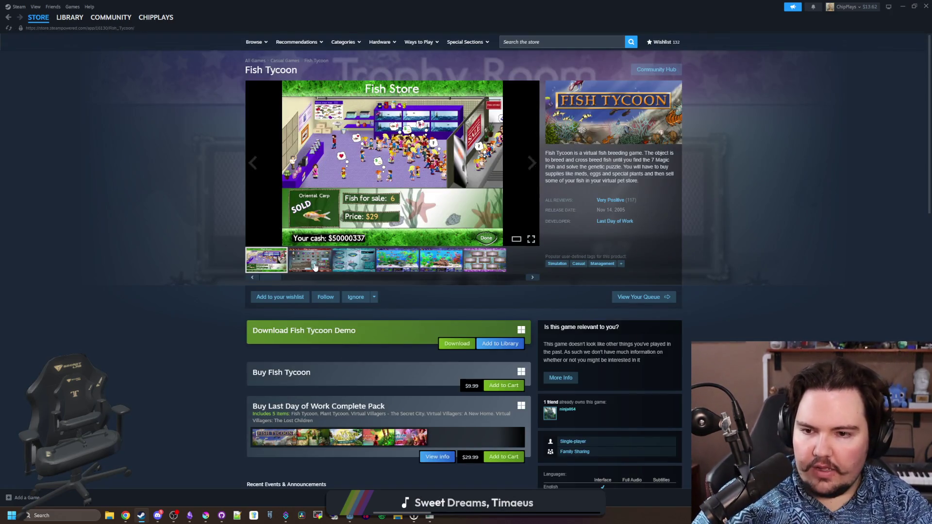
# Step: Page through Fish Tycoon's full-size screenshots, including Fish Supplies and Species Chart, then close the viewer
pyautogui.click(351, 213)
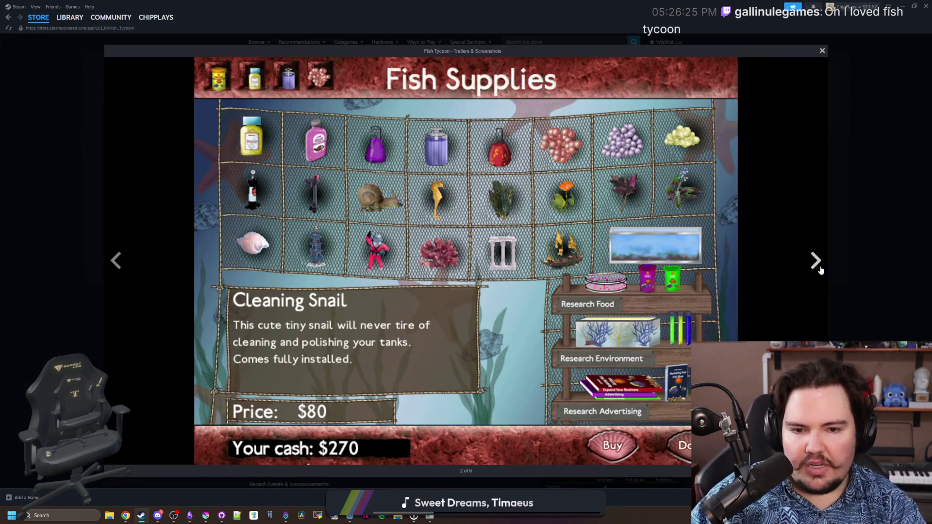
pyautogui.click(818, 266)
pyautogui.click(820, 268)
pyautogui.click(819, 269)
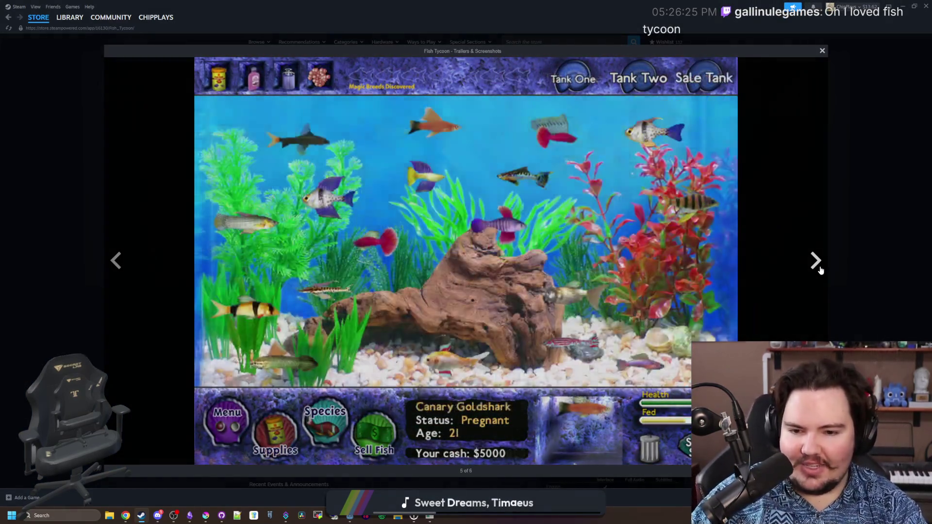
pyautogui.click(820, 269)
pyautogui.click(819, 269)
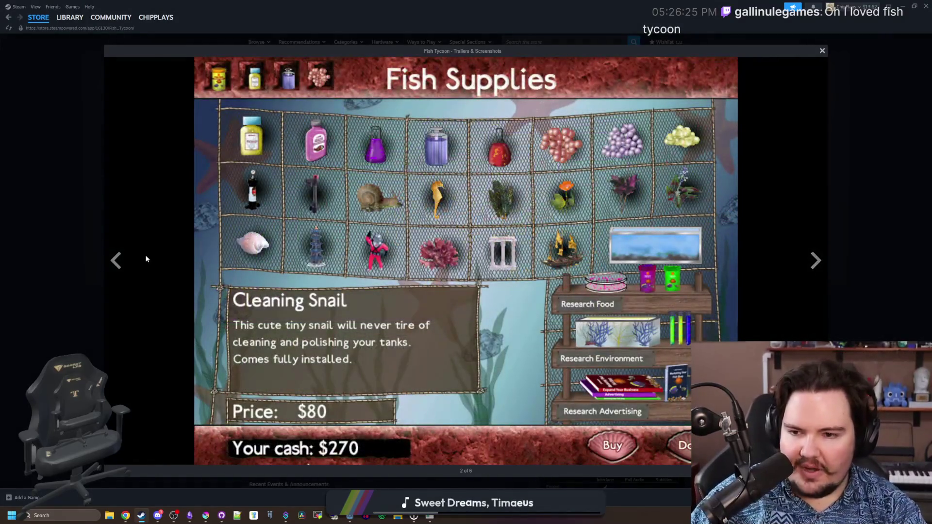
pyautogui.click(119, 257)
pyautogui.click(815, 261)
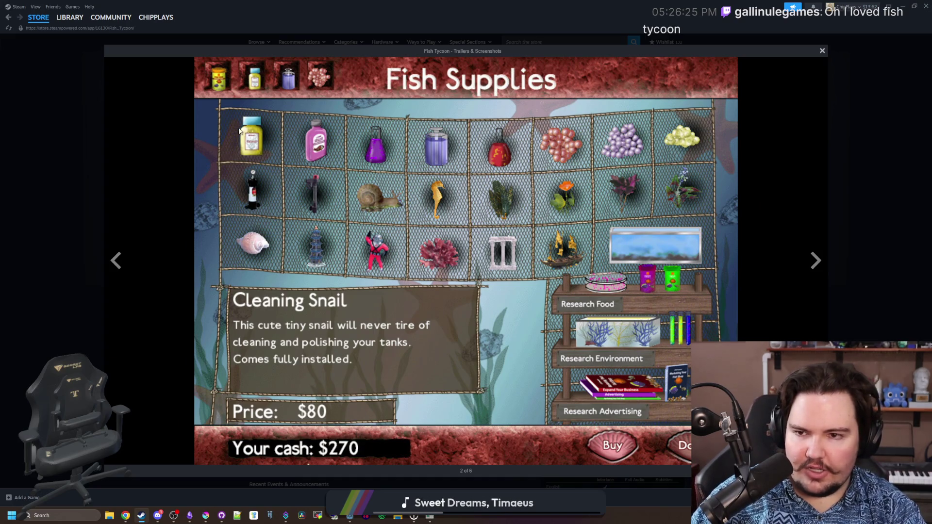
pyautogui.doubleClick(822, 267)
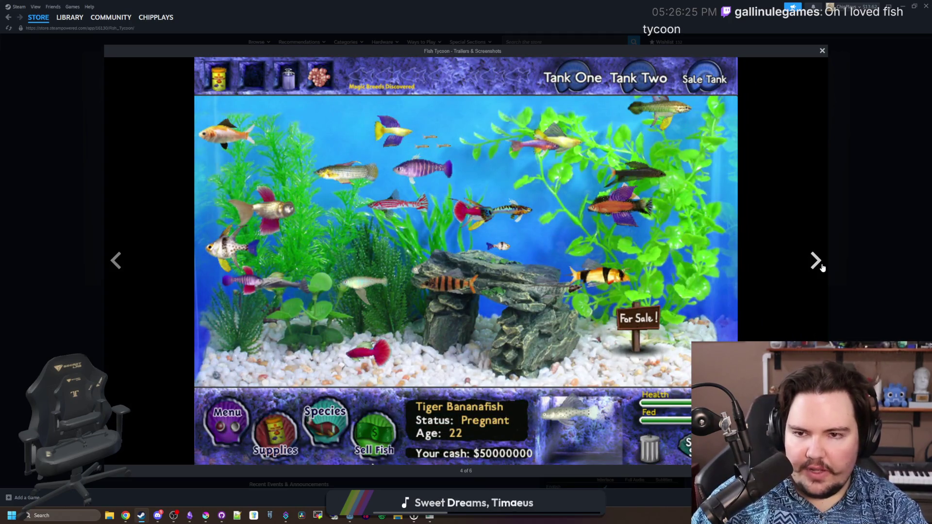
pyautogui.click(821, 267)
pyautogui.click(821, 267)
pyautogui.click(821, 267)
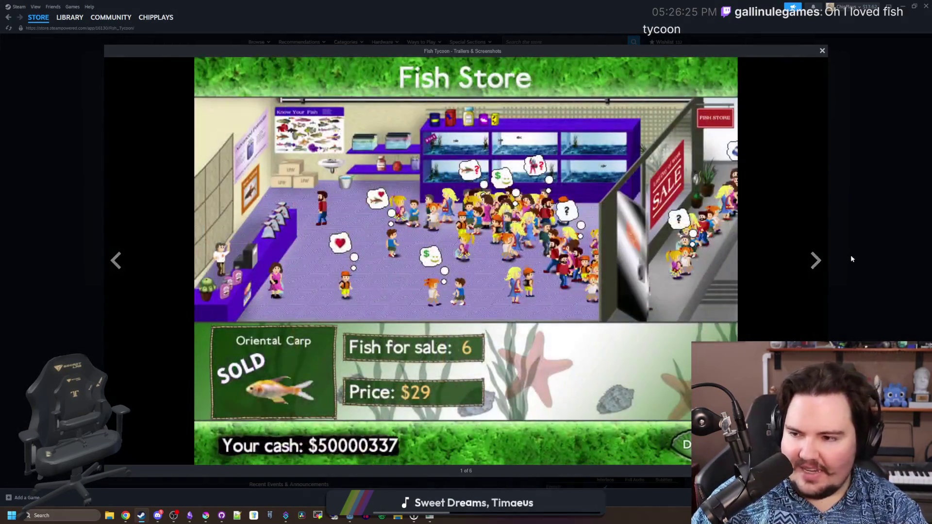
pyautogui.click(850, 261)
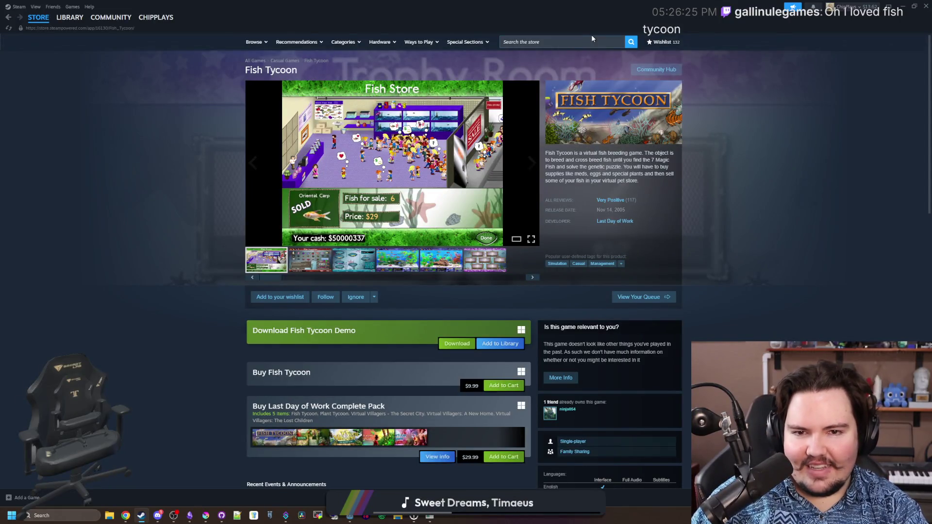
# Step: Dismiss the store search suggestions and go back to the Chillquarium library page
pyautogui.click(576, 42)
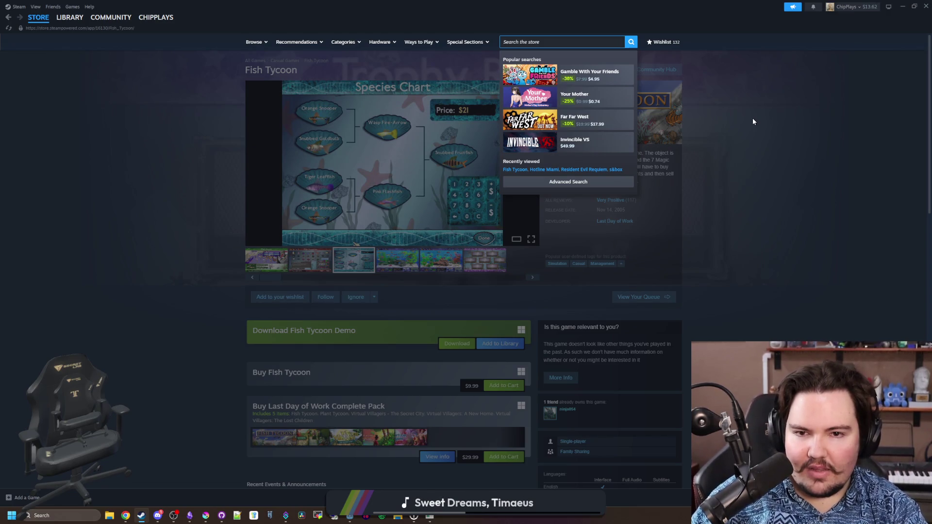
pyautogui.click(753, 121)
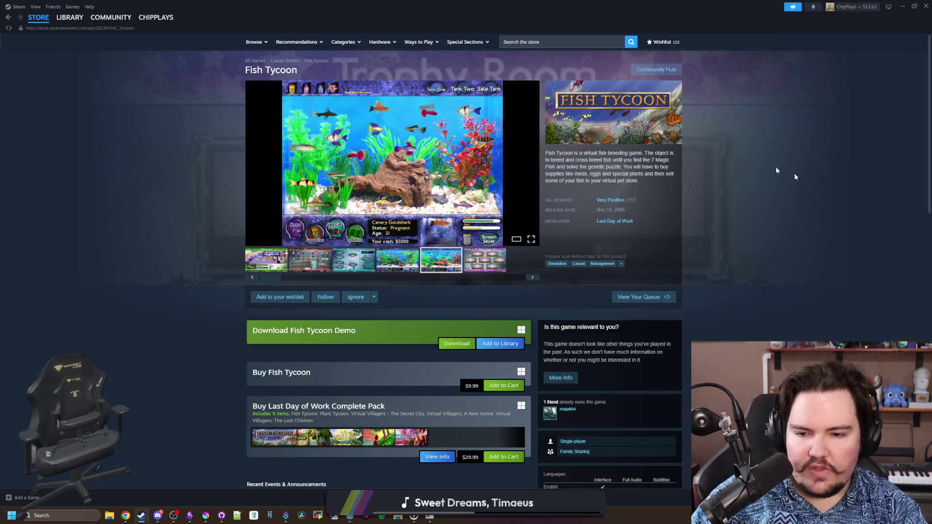
pyautogui.click(71, 18)
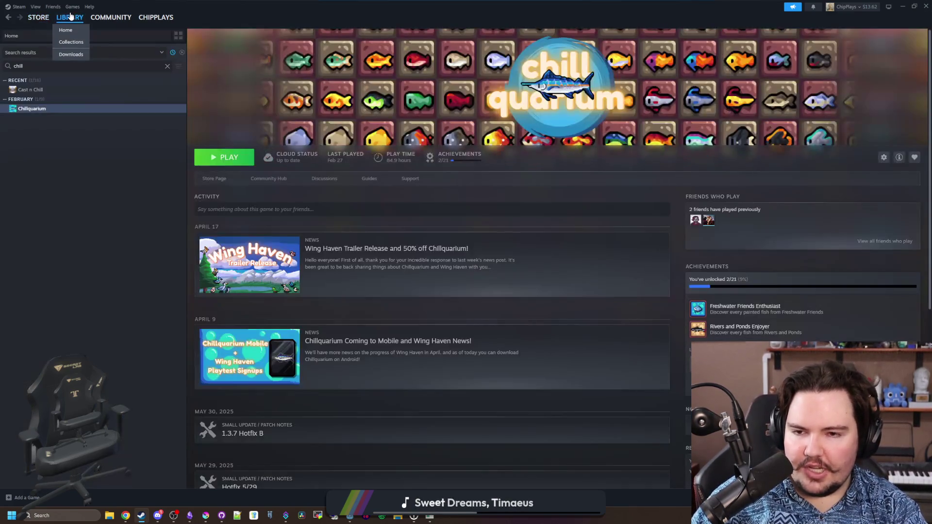
# Step: Clear the library filter, read the Wing Haven trailer news post, and focus the library search
pyautogui.click(167, 67)
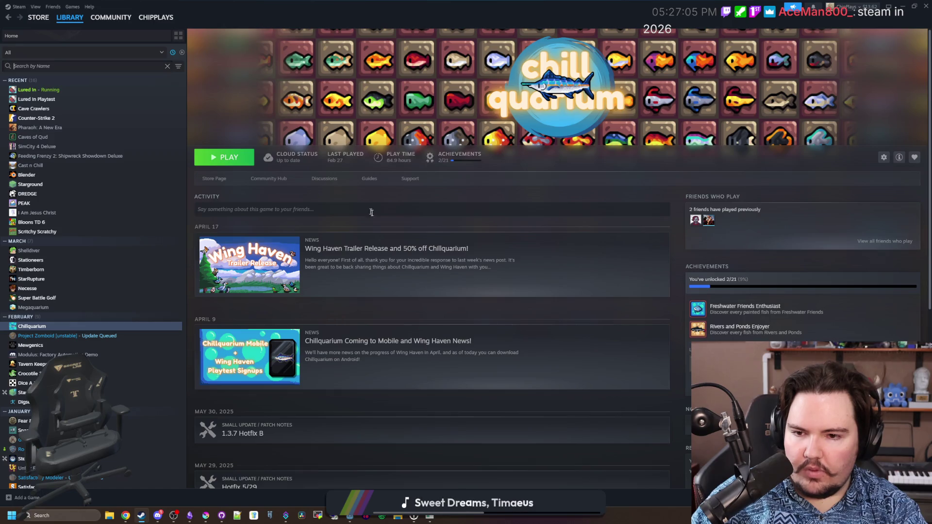
pyautogui.click(364, 280)
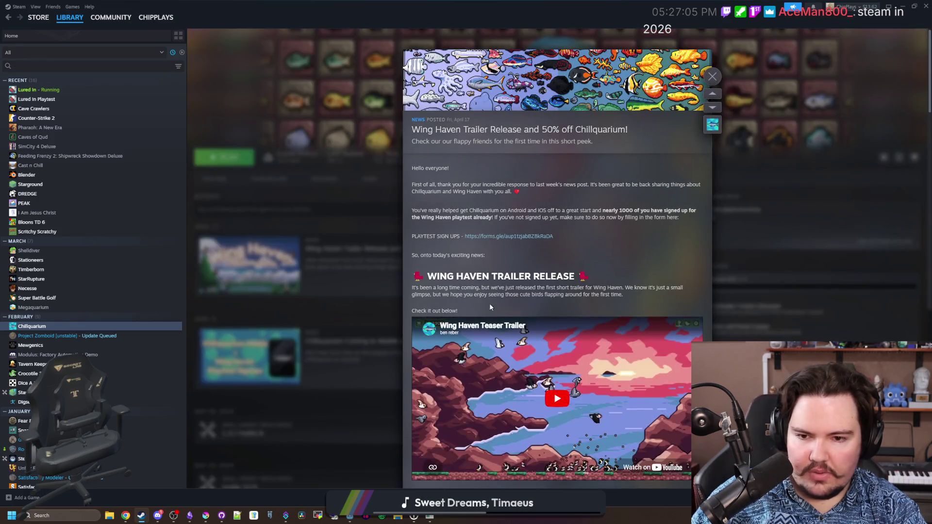
pyautogui.scroll(-4, 561, 342)
pyautogui.scroll(-4, 560, 338)
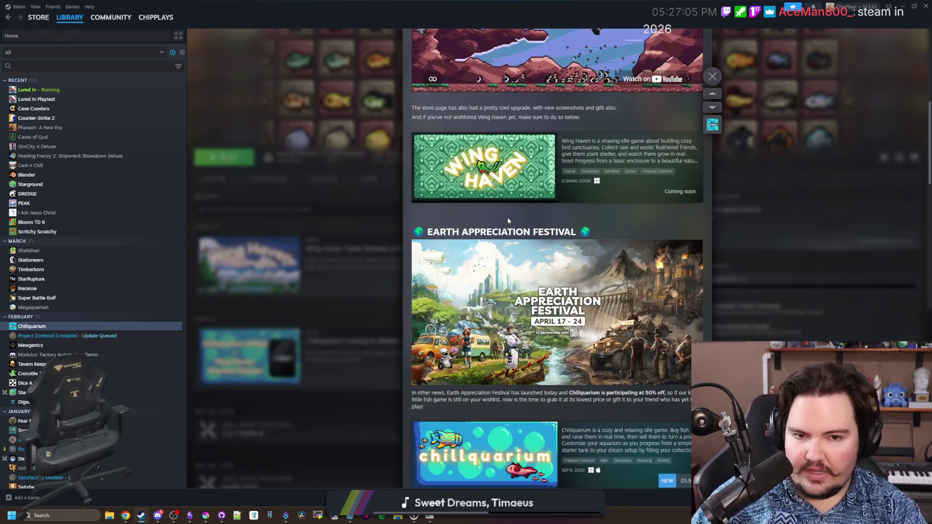
pyautogui.click(306, 226)
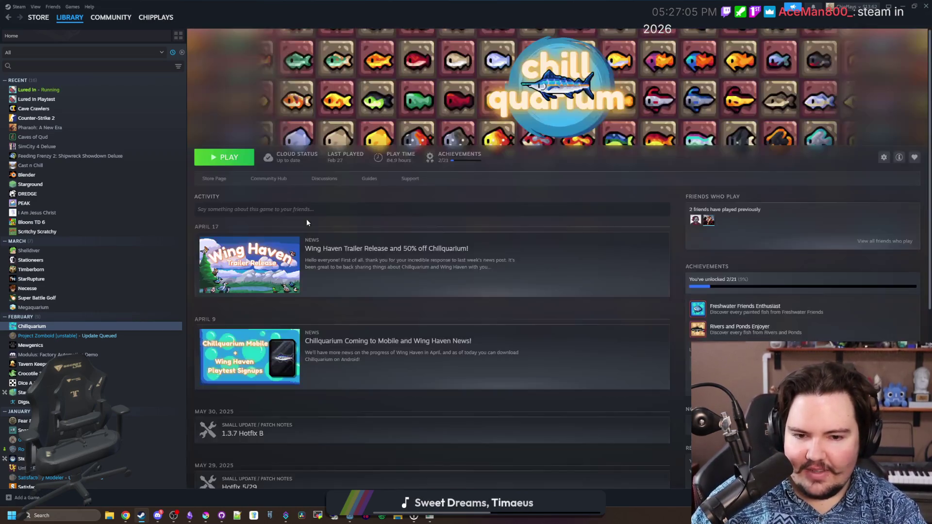
pyautogui.click(490, 264)
pyautogui.scroll(-7, 495, 319)
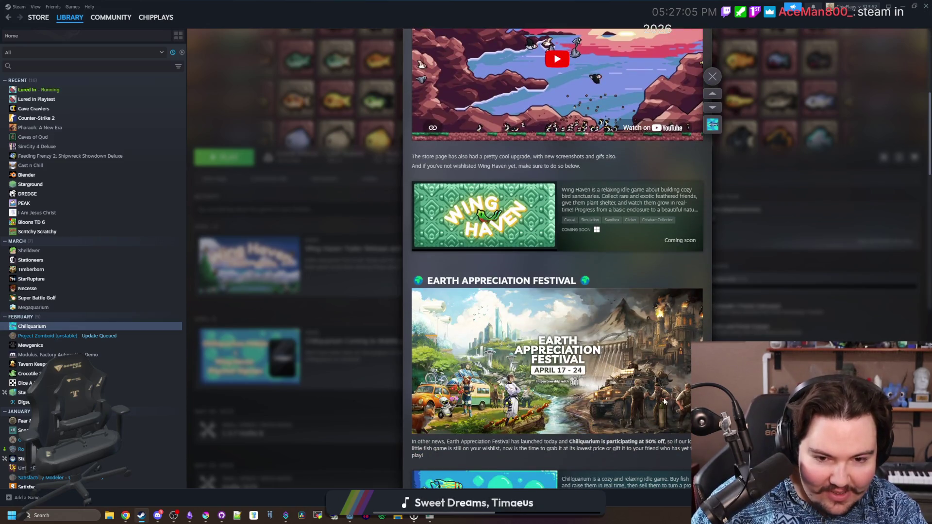
pyautogui.scroll(-2, 593, 360)
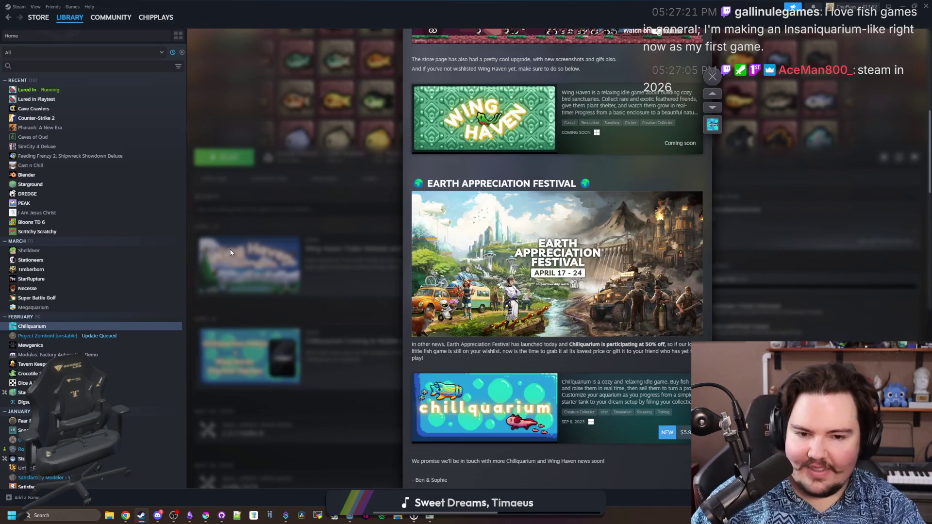
pyautogui.click(301, 218)
pyautogui.click(130, 63)
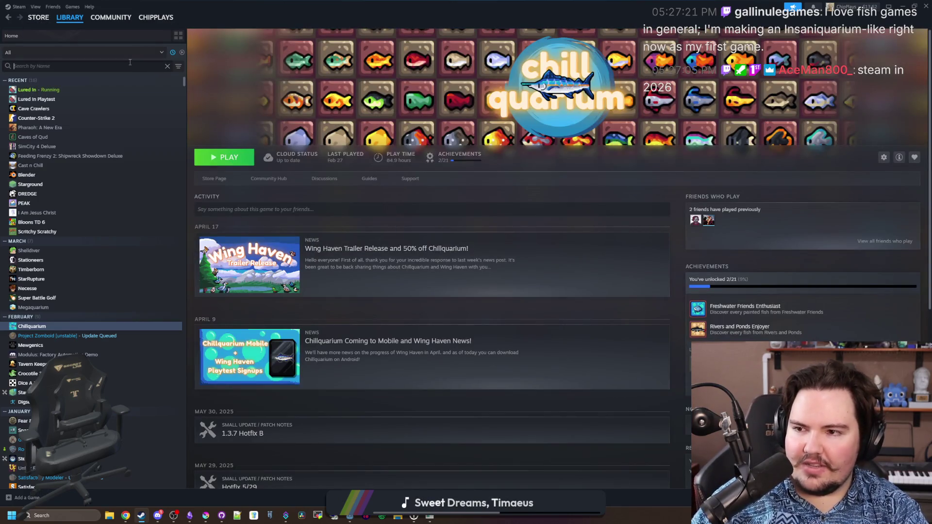
# Step: Filter the library by 'fish' and open Fishing Planet's store page
pyautogui.write('fish')
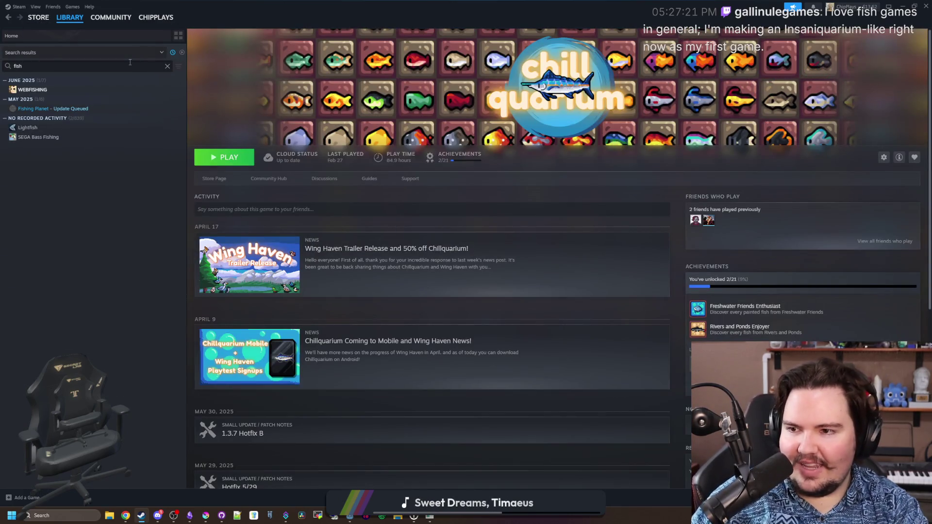
pyautogui.click(73, 108)
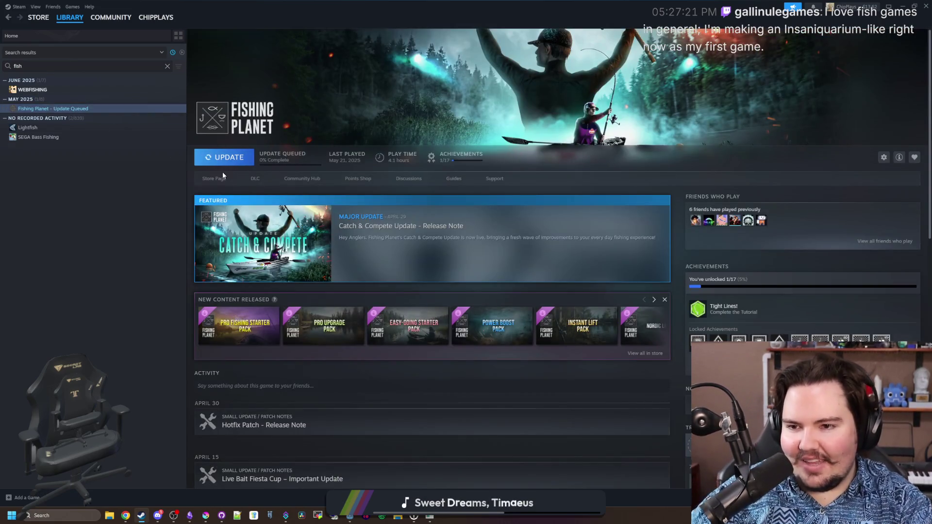
pyautogui.click(214, 179)
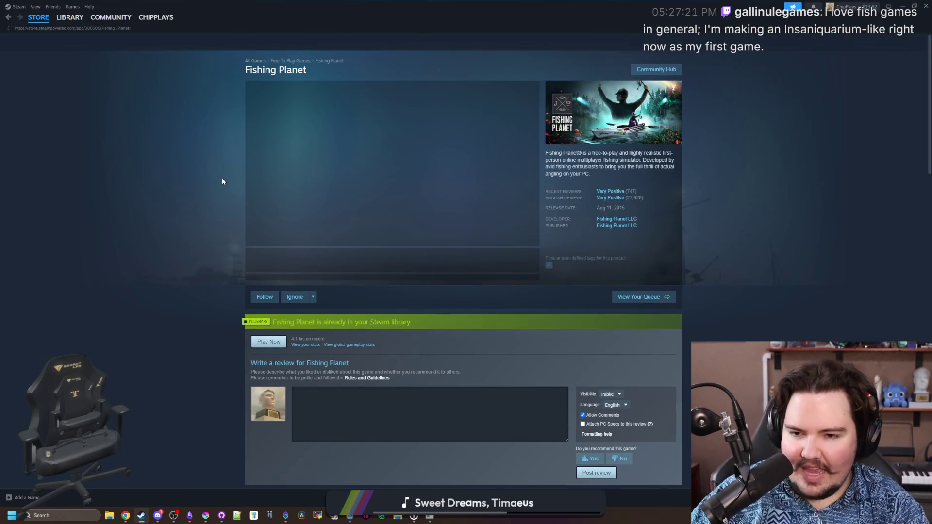
# Step: View Fishing Planet's screenshots full size, paging from the boat shot to the tournaments bracket
pyautogui.click(354, 263)
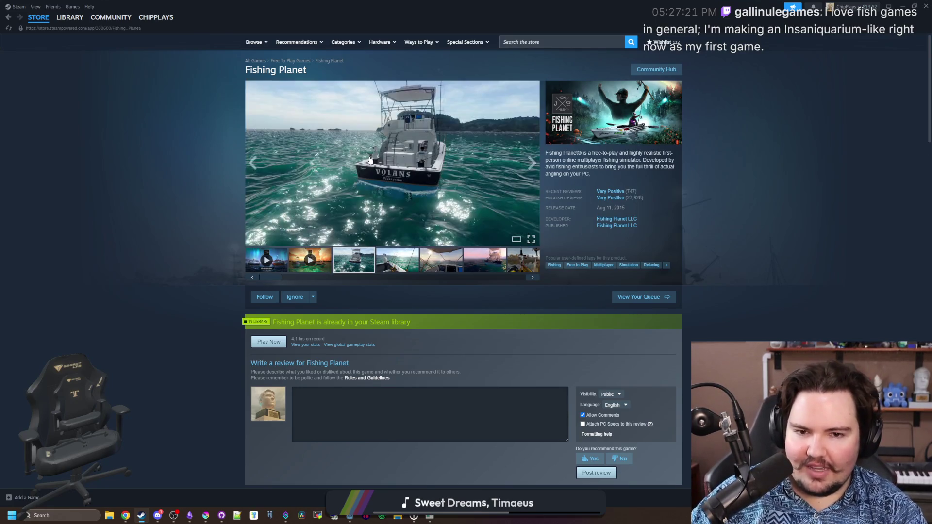
pyautogui.click(437, 194)
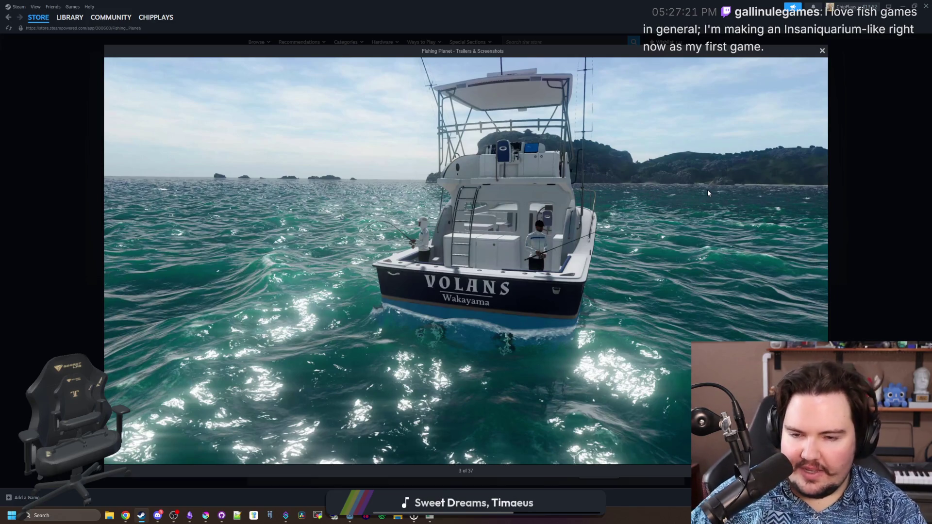
pyautogui.click(815, 261)
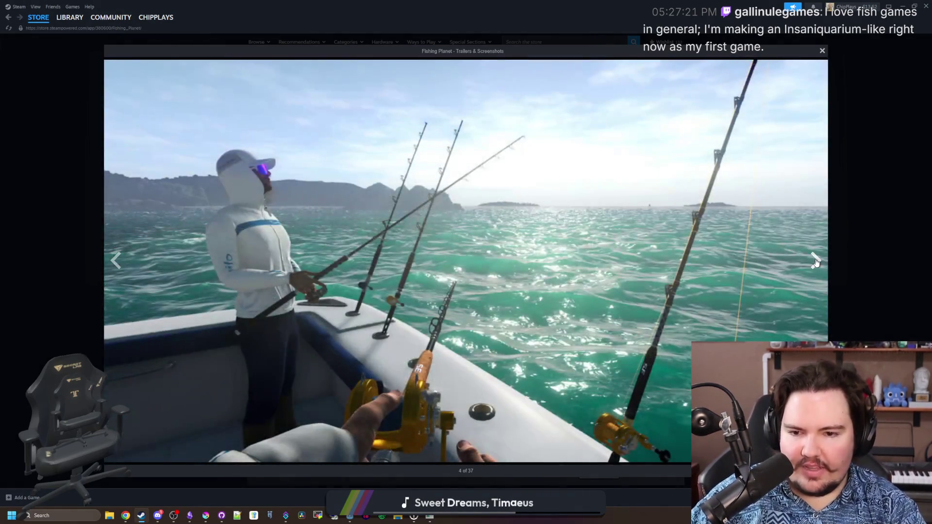
pyautogui.click(815, 263)
pyautogui.click(816, 262)
pyautogui.click(815, 262)
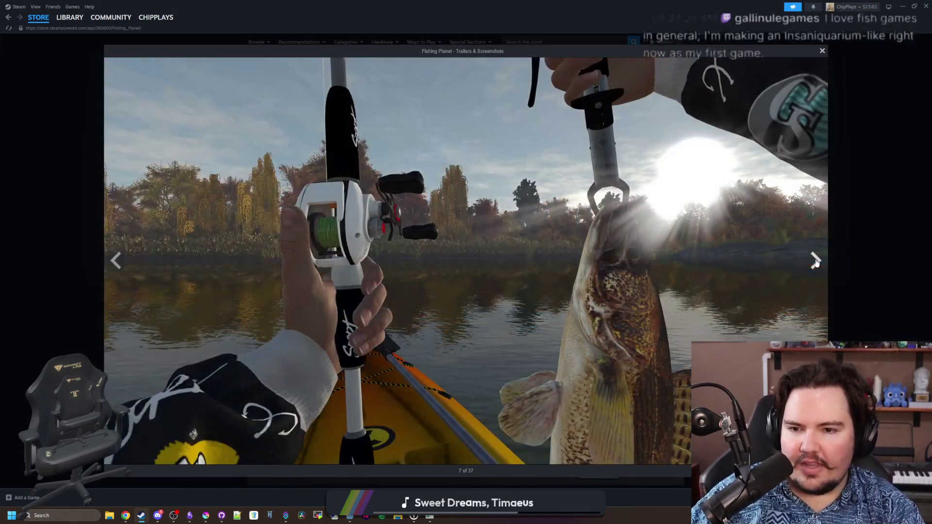
pyautogui.click(816, 262)
pyautogui.click(816, 262)
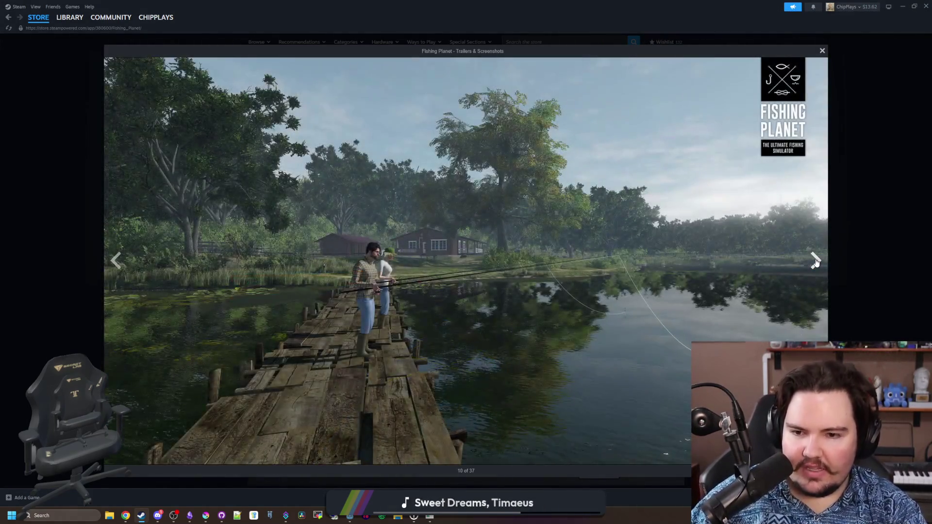
pyautogui.click(815, 262)
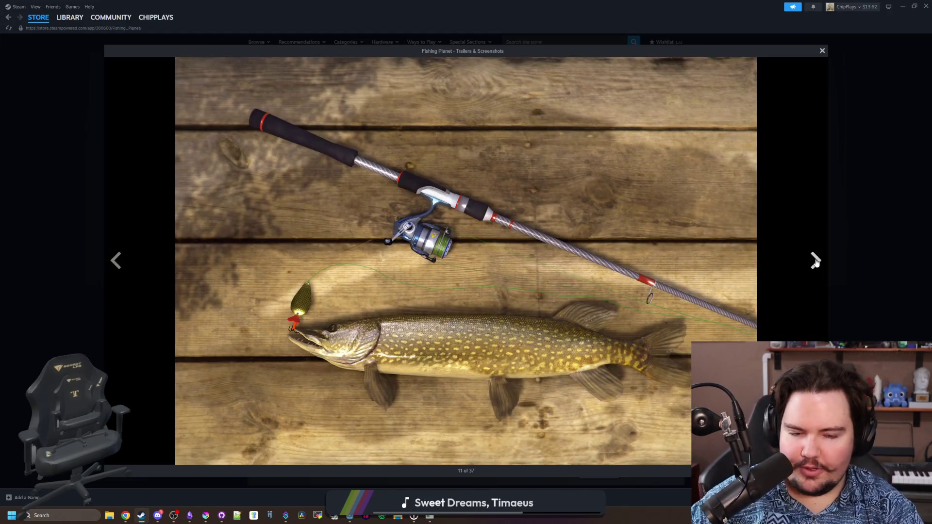
pyautogui.click(815, 262)
pyautogui.click(816, 262)
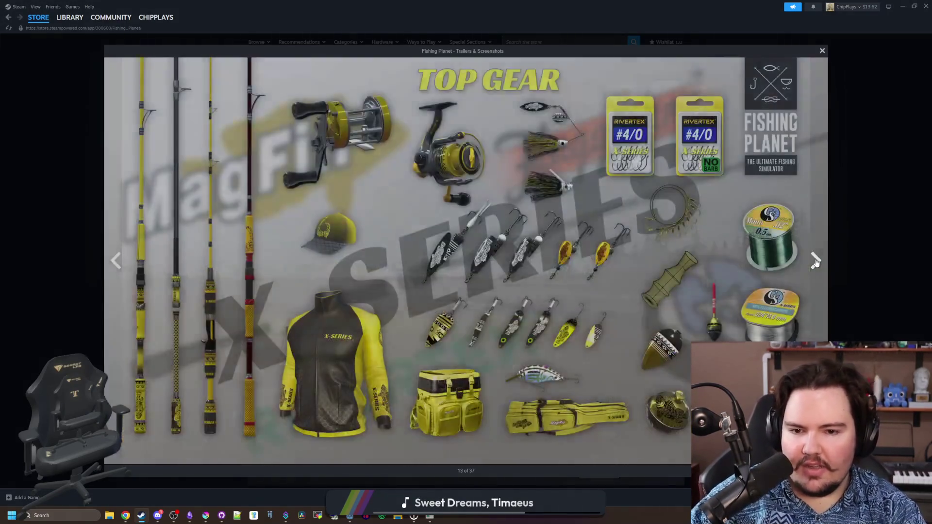
pyautogui.click(815, 262)
pyautogui.click(815, 262)
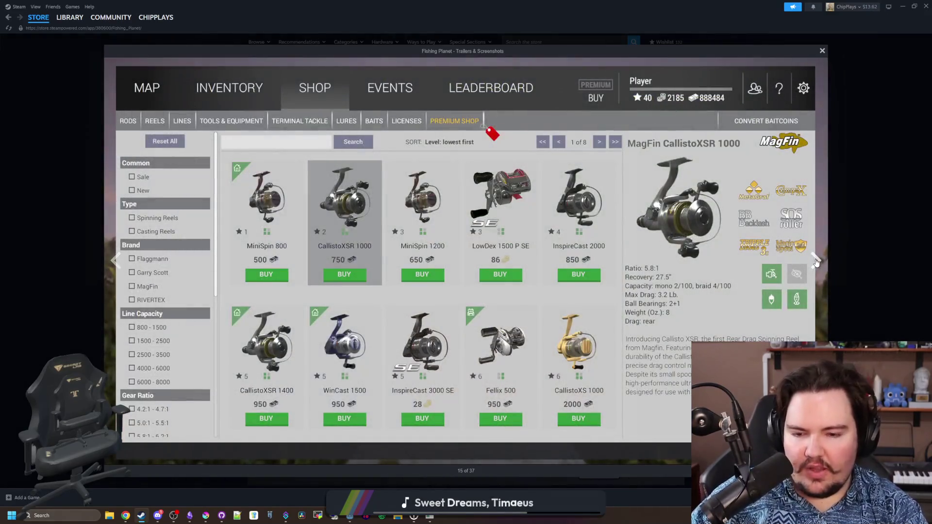
pyautogui.click(816, 262)
pyautogui.click(816, 262)
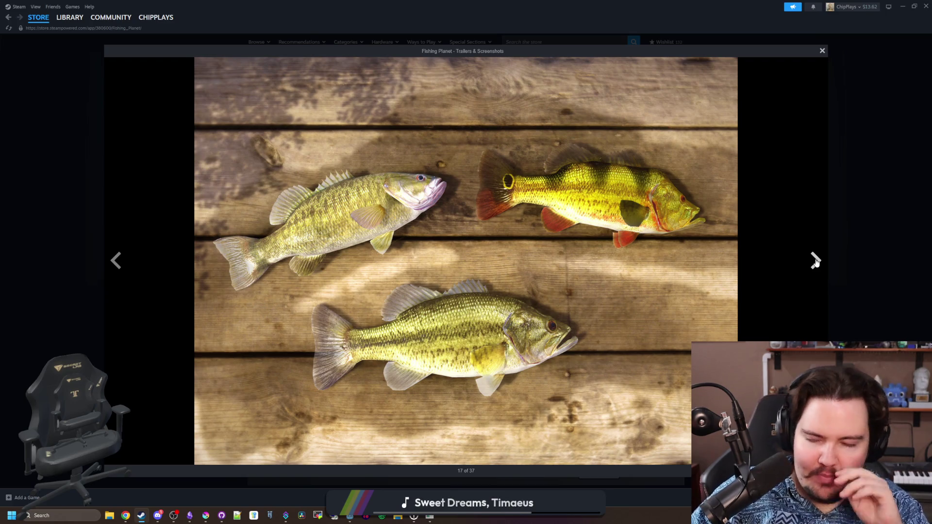
pyautogui.click(816, 262)
pyautogui.click(815, 262)
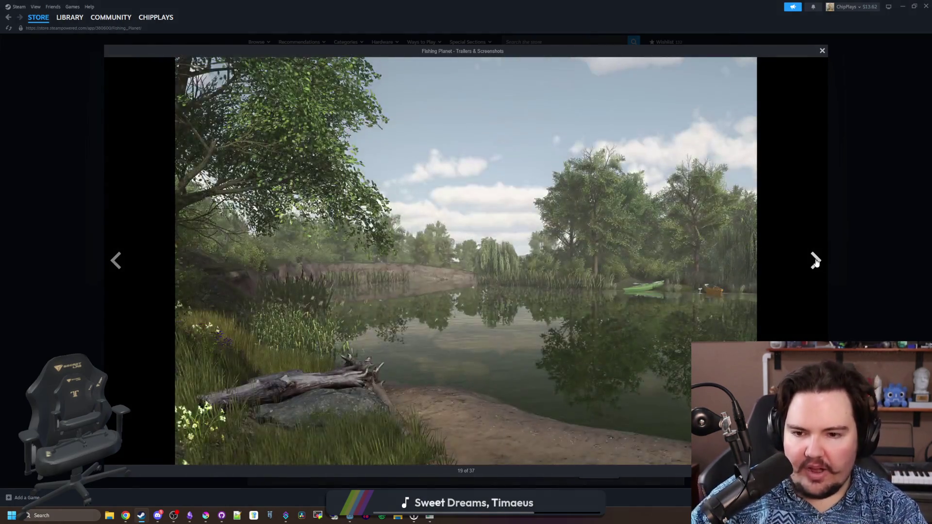
pyautogui.click(815, 262)
pyautogui.click(816, 263)
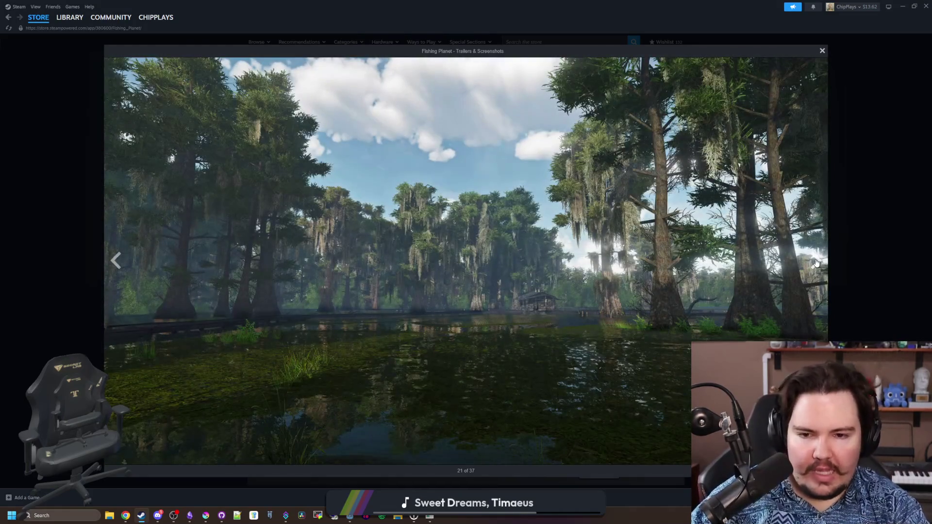
pyautogui.click(816, 262)
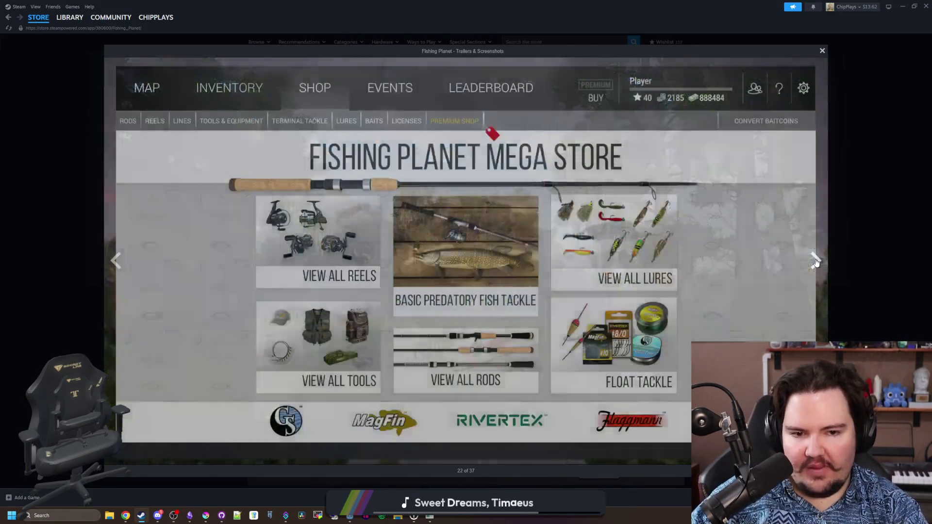
pyautogui.click(815, 262)
pyautogui.click(816, 261)
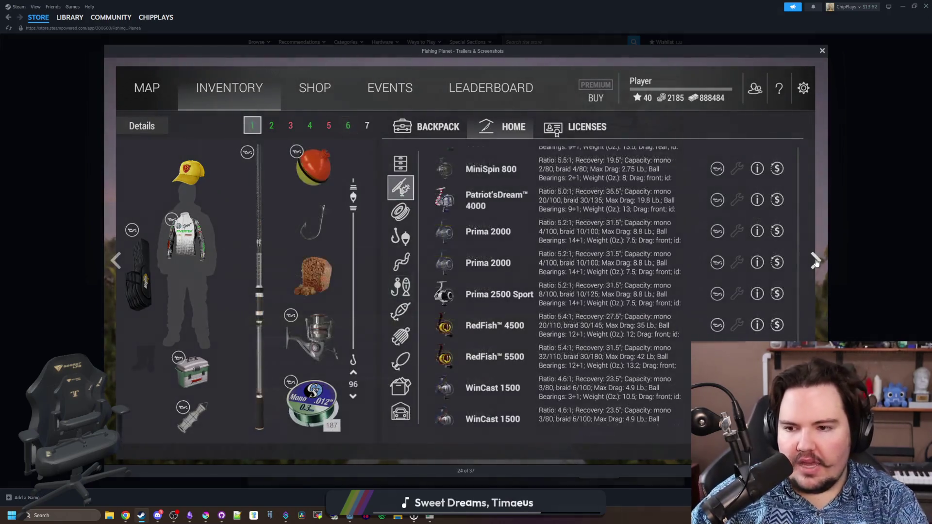
pyautogui.click(817, 262)
pyautogui.click(819, 267)
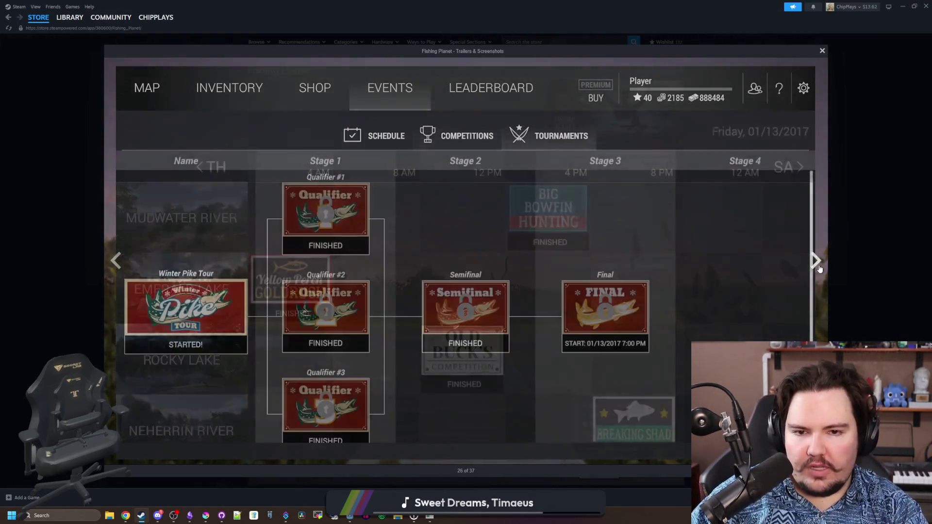
# Step: Keep paging the Fishing Planet gallery past the trailers to the map shot, then close it
pyautogui.click(815, 261)
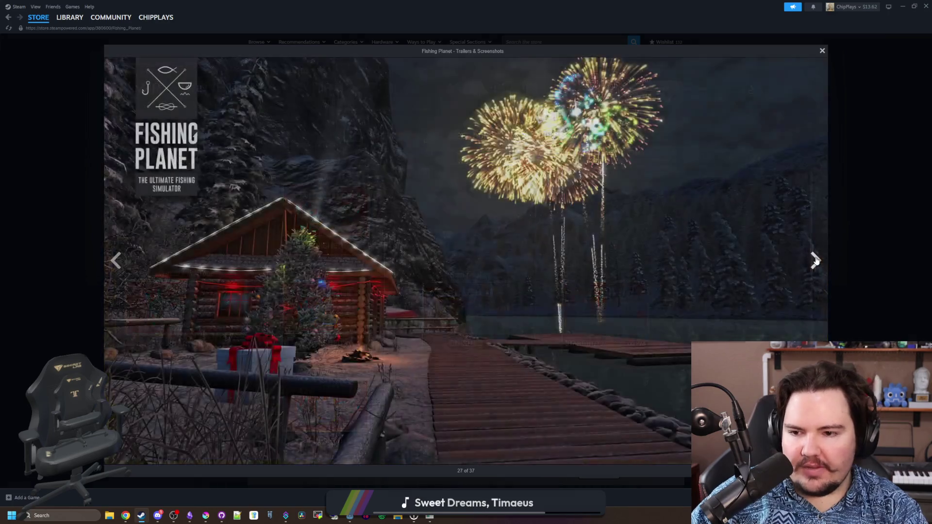
pyautogui.click(815, 262)
pyautogui.click(816, 261)
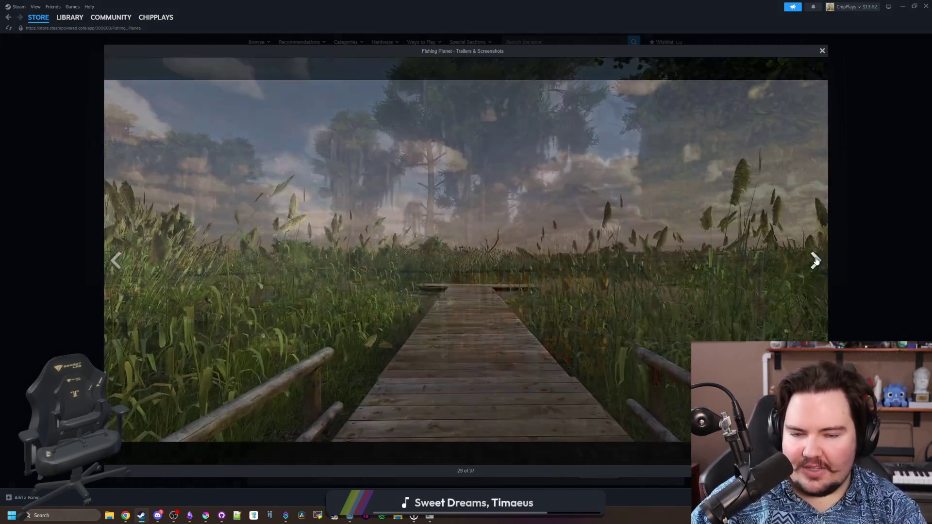
pyautogui.click(816, 261)
pyautogui.click(816, 261)
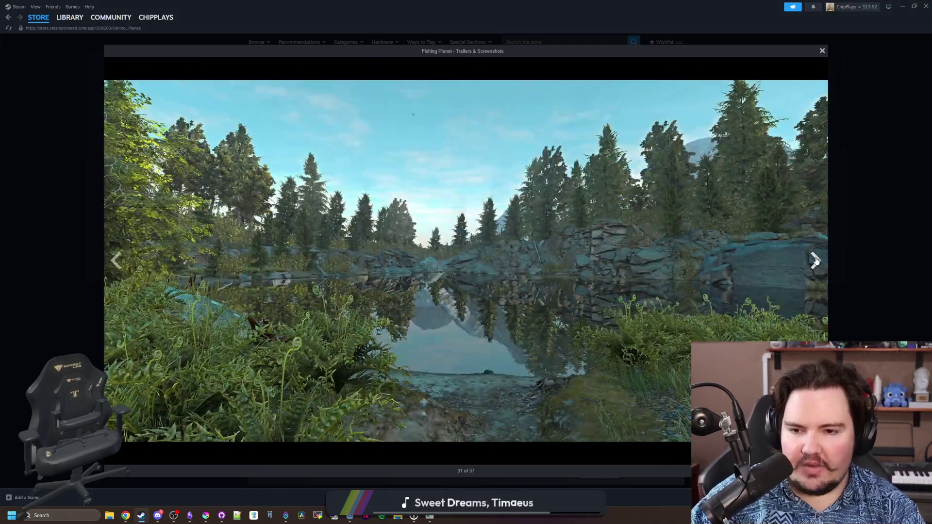
pyautogui.click(816, 261)
pyautogui.click(815, 262)
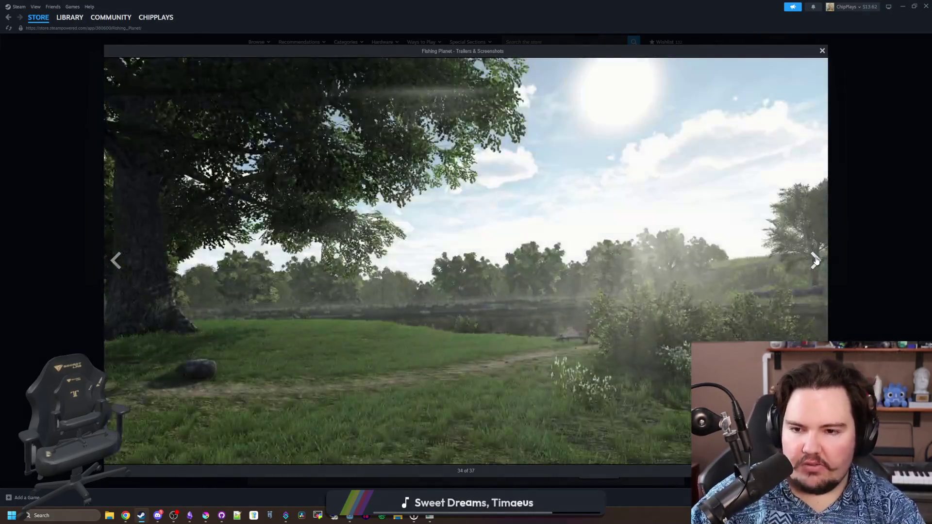
pyautogui.click(815, 261)
pyautogui.click(816, 261)
pyautogui.click(815, 261)
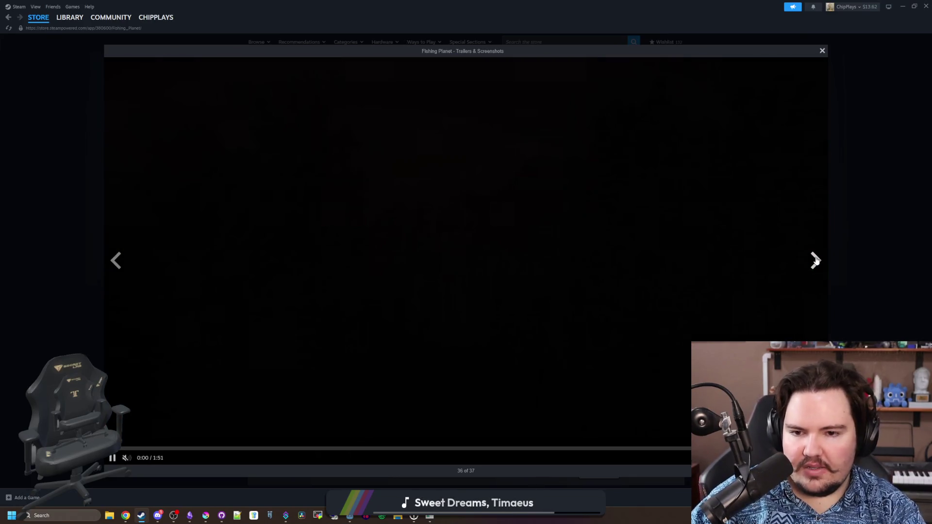
pyautogui.click(816, 262)
pyautogui.click(816, 261)
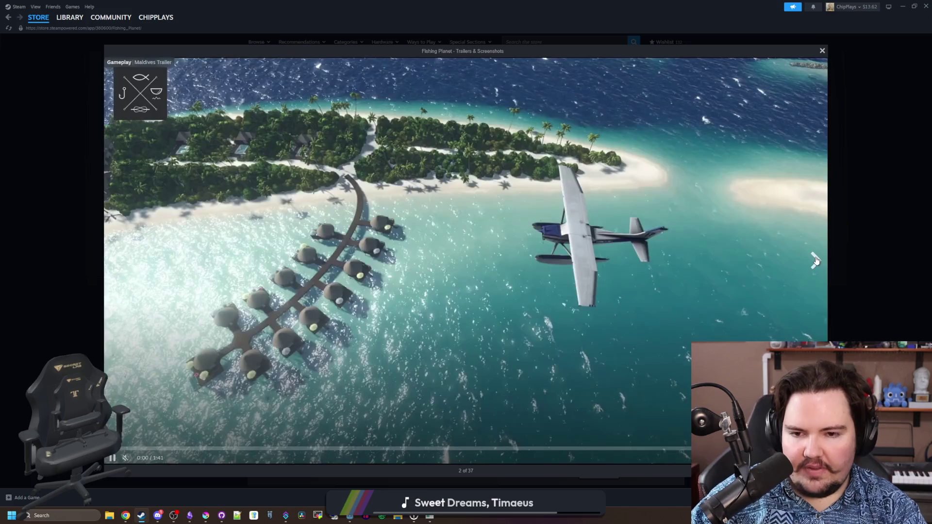
pyautogui.click(815, 261)
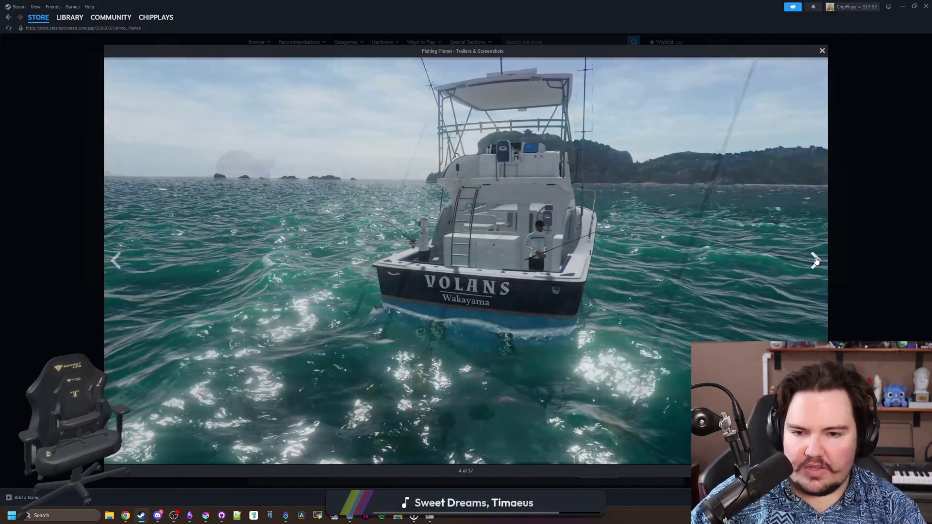
pyautogui.click(816, 261)
pyautogui.click(815, 261)
pyautogui.click(816, 261)
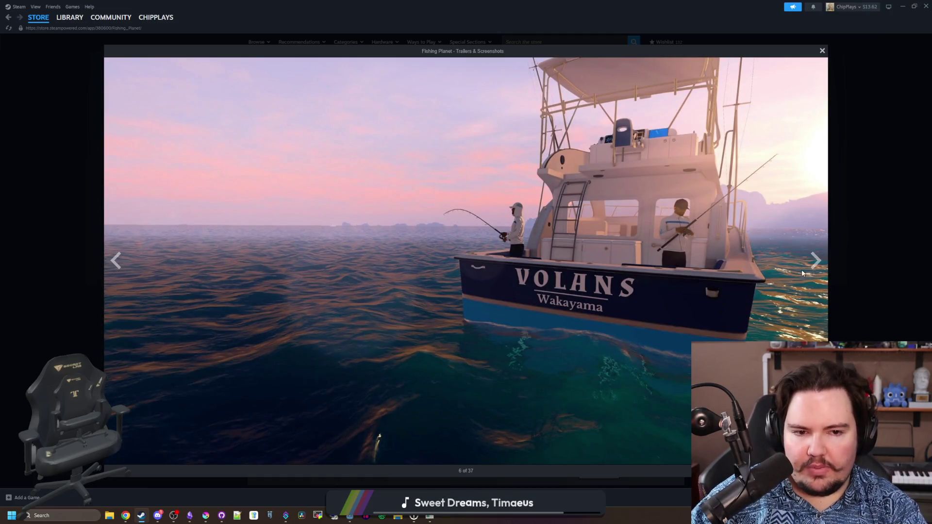
pyautogui.click(815, 262)
pyautogui.click(816, 262)
pyautogui.click(815, 263)
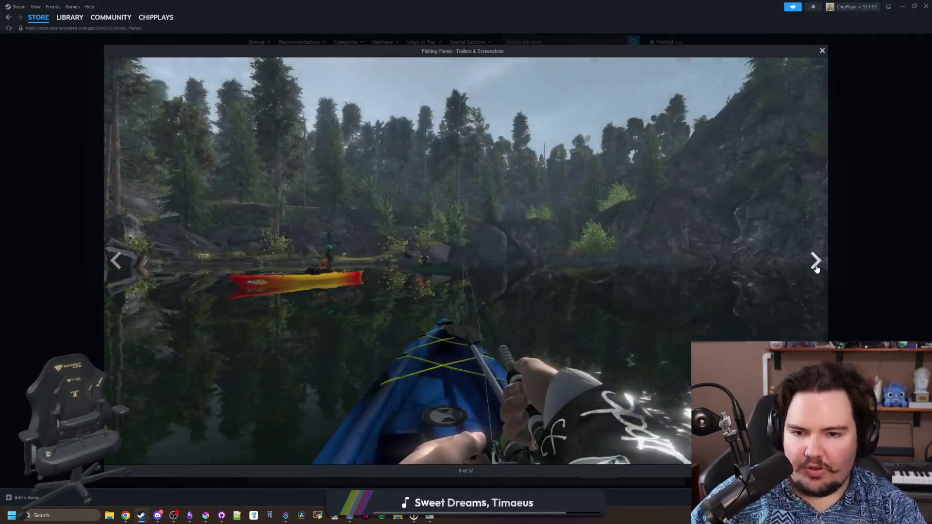
pyautogui.click(815, 262)
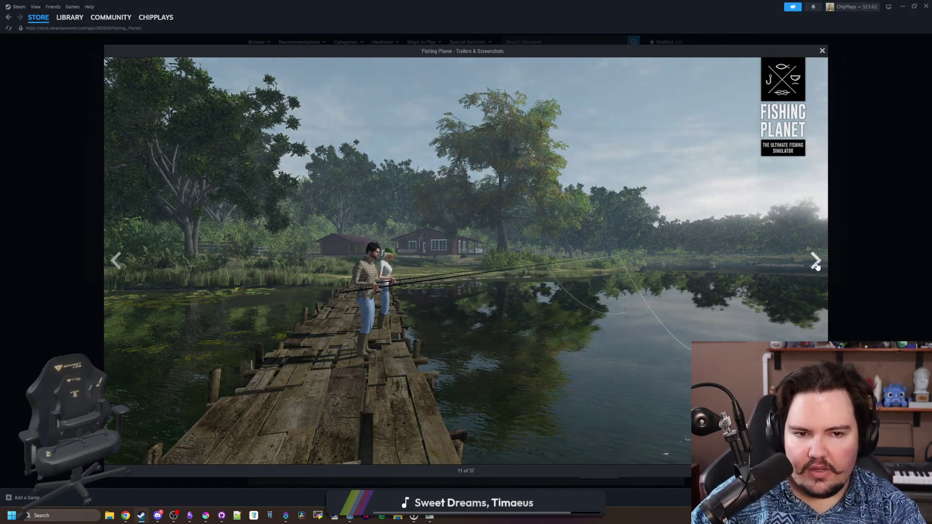
pyautogui.click(816, 262)
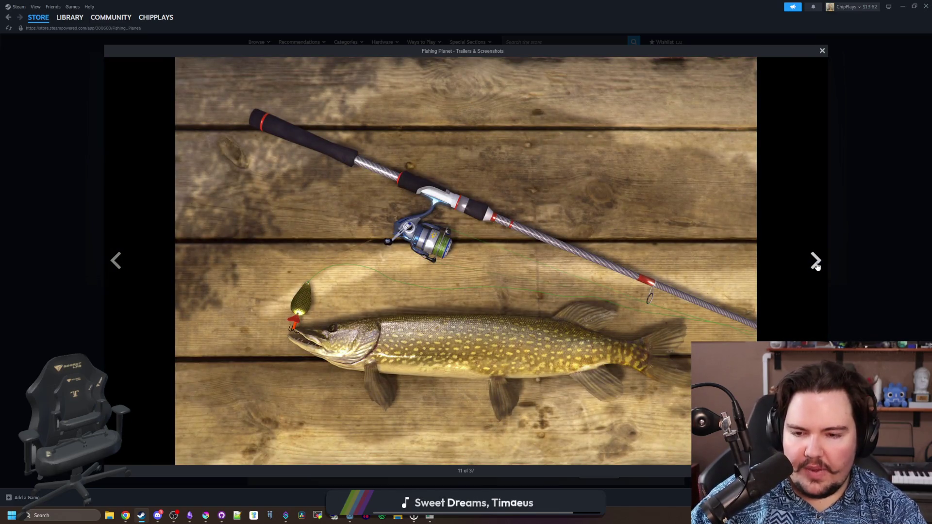
pyautogui.click(815, 262)
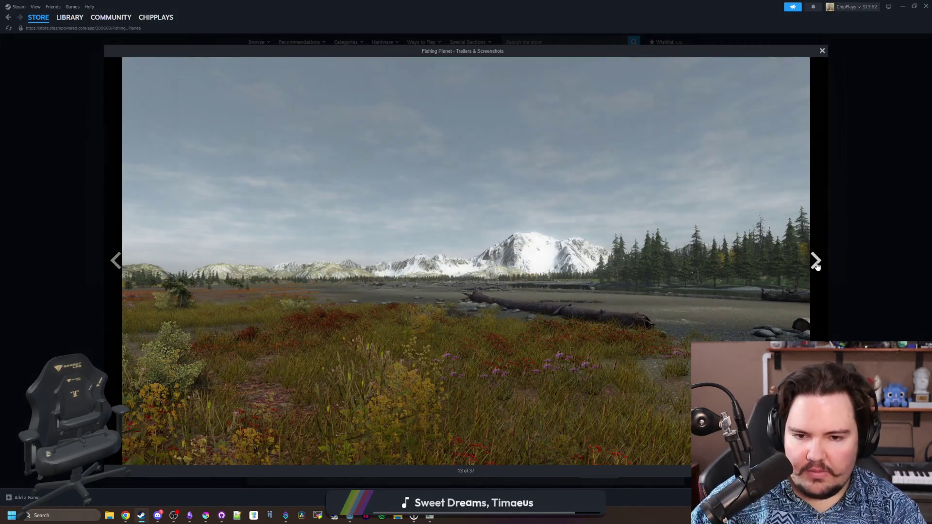
pyautogui.click(816, 262)
pyautogui.click(816, 262)
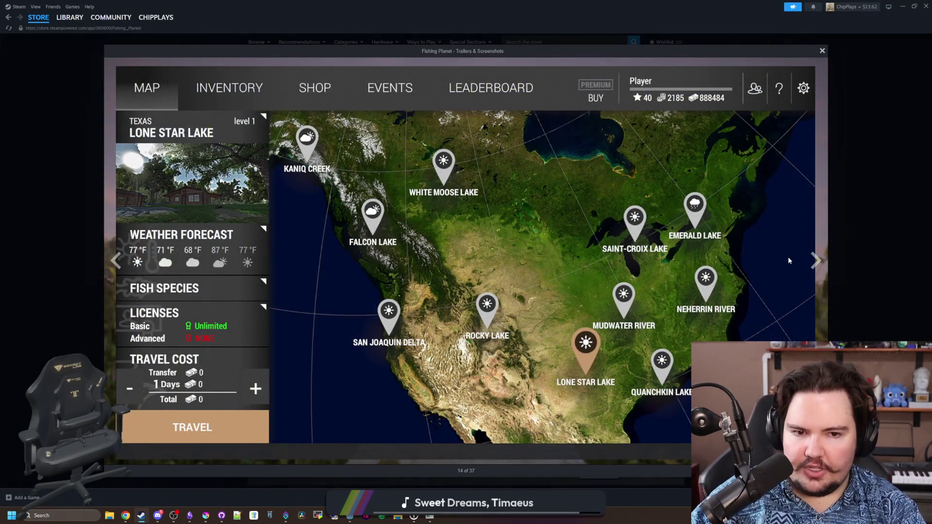
pyautogui.click(537, 43)
pyautogui.click(537, 43)
# Step: Search 'digseum', open its store page, and browse screenshots through the Relic Obtained shot
pyautogui.write('digseum')
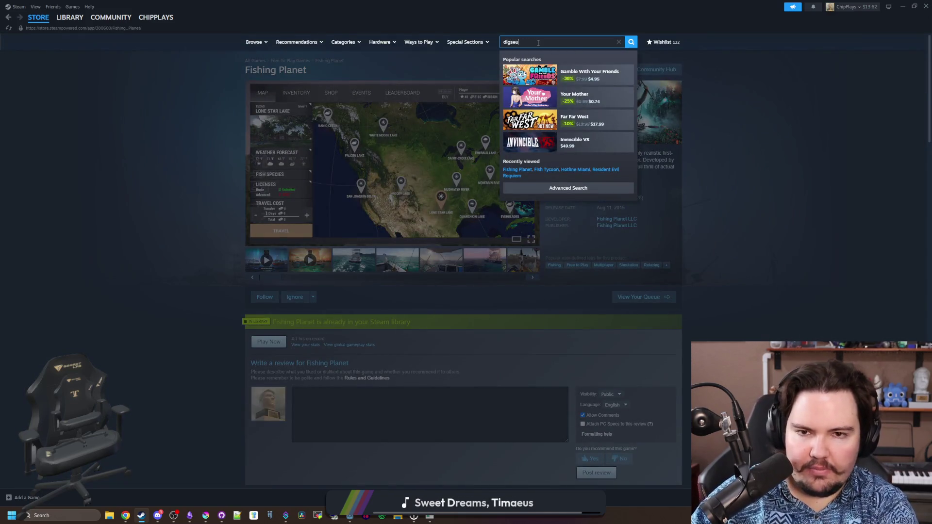
pyautogui.click(584, 74)
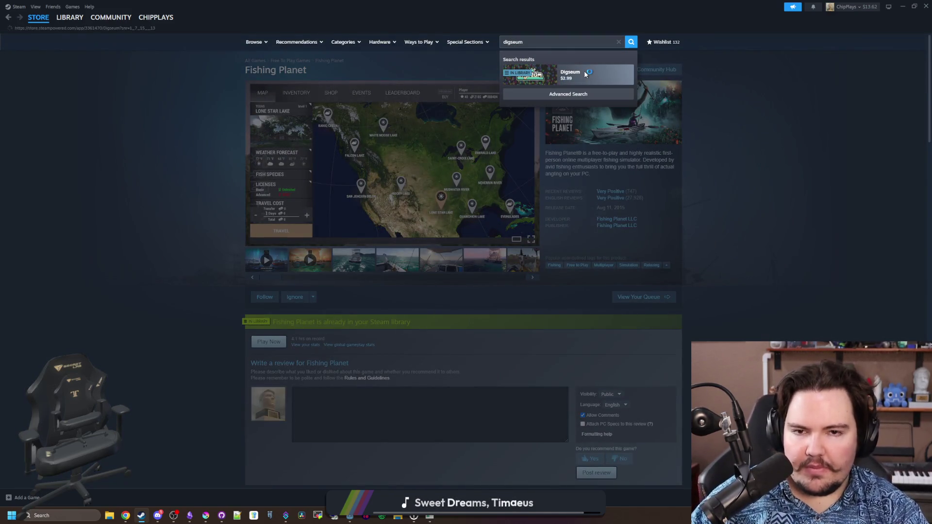
pyautogui.click(310, 259)
pyautogui.click(372, 188)
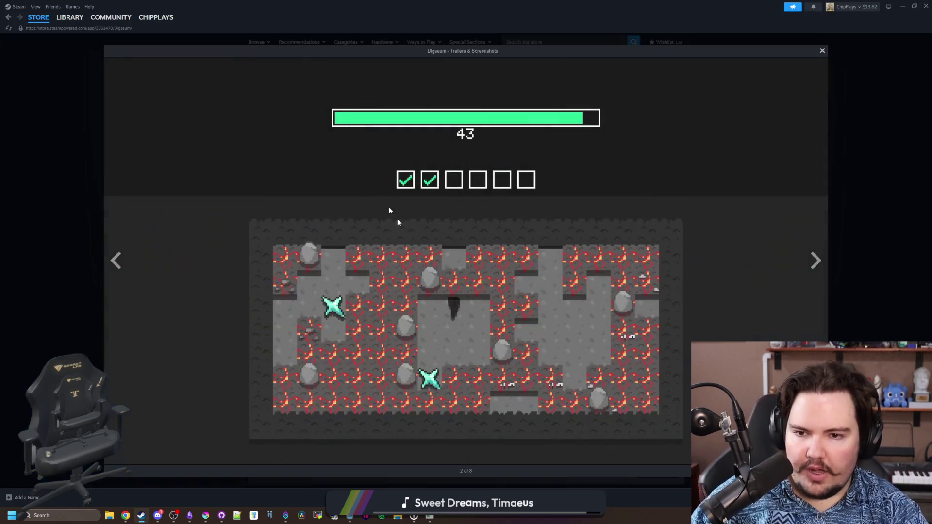
pyautogui.click(815, 260)
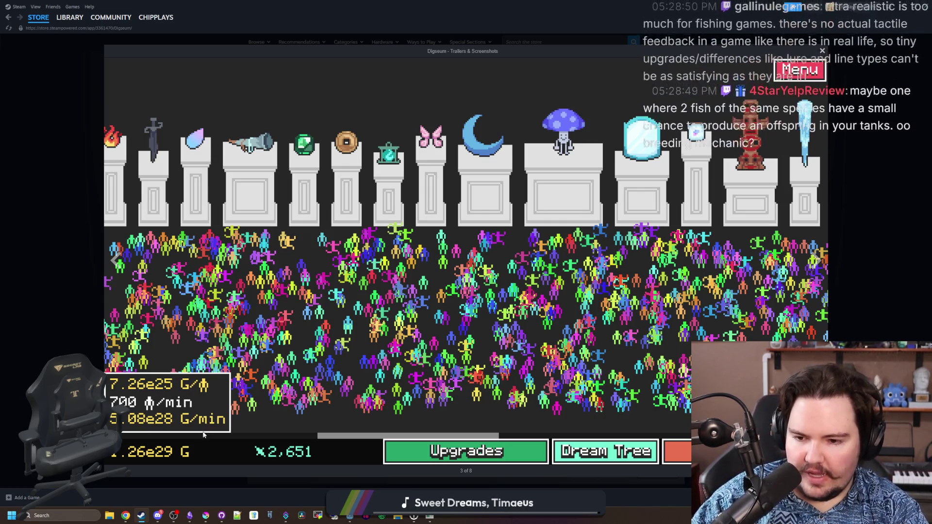
pyautogui.click(815, 262)
pyautogui.click(815, 262)
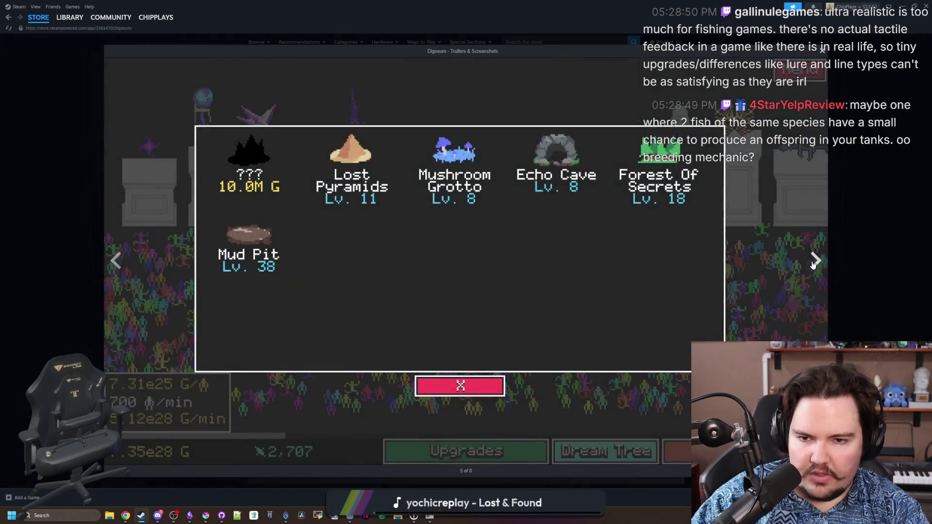
pyautogui.click(814, 261)
pyautogui.click(815, 261)
pyautogui.click(845, 254)
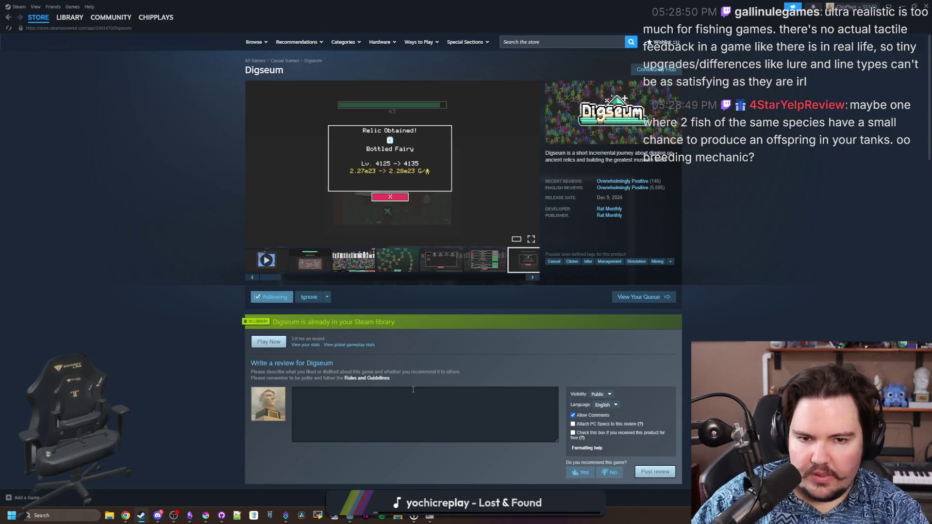
# Step: Scroll the Digseum page, revisit screenshots to the museum crowd shot, and minimize Steam
pyautogui.scroll(-4, 426, 281)
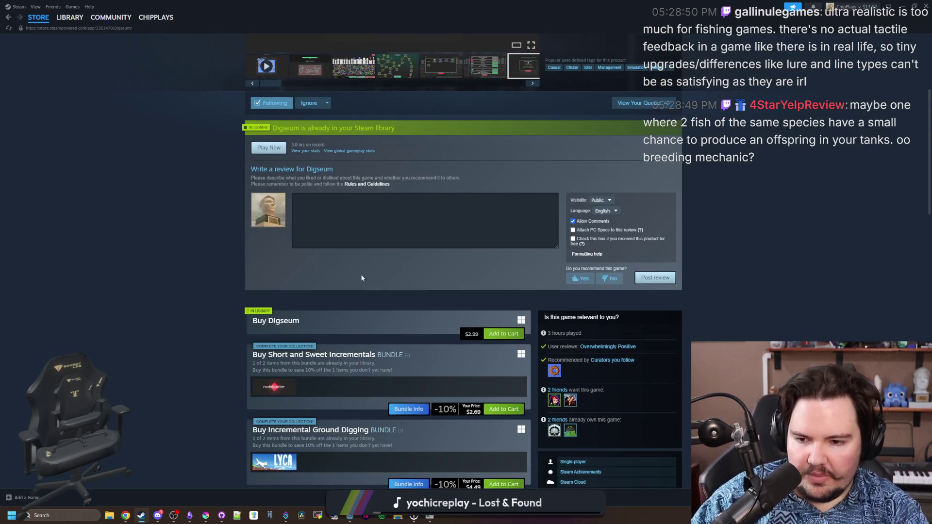
pyautogui.scroll(-4, 355, 320)
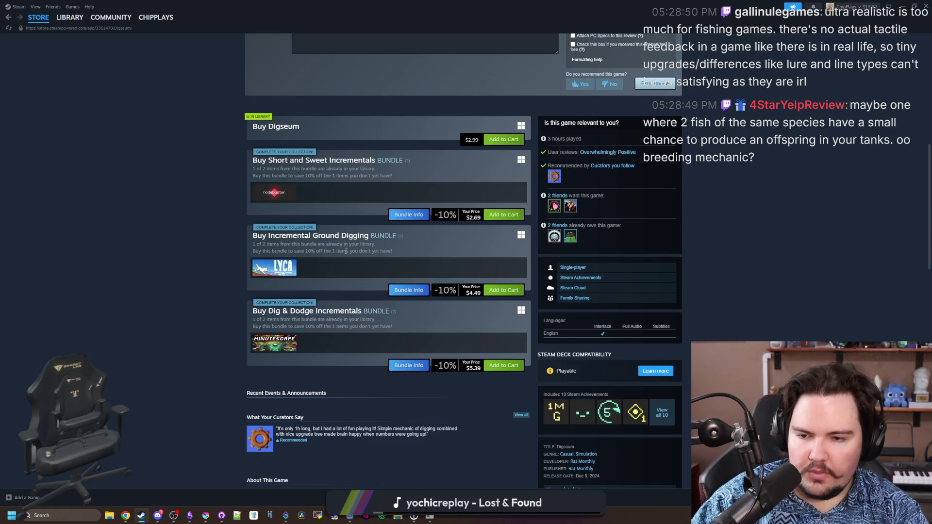
pyautogui.scroll(-4, 169, 267)
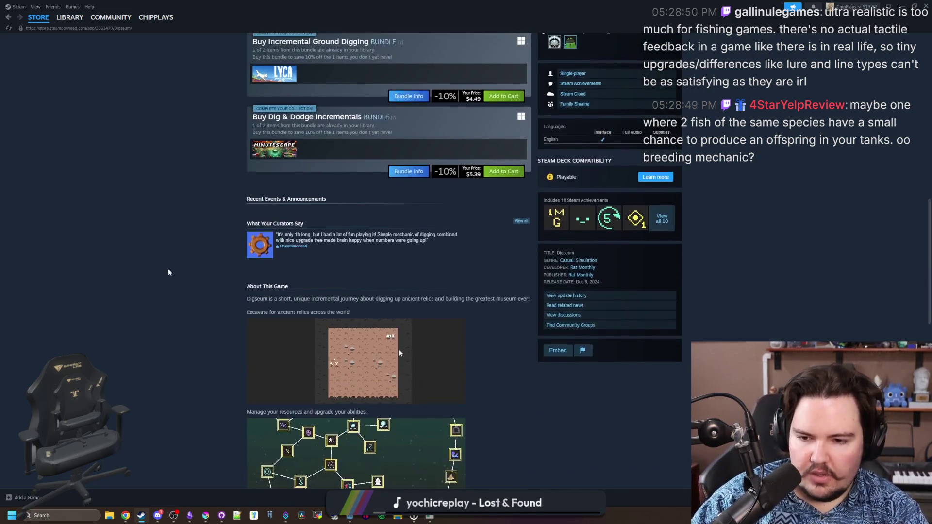
pyautogui.scroll(12, 200, 265)
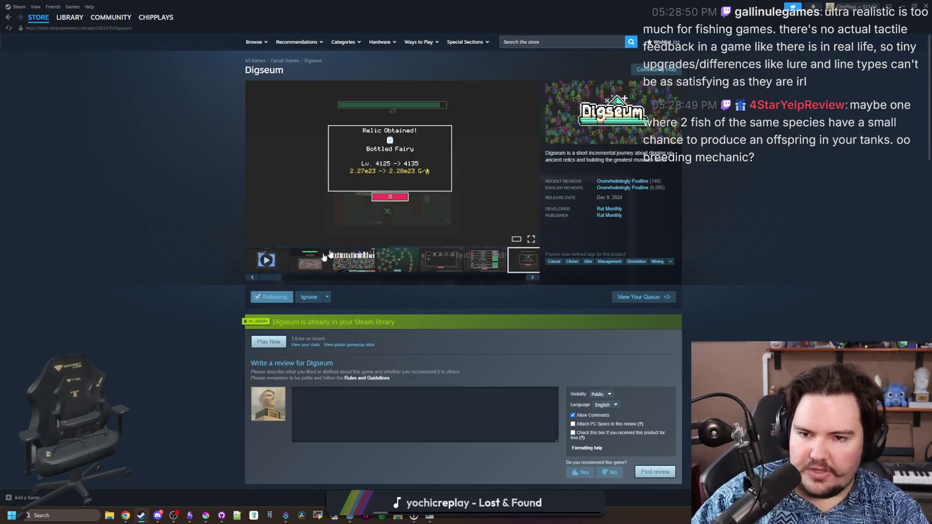
pyautogui.click(486, 203)
pyautogui.click(809, 250)
pyautogui.click(811, 254)
pyautogui.click(813, 255)
pyautogui.click(813, 256)
pyautogui.click(877, 220)
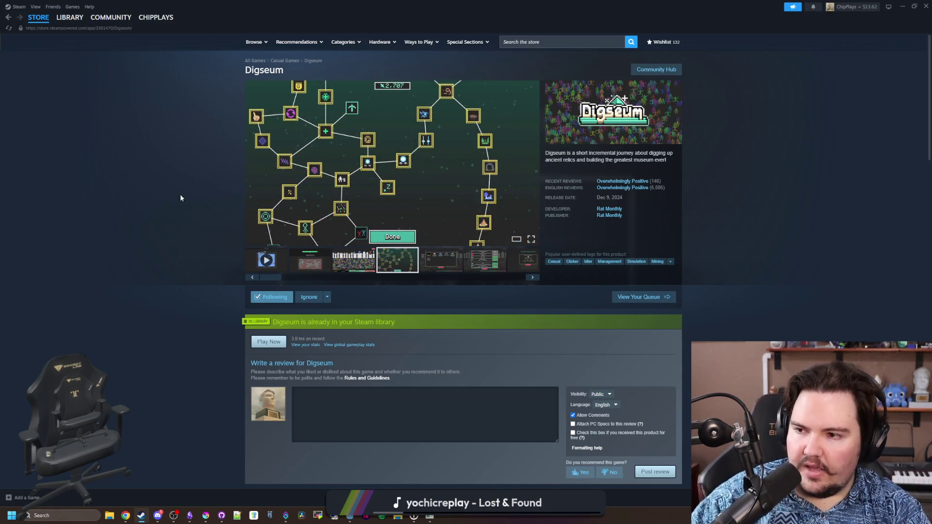
pyautogui.press('super+Down')
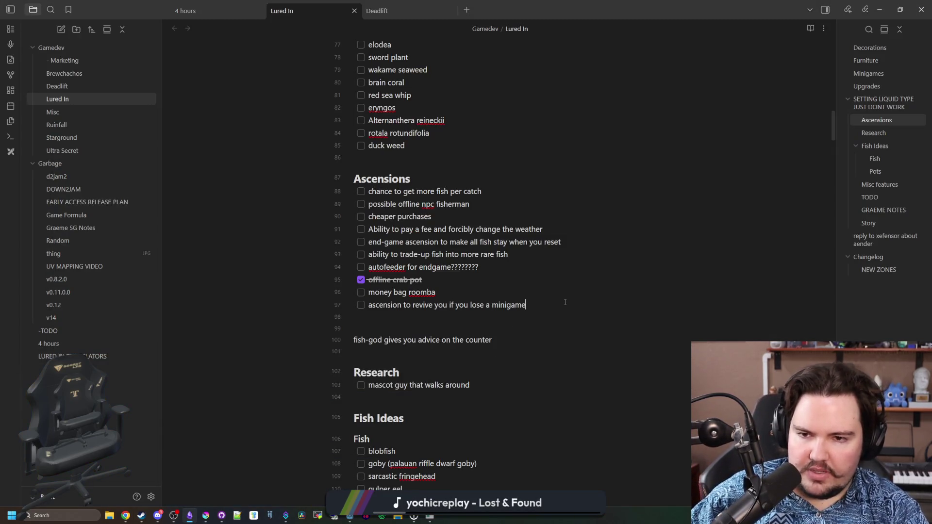
# Step: Append 'make shop expansions a part of ascension' to the Ascensions checklist
pyautogui.press('Return')
pyautogui.write('make shop expansi')
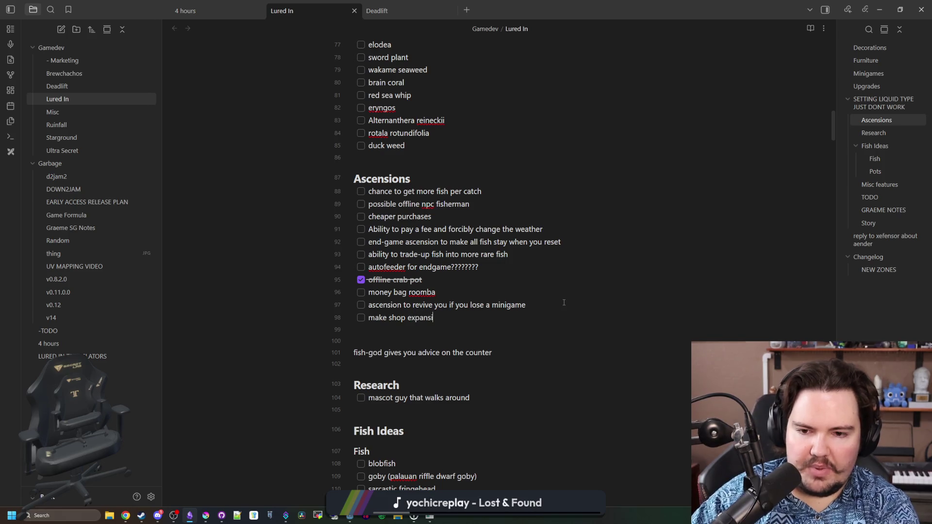
pyautogui.write('ons a part of ascension')
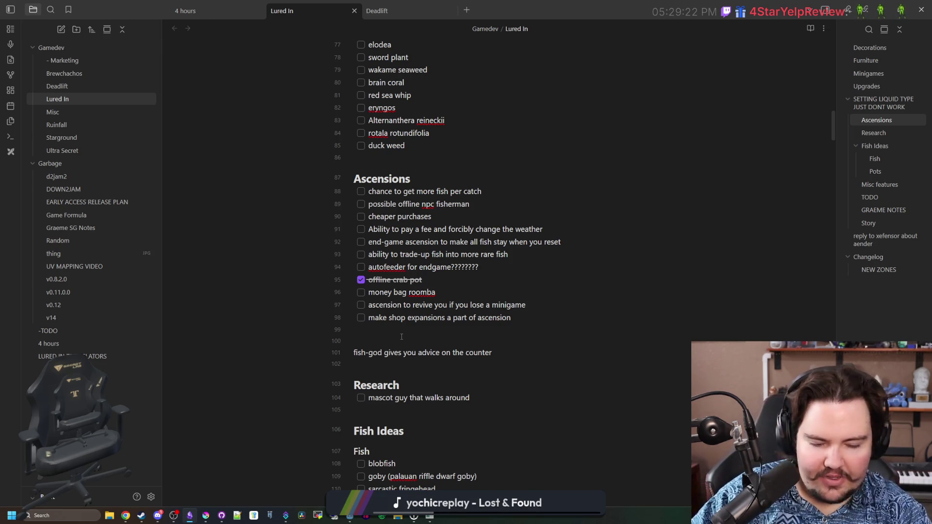
# Step: Bring Steam back and open the Insaniquarium Deluxe store page from a store search
pyautogui.moveTo(141, 514)
pyautogui.click(144, 486)
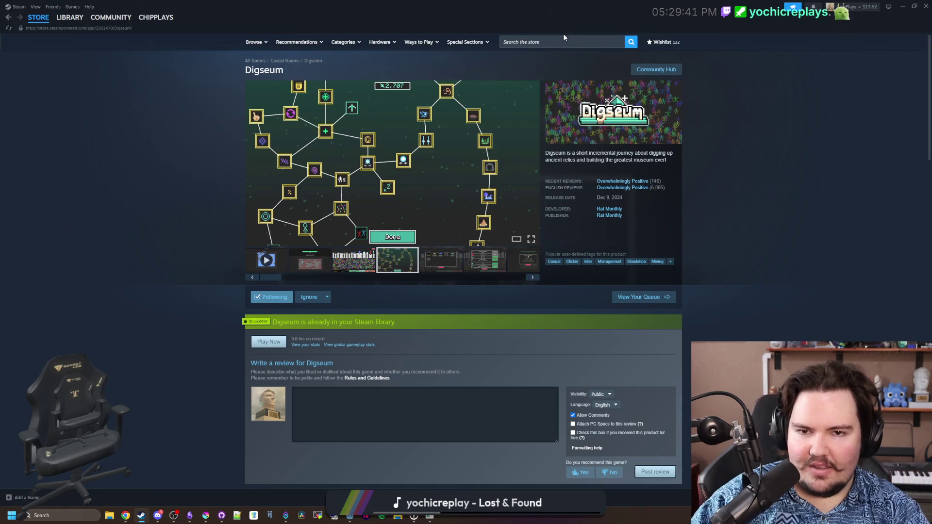
pyautogui.click(560, 37)
pyautogui.write('insan')
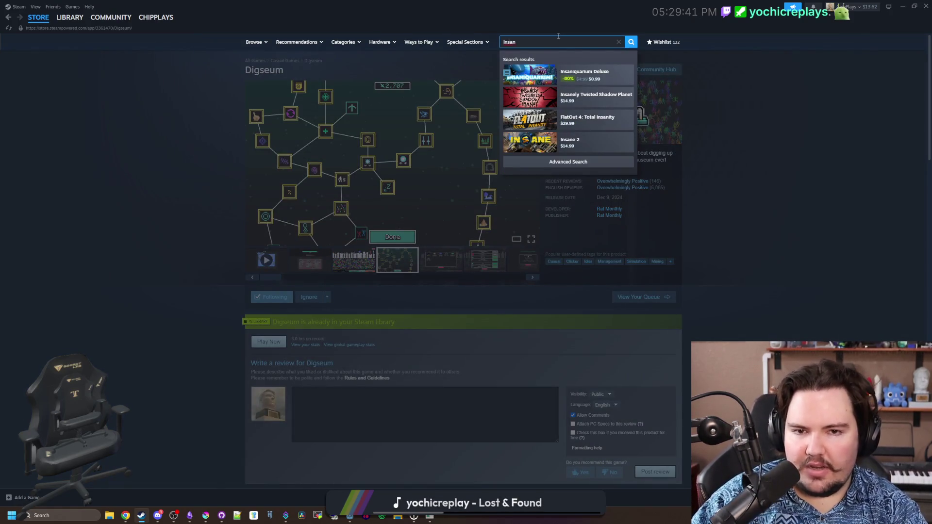
pyautogui.click(608, 78)
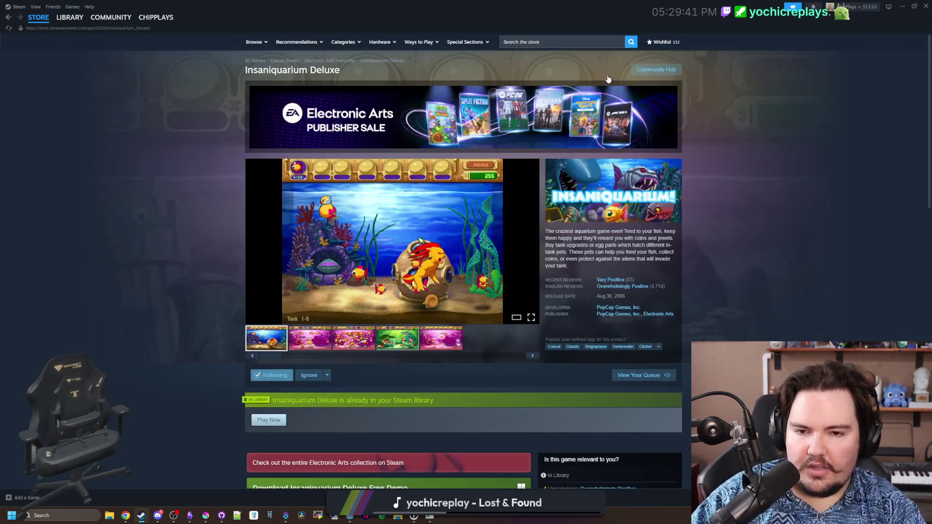
pyautogui.scroll(-1, 415, 351)
pyautogui.scroll(1, 365, 316)
# Step: Enlarge the Insaniquarium screenshots, jump to the last one, then step back to the first trailer
pyautogui.click(306, 337)
pyautogui.click(360, 289)
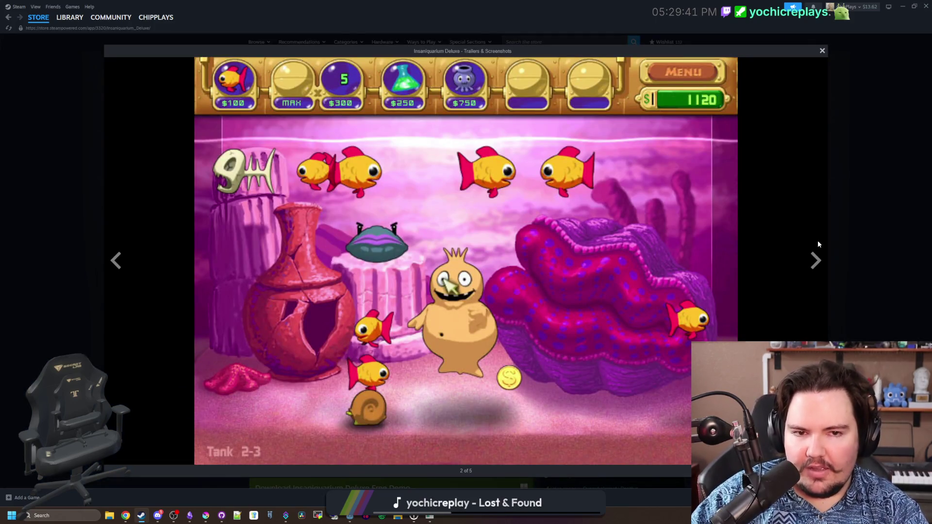
pyautogui.click(815, 261)
pyautogui.click(815, 261)
pyautogui.click(817, 262)
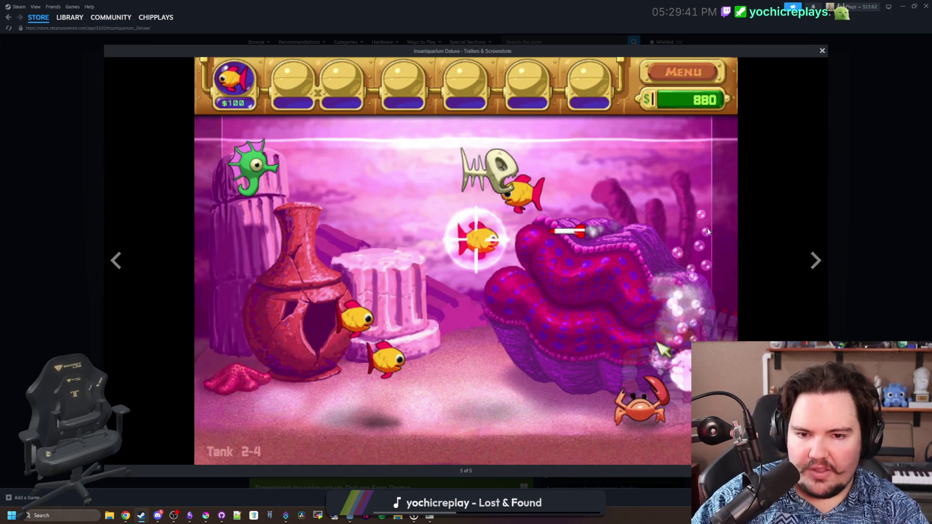
pyautogui.press('Left')
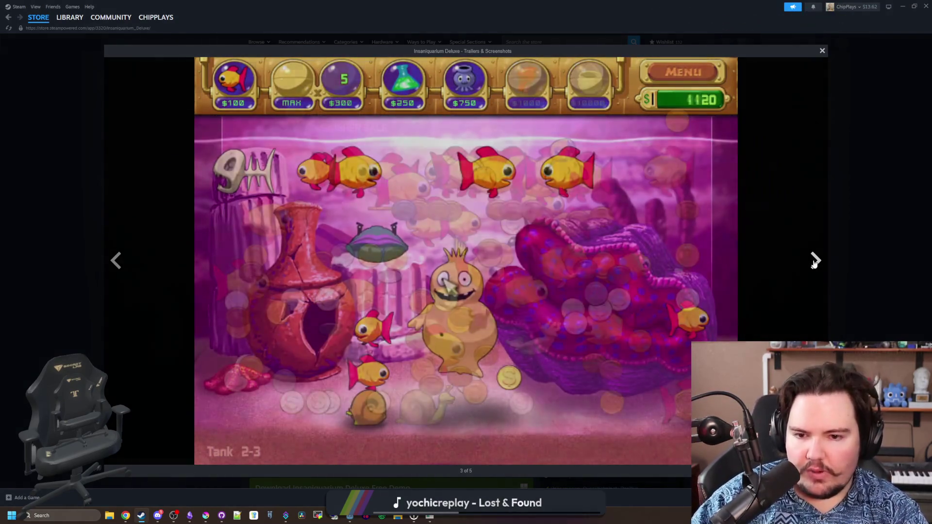
pyautogui.press('Left')
pyautogui.press('Left')
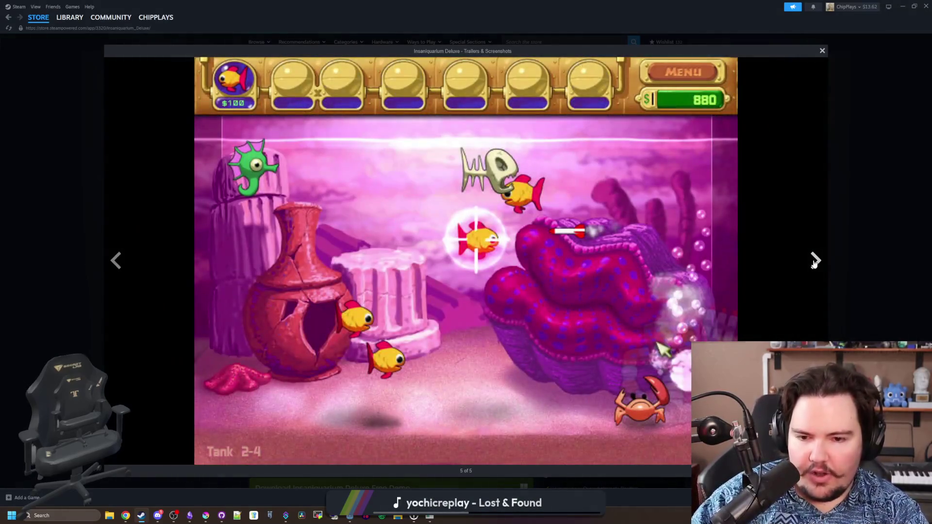
pyautogui.press('Left')
# Step: Step forward through the screenshots to the fifth one, then close the screenshot viewer
pyautogui.click(814, 262)
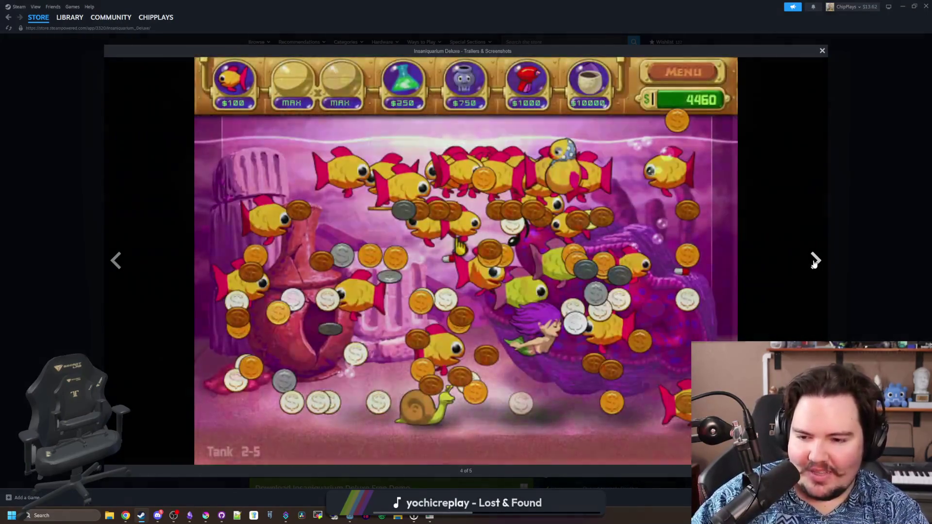
pyautogui.click(814, 263)
pyautogui.click(814, 263)
pyautogui.click(814, 263)
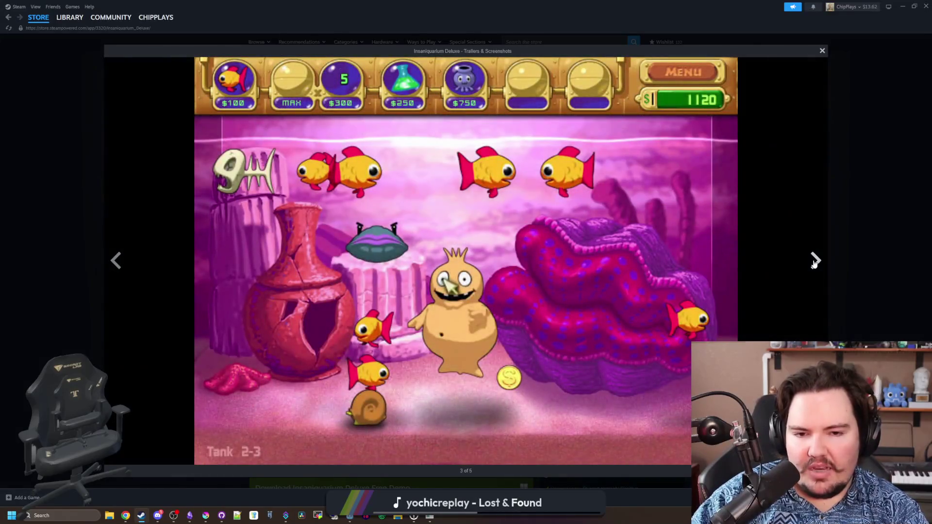
pyautogui.click(814, 262)
pyautogui.click(814, 263)
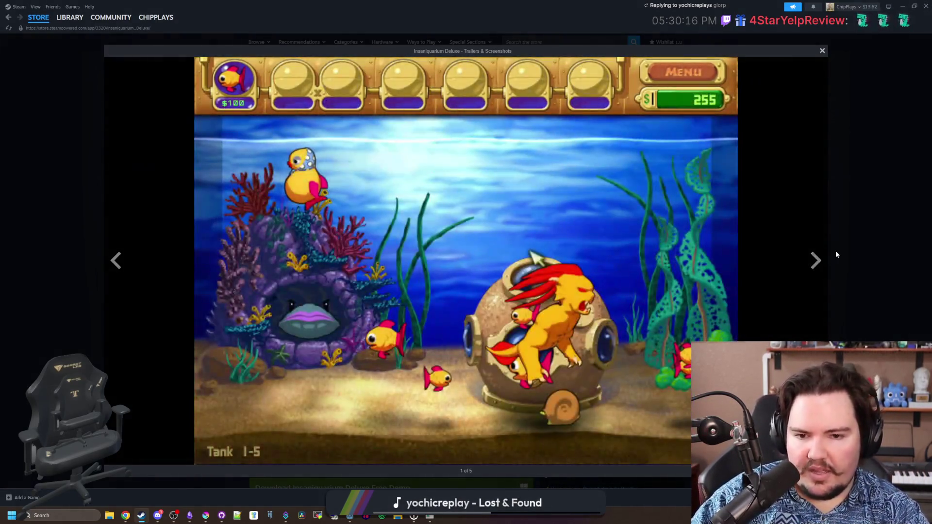
pyautogui.click(836, 254)
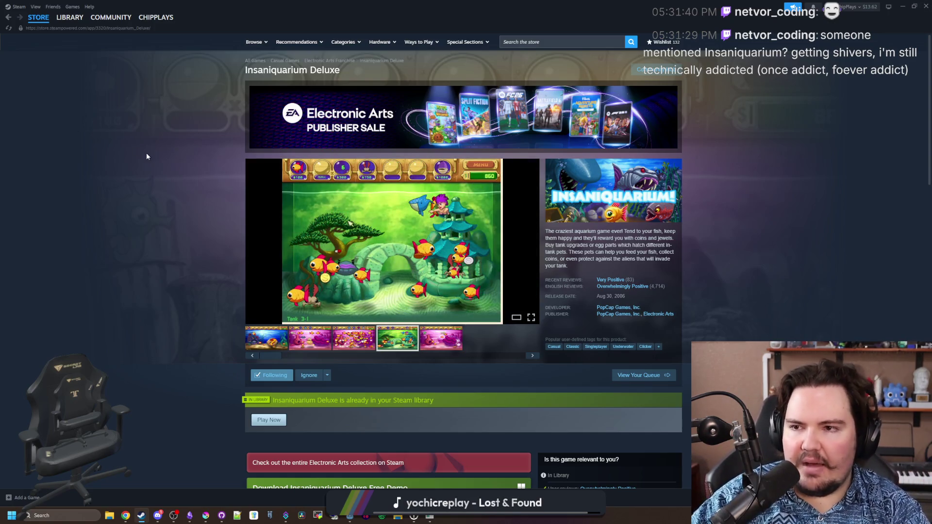
# Step: Place the cursor at the end of the last Ascensions item in the Lured In notes
pyautogui.click(903, 6)
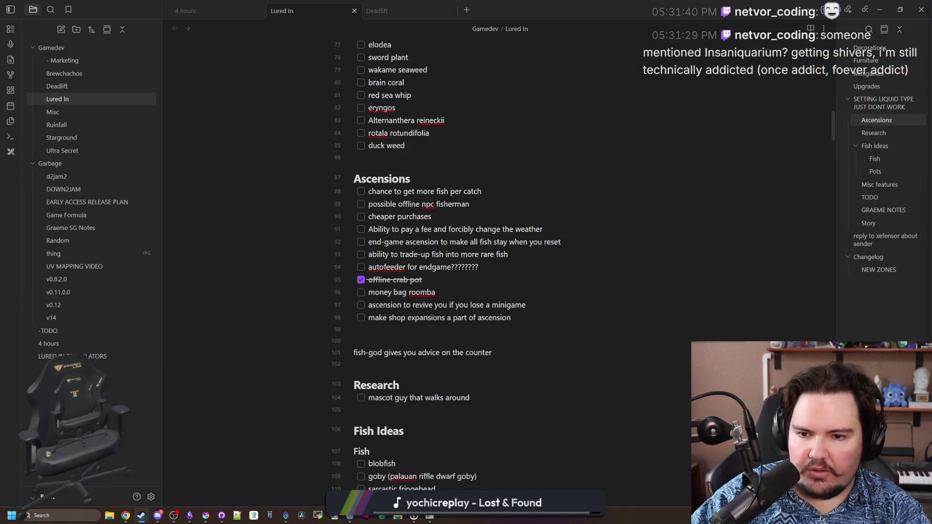
pyautogui.click(440, 333)
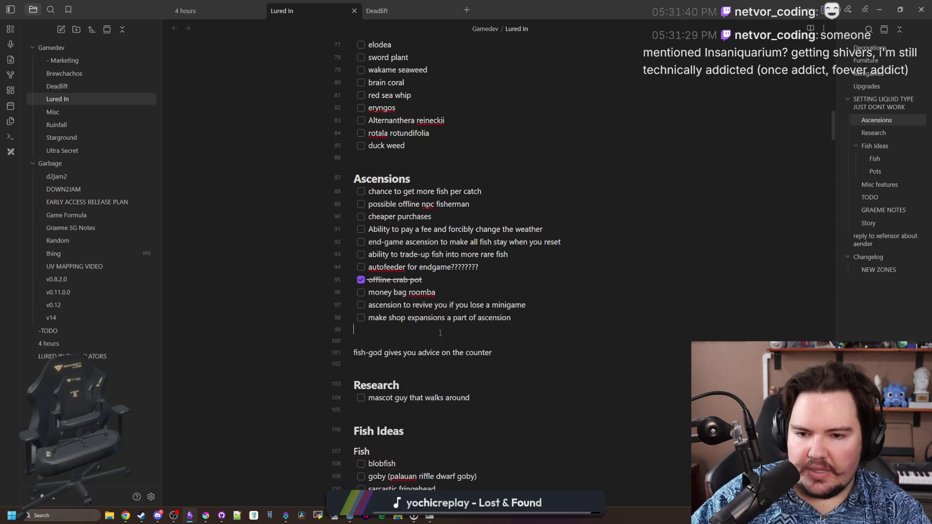
pyautogui.click(535, 319)
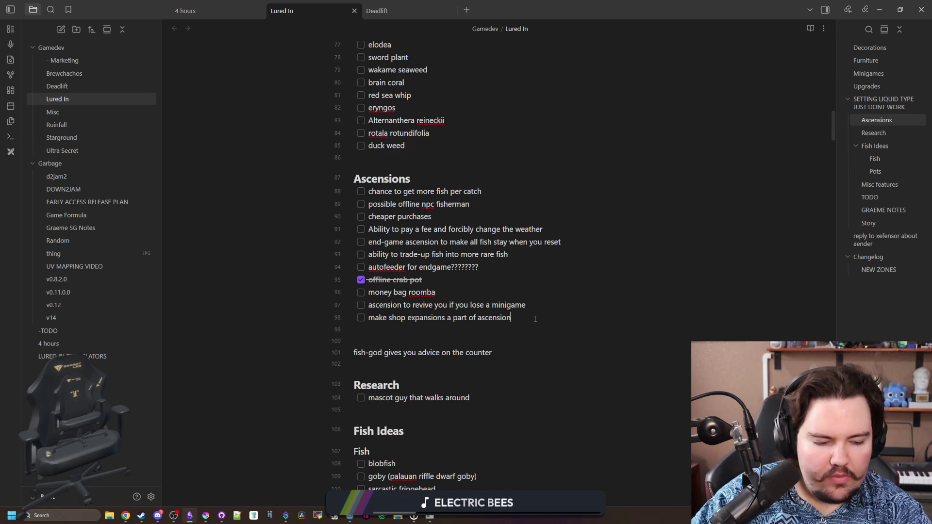
pyautogui.hotkey('alt', 'Tab')
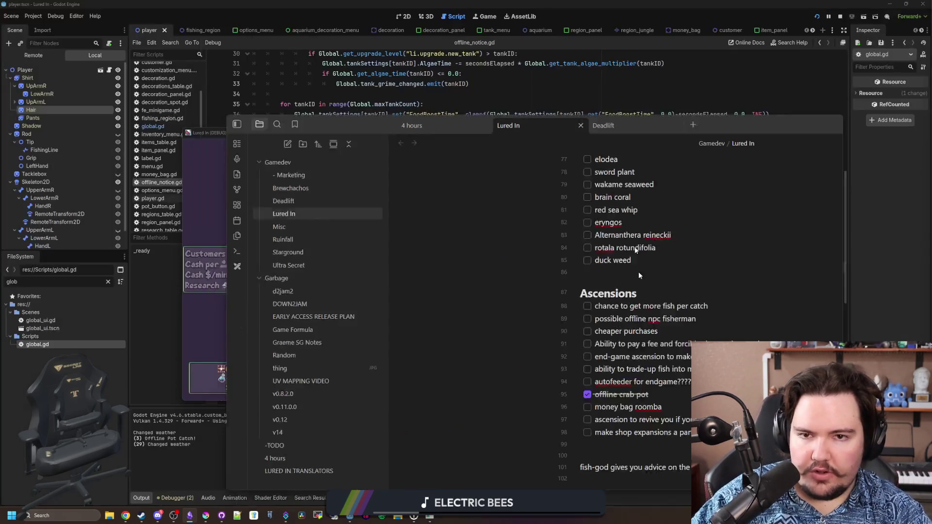
pyautogui.click(223, 515)
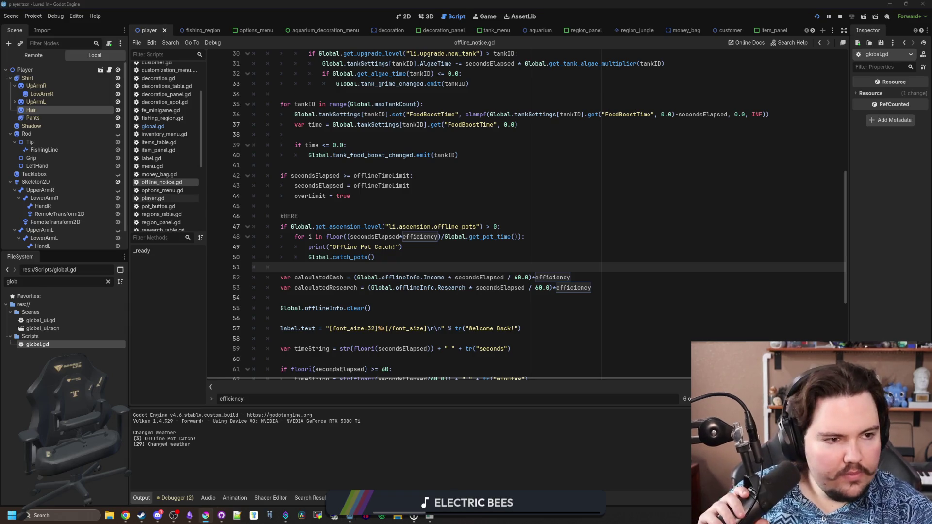
pyautogui.hotkey('alt', 'Tab')
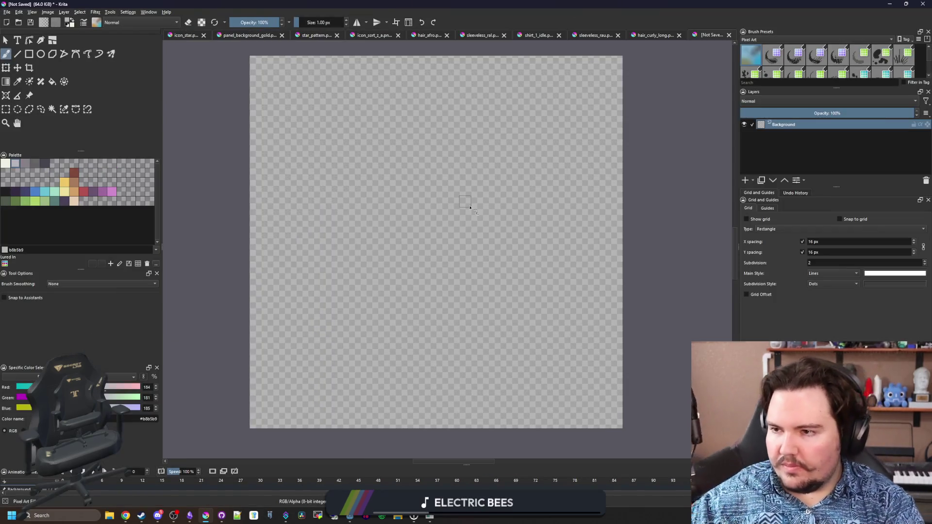
pyautogui.click(189, 515)
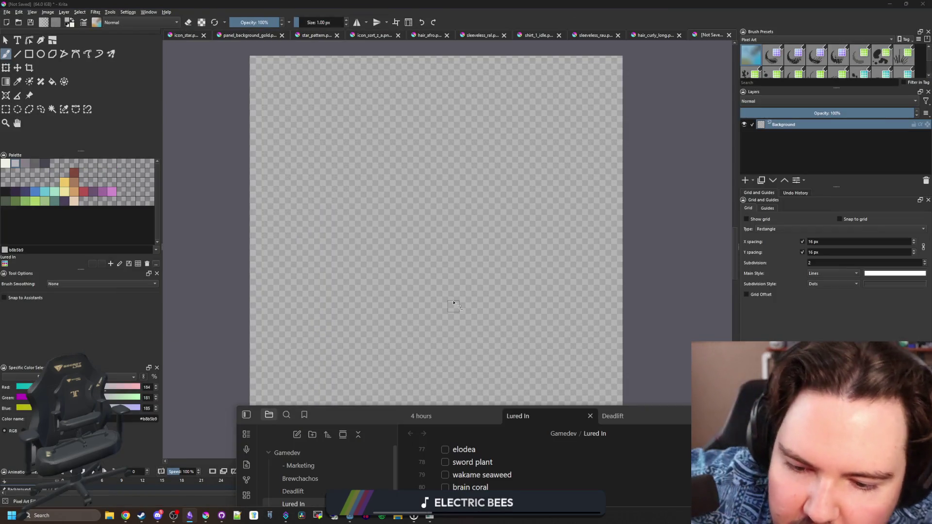
pyautogui.moveTo(357, 417); pyautogui.dragTo(256, 156)
# Step: Add the checklist item 'increase chance for rare money bags to drop', then minimize the notes
pyautogui.scroll(-2, 507, 421)
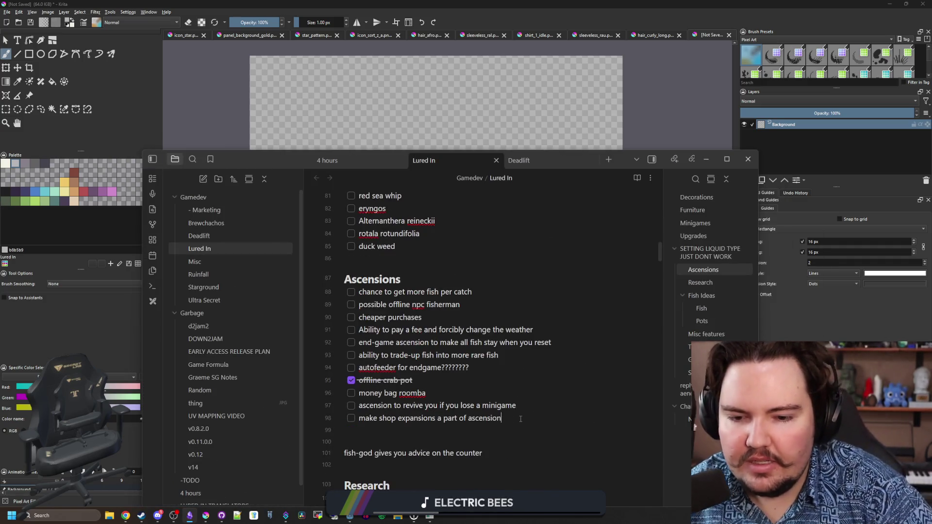
pyautogui.press('Return')
pyautogui.write('increase chance for rar')
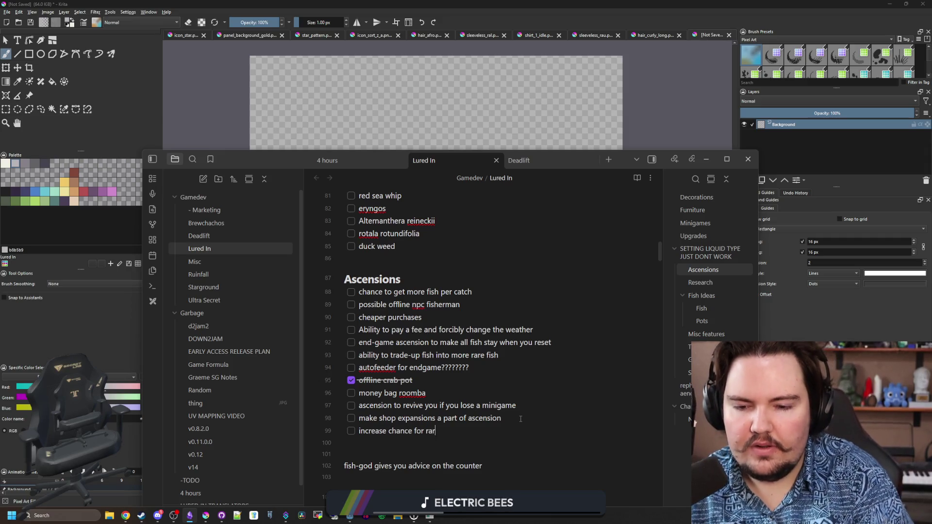
pyautogui.write('e money bags to drop')
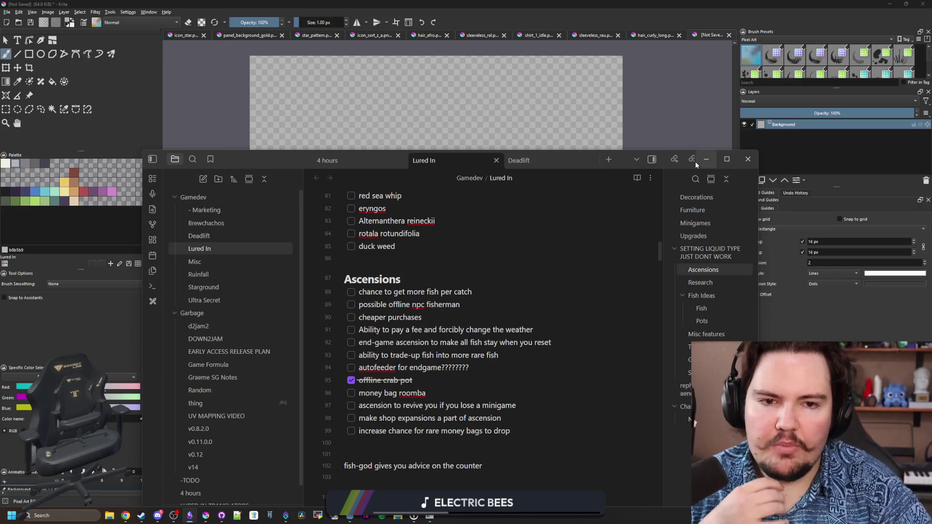
pyautogui.click(706, 160)
# Step: Open the Research and Ascension panels in the maximized game and pan the Ascension tree
pyautogui.click(430, 515)
pyautogui.click(445, 386)
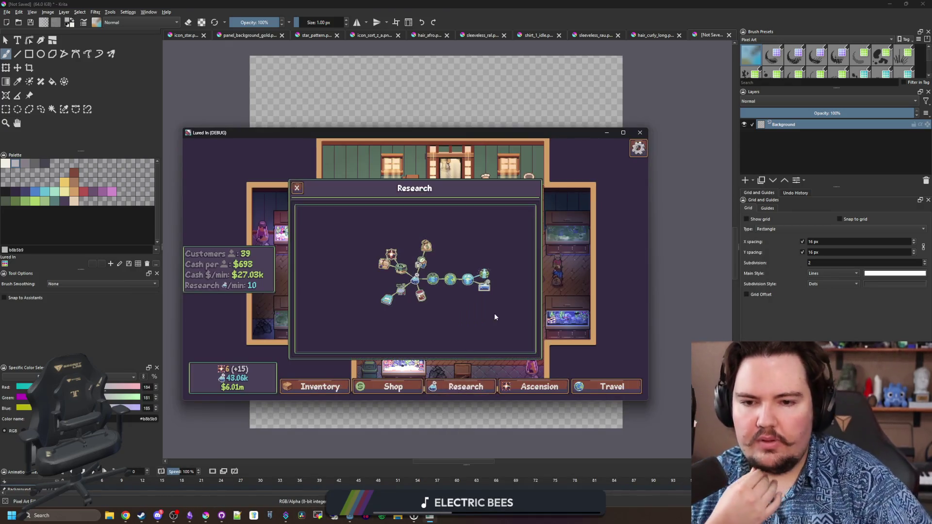
pyautogui.click(532, 386)
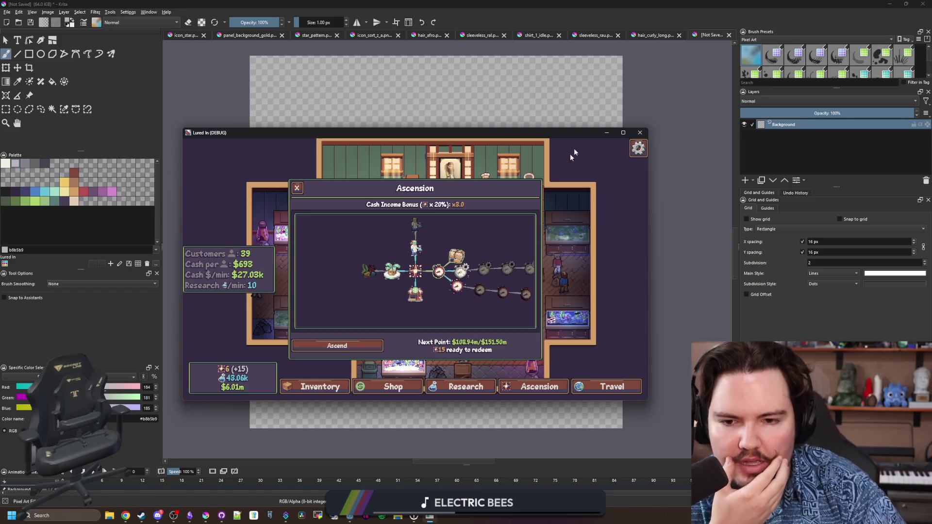
pyautogui.click(623, 132)
pyautogui.moveTo(505, 355); pyautogui.dragTo(398, 376)
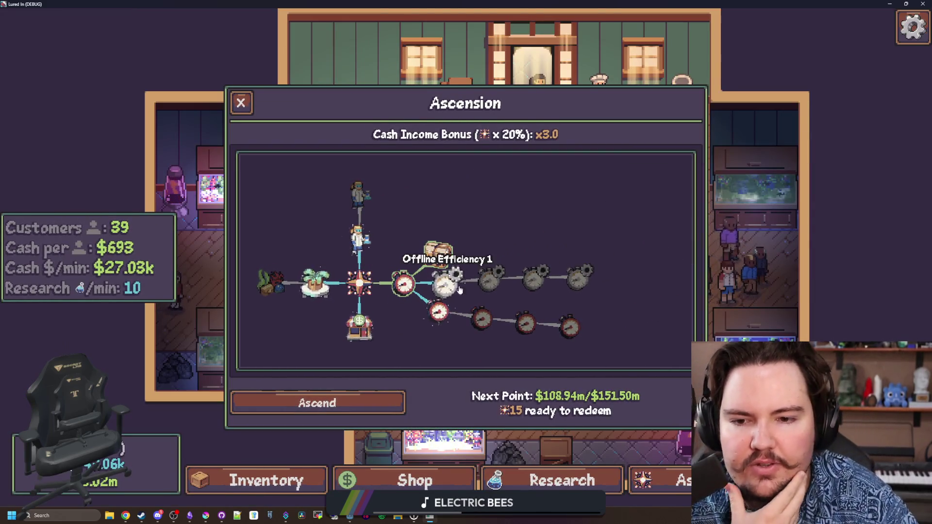
pyautogui.moveTo(360, 336); pyautogui.dragTo(379, 339)
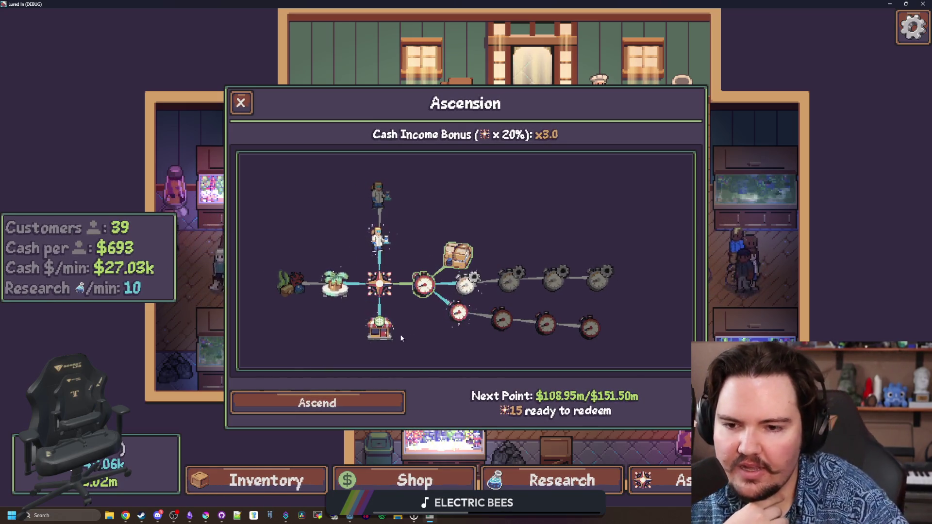
# Step: Browse the Research tree to the money-bag node, close the panel, and return to Krita
pyautogui.click(563, 481)
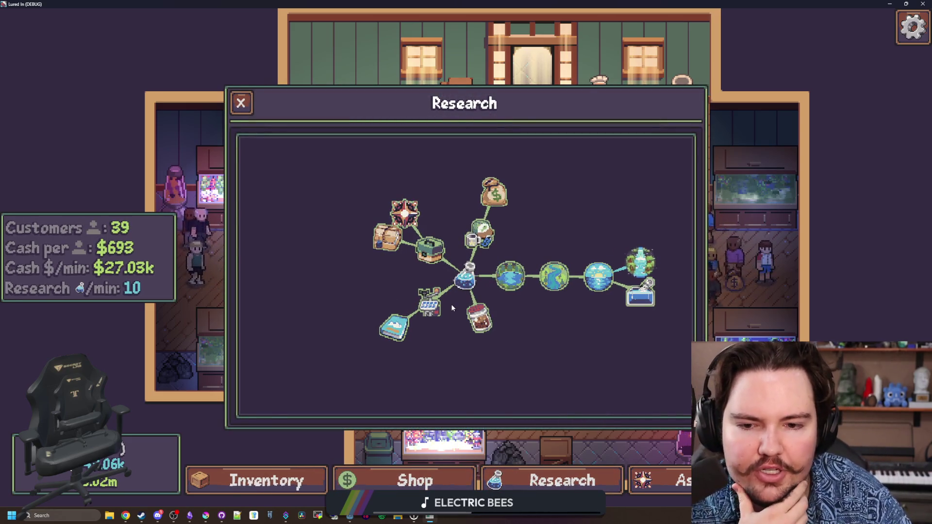
pyautogui.moveTo(396, 322)
pyautogui.mouseDown()
pyautogui.moveTo(215, 331)
pyautogui.moveTo(361, 326)
pyautogui.moveTo(369, 348)
pyautogui.mouseUp()
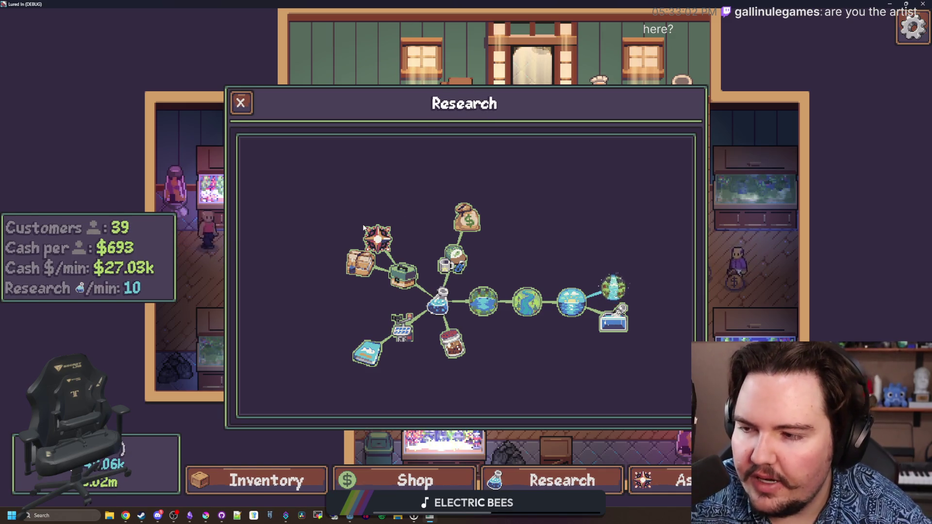
pyautogui.scroll(5, 399, 272)
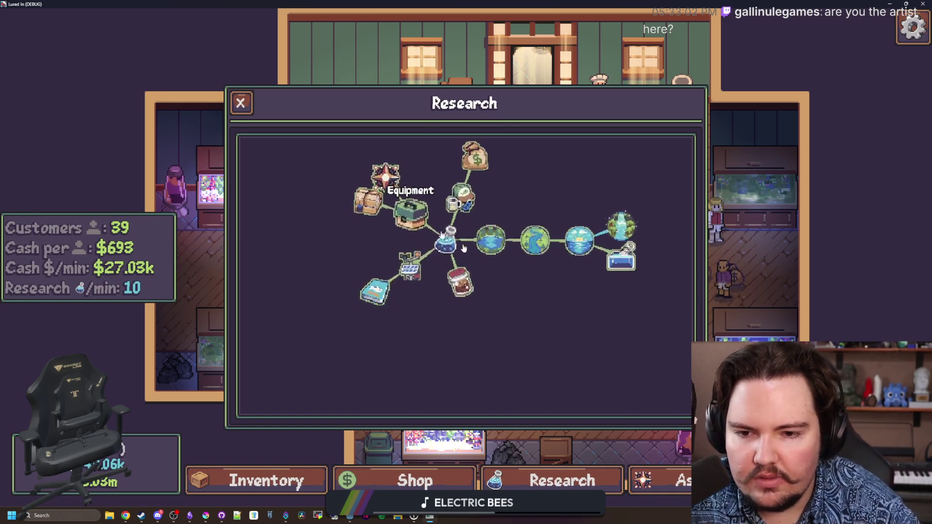
pyautogui.scroll(-5, 403, 285)
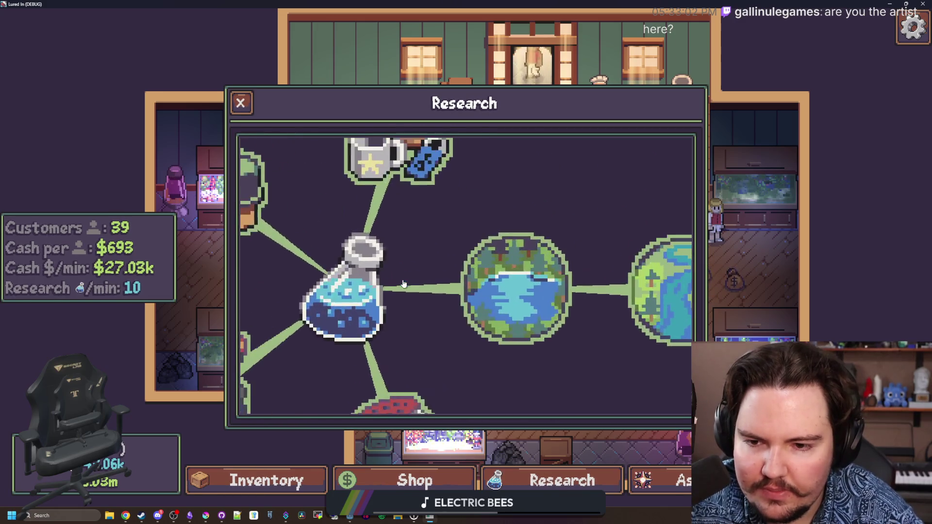
pyautogui.scroll(3, 528, 300)
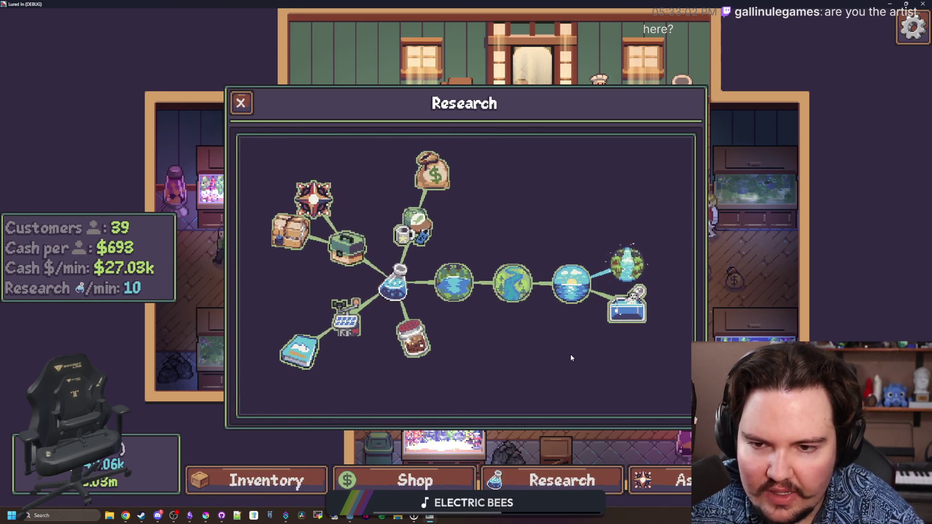
pyautogui.scroll(3, 465, 335)
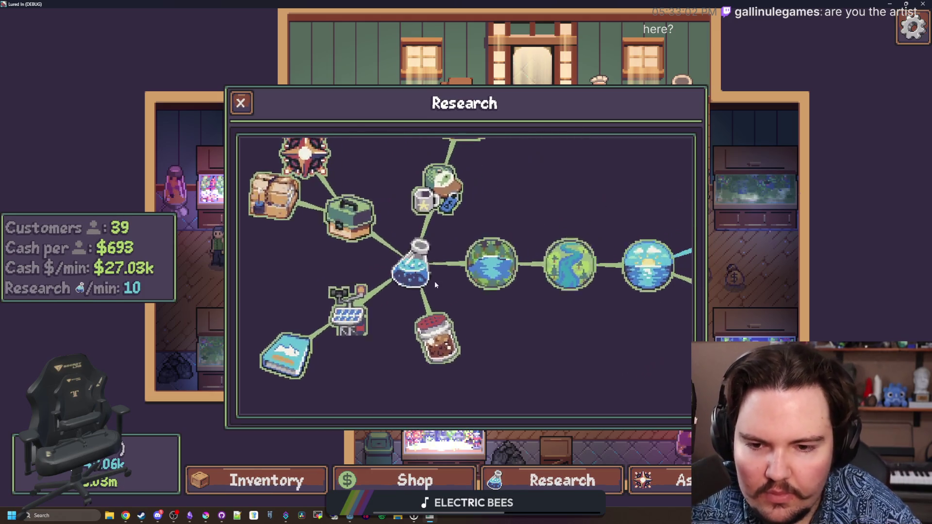
pyautogui.moveTo(524, 183)
pyautogui.mouseDown()
pyautogui.moveTo(551, 203)
pyautogui.moveTo(526, 202)
pyautogui.mouseUp()
pyautogui.scroll(-2, 551, 203)
pyautogui.scroll(-2, 526, 202)
pyautogui.click(240, 102)
pyautogui.hotkey('alt', 'Tab')
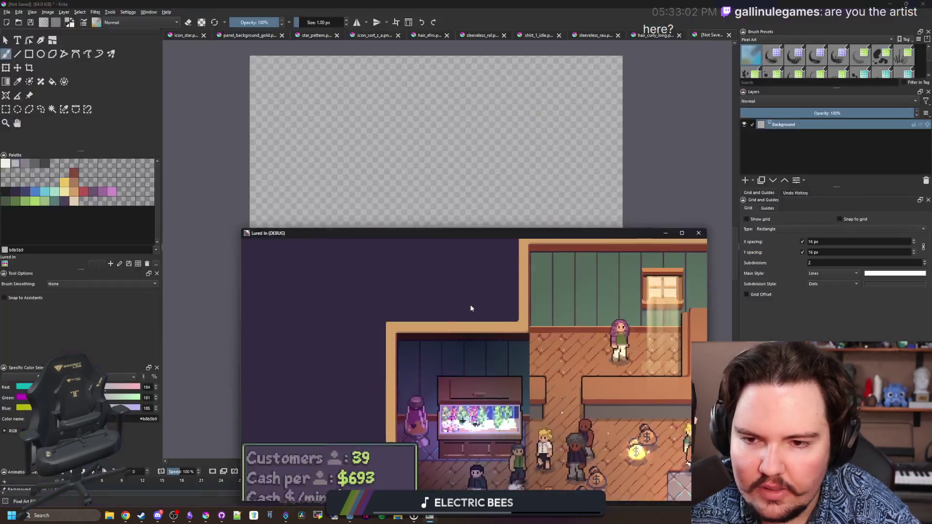
# Step: Choose the off-white f2f0e5 colour and sketch, then clear, a trial blade outline
pyautogui.click(5, 163)
pyautogui.moveTo(465, 96); pyautogui.dragTo(535, 248)
pyautogui.hotkey('ctrl', 'z')
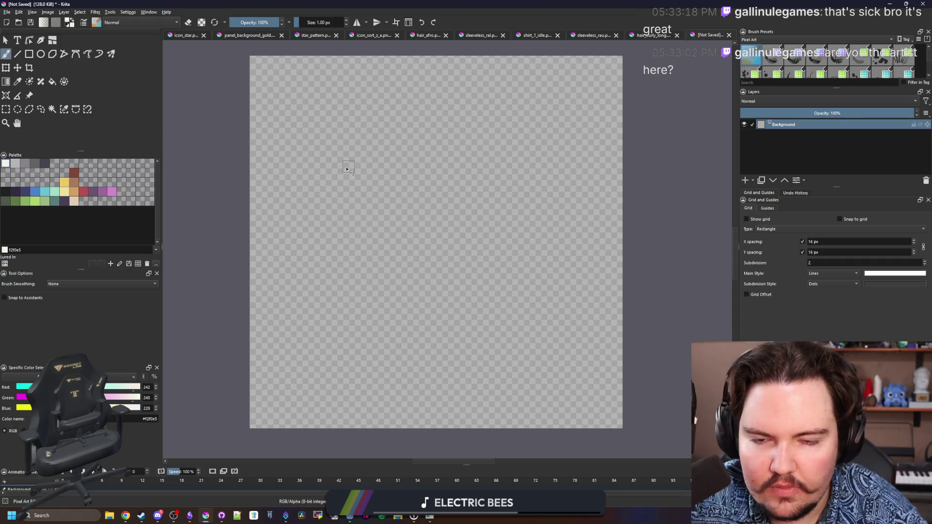
pyautogui.moveTo(257, 284); pyautogui.dragTo(451, 98)
pyautogui.moveTo(466, 95); pyautogui.dragTo(305, 262)
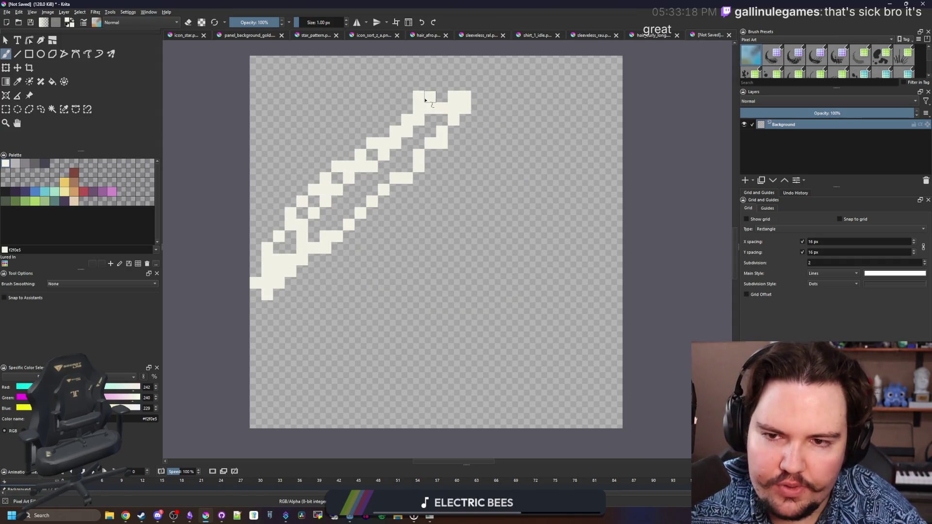
pyautogui.press('Delete')
# Step: Sketch a larger sword outline and a leaf-shaped outline, then undo both
pyautogui.moveTo(406, 342)
pyautogui.mouseDown()
pyautogui.moveTo(606, 262)
pyautogui.moveTo(533, 301)
pyautogui.mouseUp()
pyautogui.moveTo(279, 311)
pyautogui.mouseDown()
pyautogui.moveTo(326, 199)
pyautogui.moveTo(296, 300)
pyautogui.mouseUp()
pyautogui.scroll(-4, 344, 216)
pyautogui.scroll(2, 343, 216)
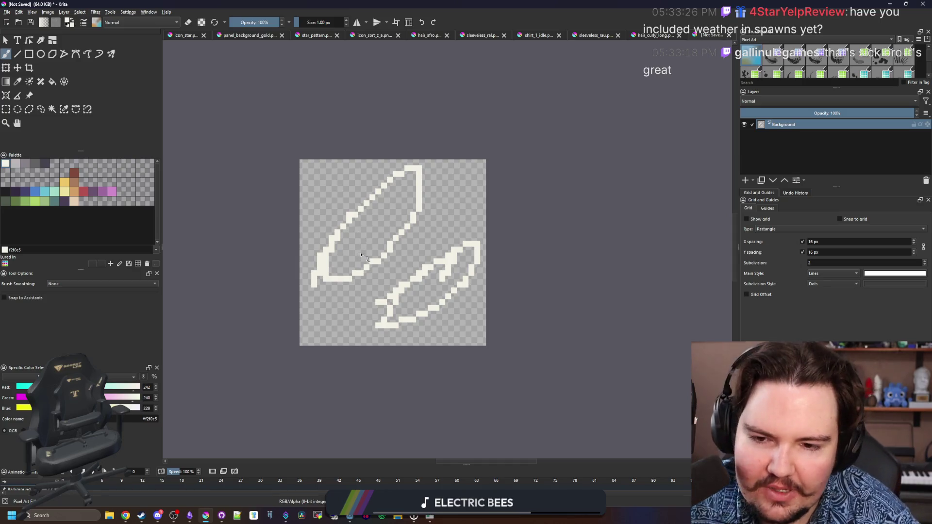
pyautogui.hotkey('ctrl', 'z')
pyautogui.hotkey('ctrl', 'z')
pyautogui.hotkey('ctrl', 'z')
pyautogui.scroll(1, 361, 257)
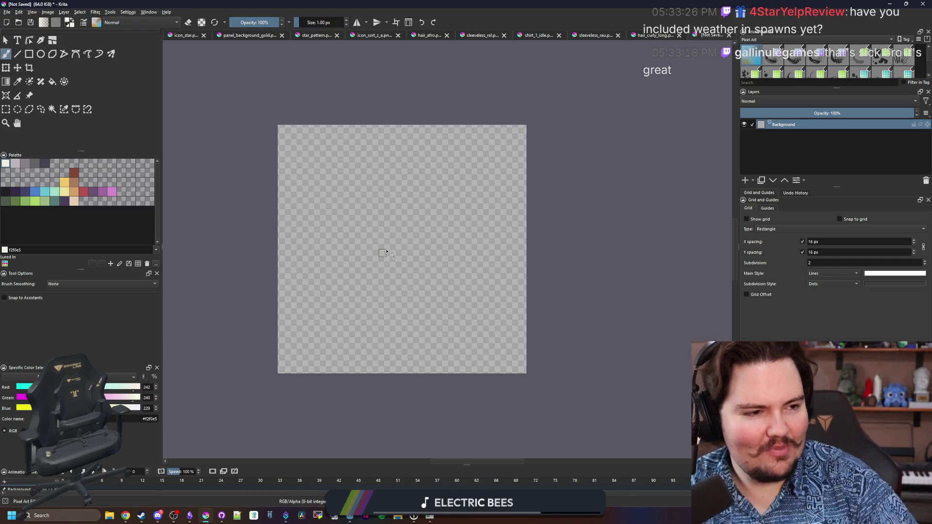
# Step: Paint the cream curved line with a 2 px brush, removing stray dabs
pyautogui.scroll(1, 367, 282)
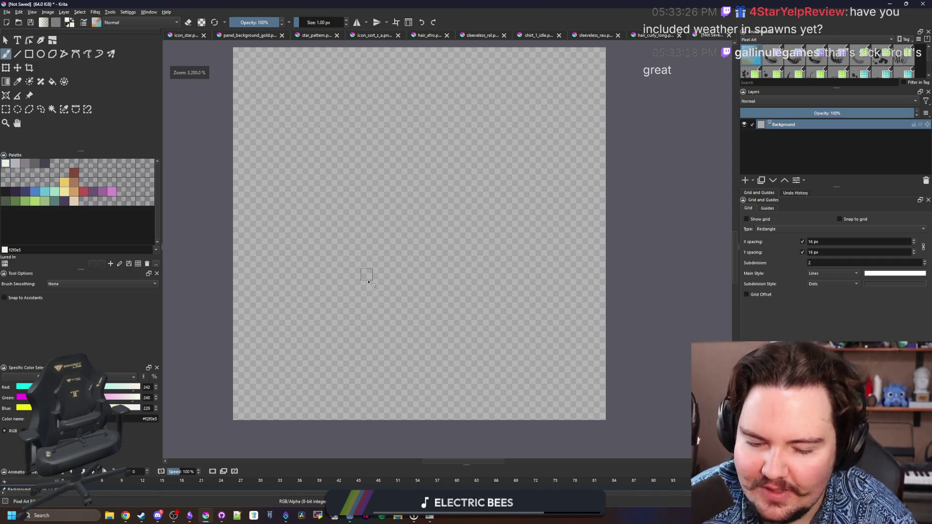
pyautogui.scroll(-1, 383, 277)
pyautogui.scroll(1, 389, 252)
pyautogui.press(']')
pyautogui.moveTo(484, 87)
pyautogui.mouseDown()
pyautogui.moveTo(496, 100)
pyautogui.moveTo(478, 108)
pyautogui.moveTo(480, 120)
pyautogui.moveTo(500, 154)
pyautogui.moveTo(474, 329)
pyautogui.moveTo(368, 281)
pyautogui.mouseUp()
pyautogui.hotkey('ctrl', 'z')
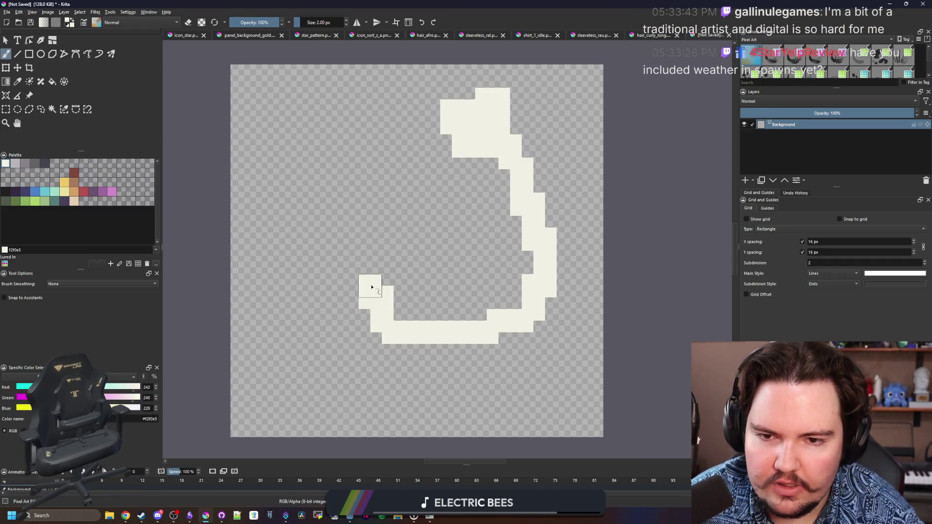
# Step: Select a light grey from the palette and block in the figure left of the line
pyautogui.scroll(-3, 369, 280)
pyautogui.scroll(4, 381, 292)
pyautogui.click(17, 165)
pyautogui.click(17, 165)
pyautogui.moveTo(322, 246)
pyautogui.mouseDown()
pyautogui.moveTo(399, 264)
pyautogui.moveTo(370, 267)
pyautogui.moveTo(306, 176)
pyautogui.moveTo(344, 177)
pyautogui.moveTo(395, 281)
pyautogui.moveTo(319, 187)
pyautogui.moveTo(369, 228)
pyautogui.moveTo(367, 298)
pyautogui.moveTo(407, 264)
pyautogui.moveTo(391, 270)
pyautogui.moveTo(387, 230)
pyautogui.mouseUp()
pyautogui.scroll(-3, 369, 229)
pyautogui.scroll(-2, 366, 295)
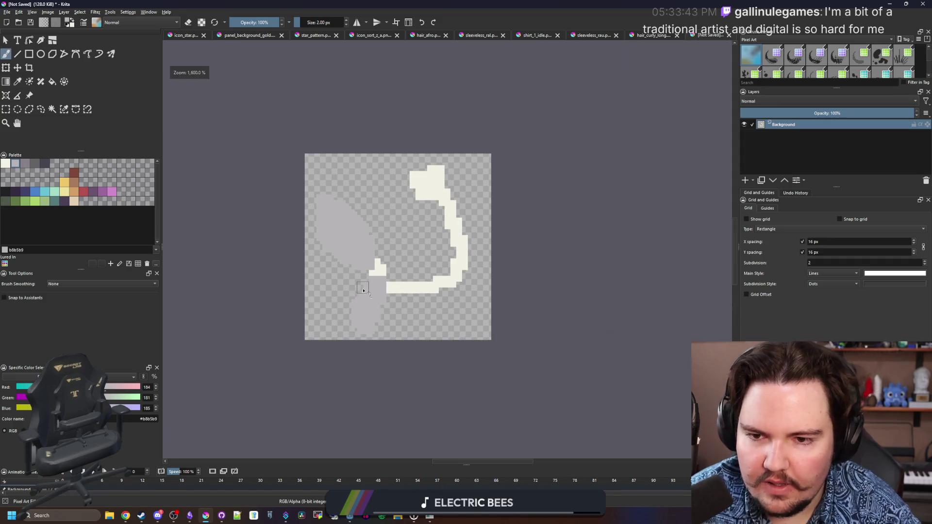
pyautogui.scroll(2, 371, 256)
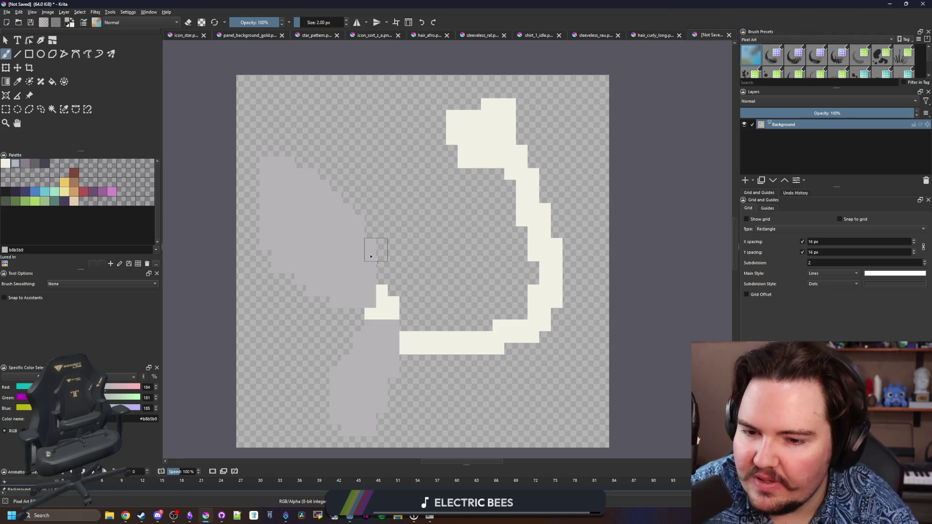
# Step: Trim and refine the grey figure's edges with a 1 px brush
pyautogui.press('[')
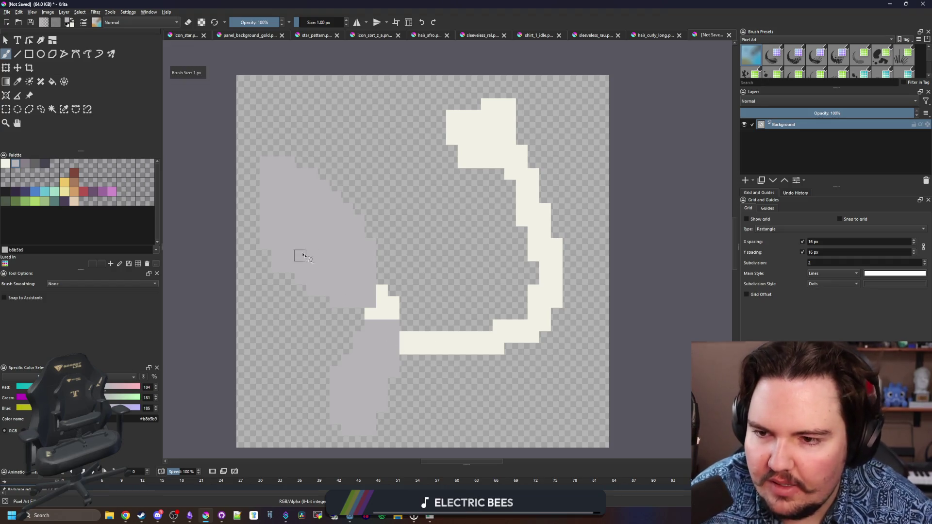
pyautogui.scroll(2, 267, 220)
pyautogui.moveTo(282, 225)
pyautogui.mouseDown()
pyautogui.moveTo(271, 165)
pyautogui.moveTo(318, 141)
pyautogui.moveTo(298, 233)
pyautogui.moveTo(260, 233)
pyautogui.mouseUp()
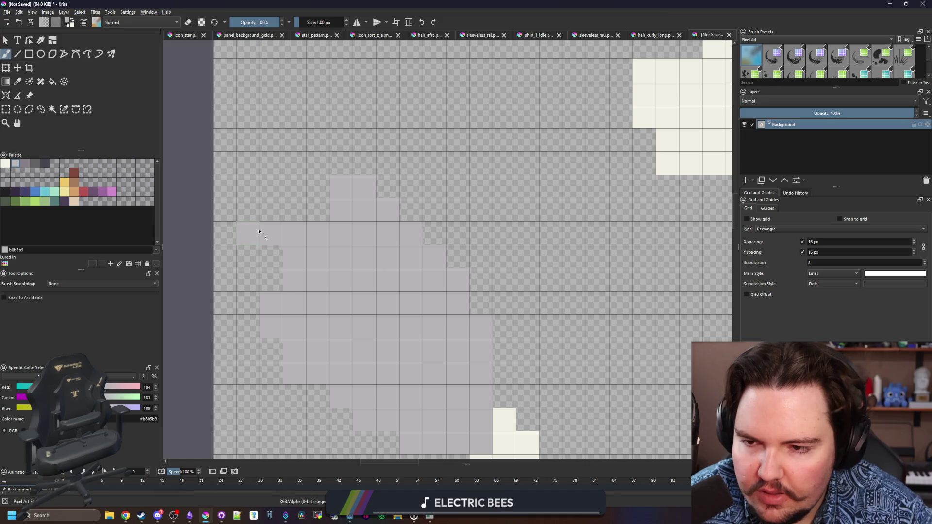
pyautogui.press('e')
pyautogui.press('e')
pyautogui.moveTo(295, 236)
pyautogui.mouseDown()
pyautogui.moveTo(340, 235)
pyautogui.moveTo(293, 209)
pyautogui.moveTo(274, 212)
pyautogui.moveTo(341, 163)
pyautogui.moveTo(377, 176)
pyautogui.mouseUp()
pyautogui.press('e')
pyautogui.press('e')
pyautogui.press('e')
pyautogui.click(395, 209)
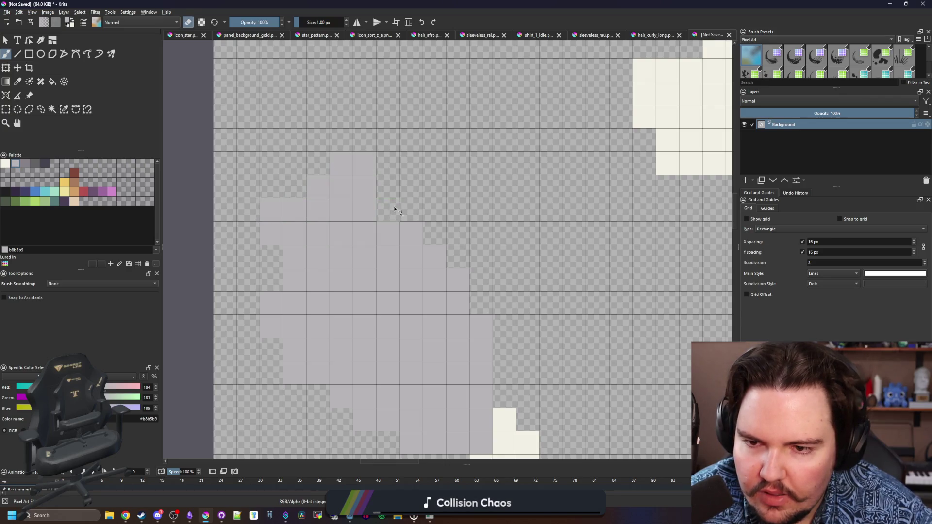
pyautogui.scroll(-1, 379, 228)
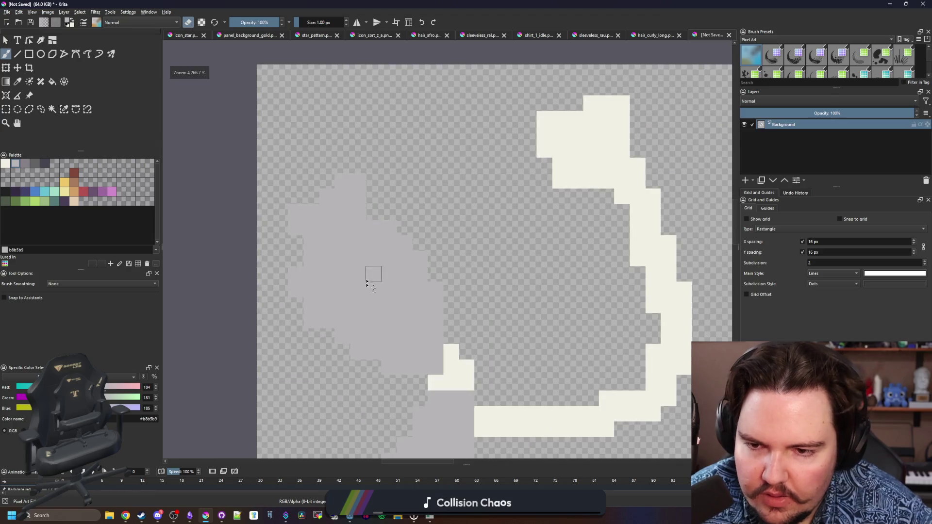
pyautogui.scroll(1, 298, 289)
pyautogui.scroll(1, 432, 367)
pyautogui.scroll(-2, 432, 367)
pyautogui.scroll(2, 432, 368)
# Step: Place two near-black #212123 eye pixels on the figure
pyautogui.click(10, 192)
pyautogui.click(411, 293)
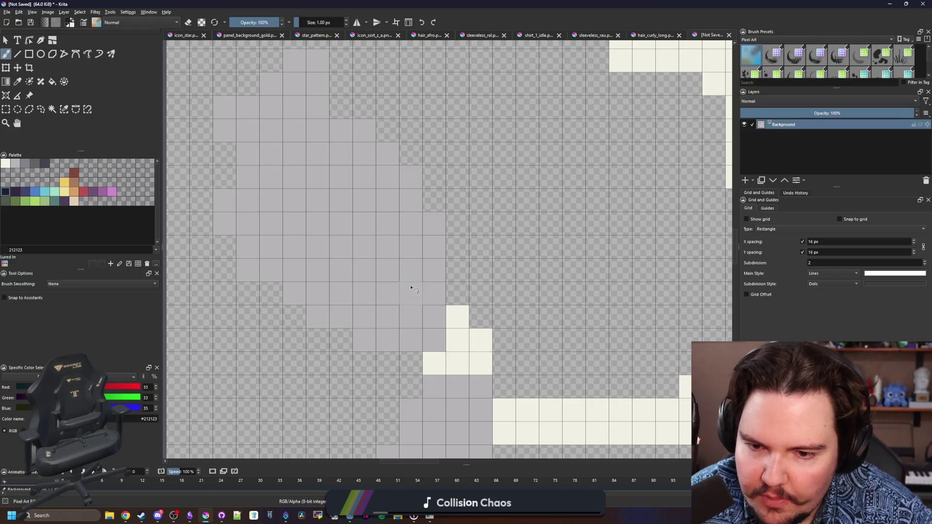
pyautogui.scroll(-3, 369, 286)
pyautogui.scroll(3, 368, 291)
pyautogui.click(357, 267)
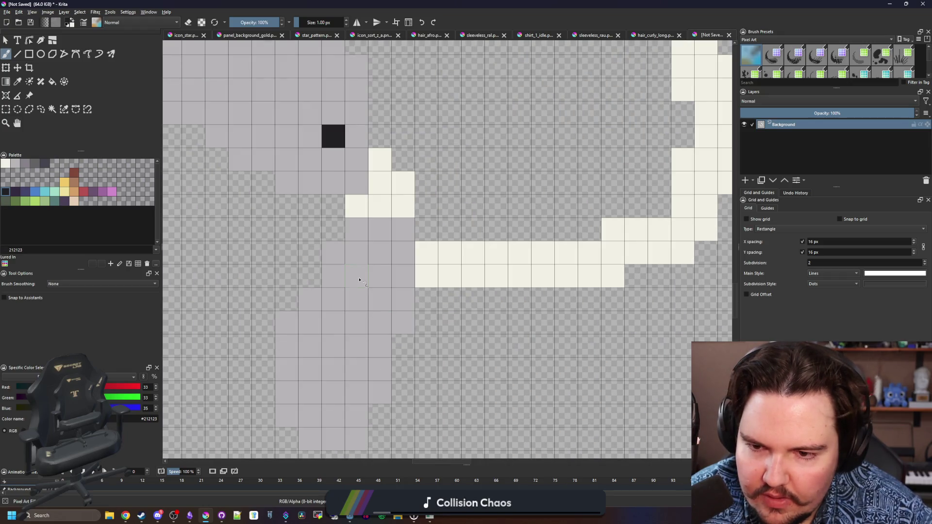
pyautogui.scroll(-1, 357, 267)
pyautogui.scroll(1, 358, 267)
# Step: Erase grey pixels from the figure's lower edge, trying and undoing extra grey below it
pyautogui.press('e')
pyautogui.moveTo(389, 346)
pyautogui.mouseDown()
pyautogui.moveTo(311, 378)
pyautogui.moveTo(320, 389)
pyautogui.mouseUp()
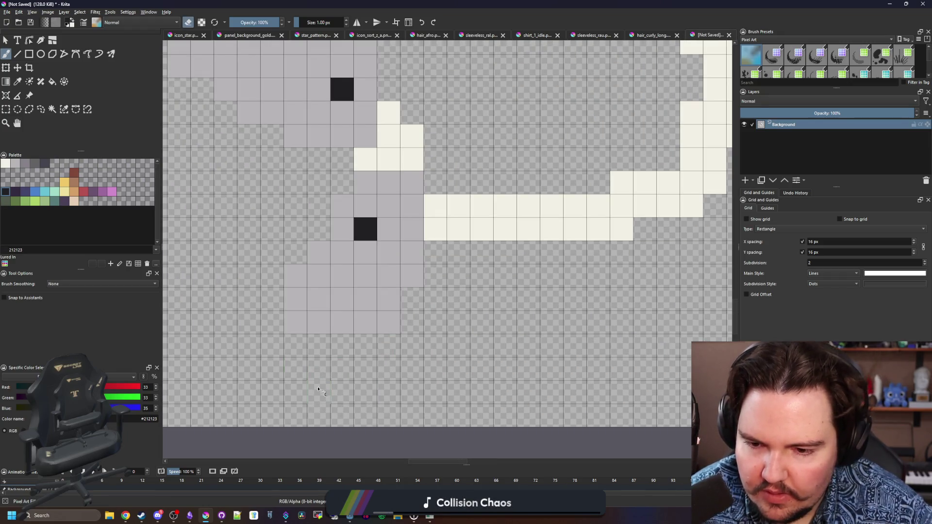
pyautogui.keyDown('ctrl'); pyautogui.click(361, 310); pyautogui.keyUp('ctrl')
pyautogui.press('e')
pyautogui.moveTo(324, 347)
pyautogui.mouseDown()
pyautogui.moveTo(286, 374)
pyautogui.moveTo(283, 391)
pyautogui.moveTo(316, 393)
pyautogui.moveTo(318, 365)
pyautogui.moveTo(292, 370)
pyautogui.moveTo(387, 362)
pyautogui.mouseUp()
pyautogui.hotkey('ctrl', 'z')
pyautogui.scroll(-5, 312, 368)
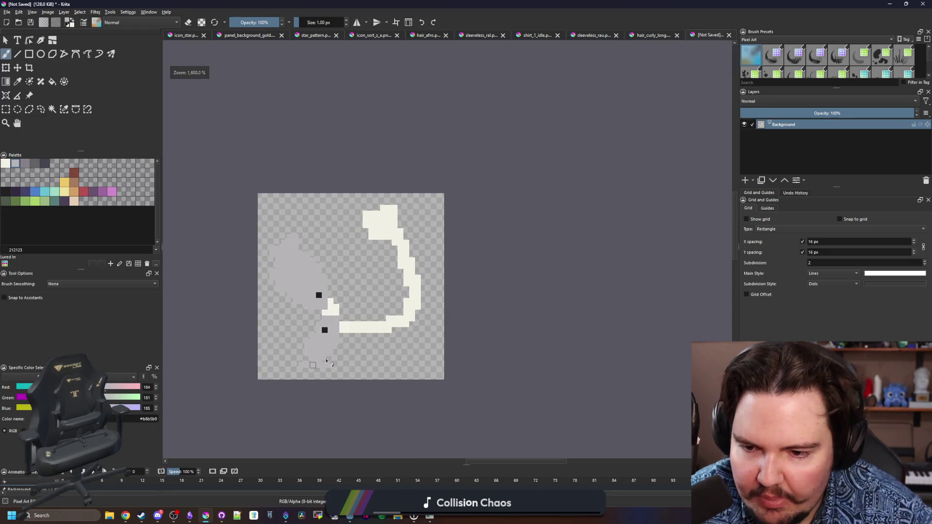
pyautogui.scroll(1, 293, 248)
pyautogui.scroll(1, 292, 249)
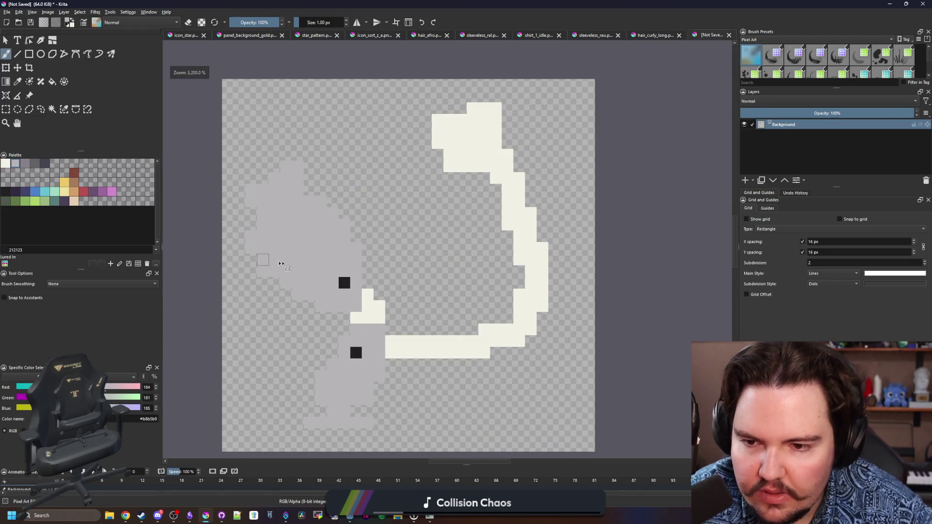
pyautogui.scroll(-2, 341, 318)
pyautogui.scroll(1, 341, 317)
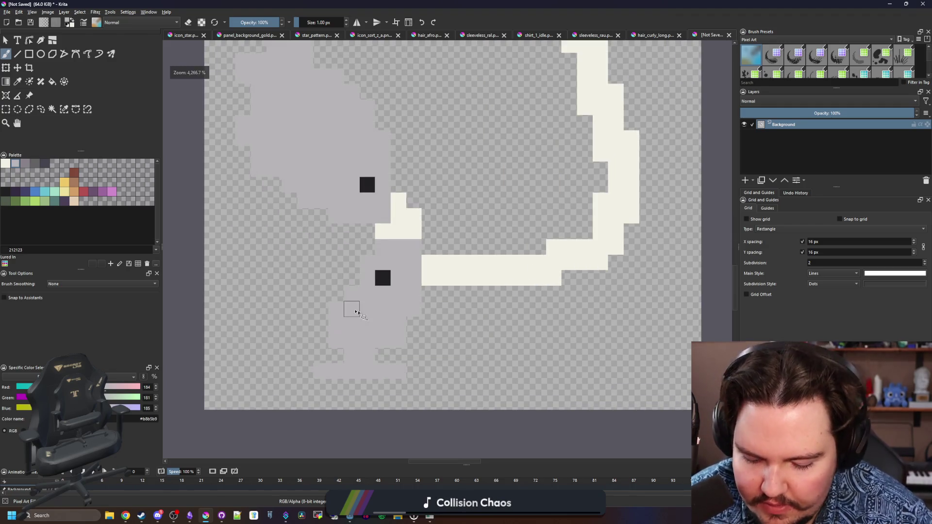
pyautogui.scroll(1, 371, 328)
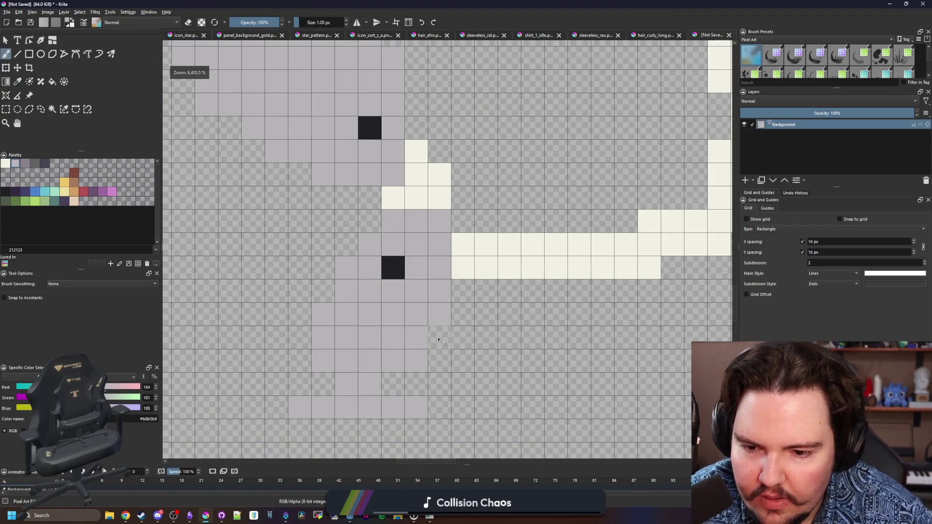
# Step: Add a bottom row to the grey figure and select the light green swatch
pyautogui.press('e')
pyautogui.press('e')
pyautogui.moveTo(417, 362)
pyautogui.mouseDown()
pyautogui.moveTo(310, 384)
pyautogui.moveTo(393, 384)
pyautogui.moveTo(383, 390)
pyautogui.mouseUp()
pyautogui.press('e')
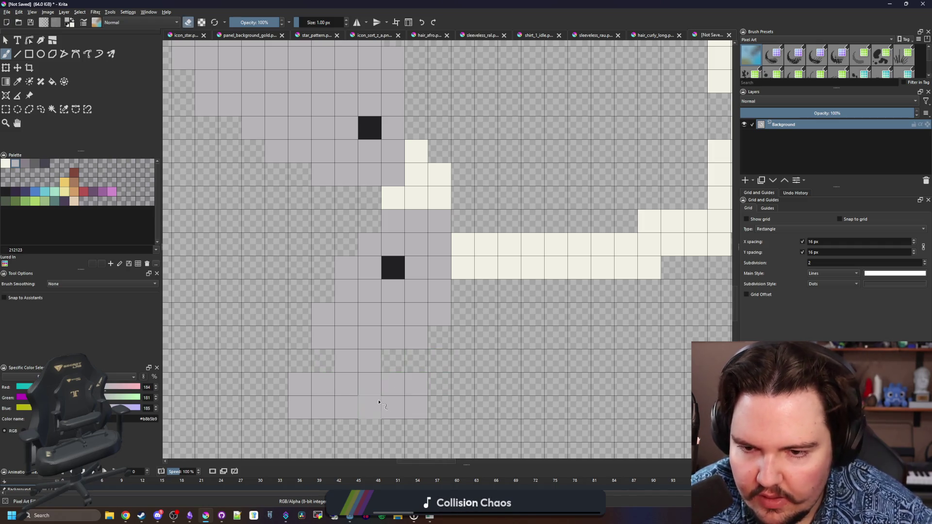
pyautogui.scroll(-3, 372, 403)
pyautogui.scroll(1, 354, 396)
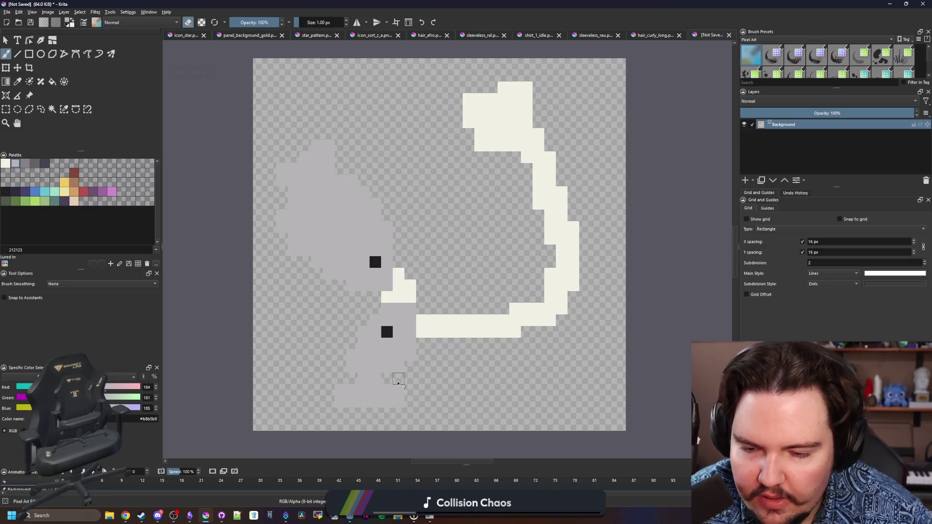
pyautogui.scroll(2, 394, 386)
pyautogui.scroll(-2, 379, 353)
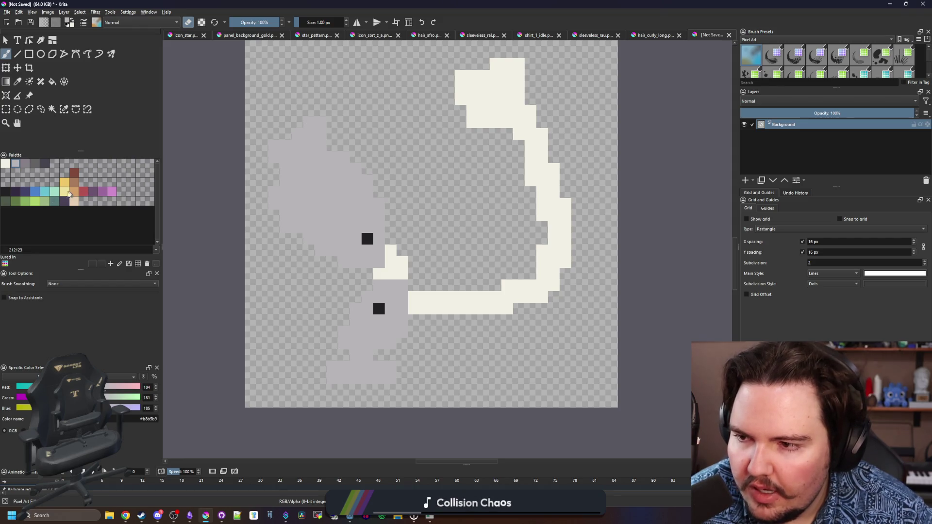
pyautogui.click(33, 202)
# Step: Bucket-fill the upper grey region with light green
pyautogui.click(45, 201)
pyautogui.press('f')
pyautogui.click(335, 208)
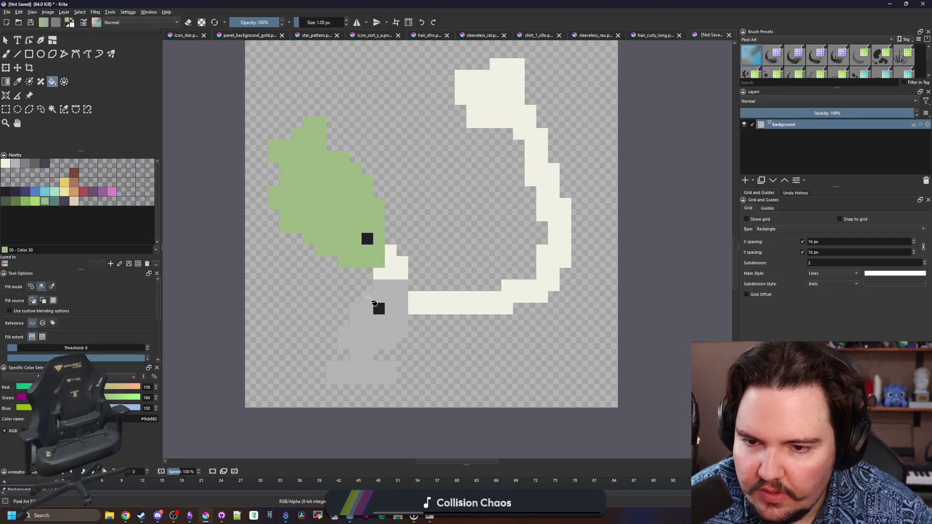
pyautogui.scroll(1, 370, 357)
# Step: Brush beige skin pixels beside the lower eye and diagonally across the upper figure
pyautogui.press('x')
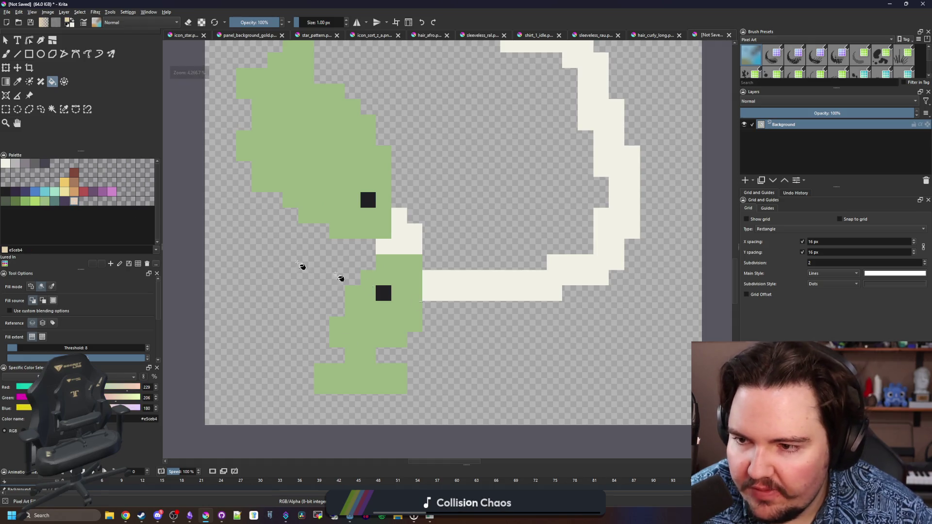
pyautogui.press('b')
pyautogui.scroll(1, 385, 338)
pyautogui.moveTo(370, 349)
pyautogui.mouseDown()
pyautogui.moveTo(346, 326)
pyautogui.moveTo(393, 326)
pyautogui.moveTo(389, 284)
pyautogui.mouseUp()
pyautogui.scroll(-1, 412, 311)
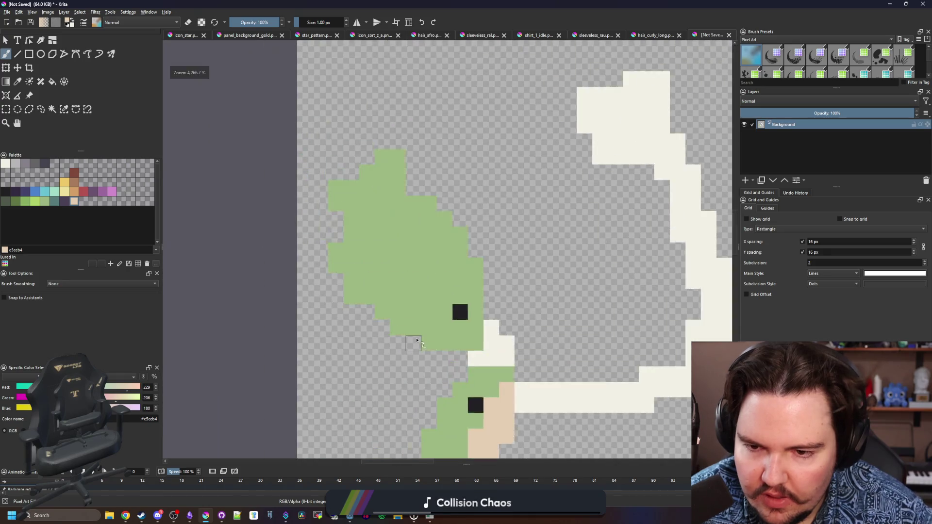
pyautogui.scroll(1, 430, 336)
pyautogui.moveTo(431, 337)
pyautogui.mouseDown()
pyautogui.moveTo(434, 320)
pyautogui.moveTo(388, 311)
pyautogui.moveTo(364, 272)
pyautogui.moveTo(321, 273)
pyautogui.moveTo(297, 208)
pyautogui.moveTo(340, 225)
pyautogui.moveTo(384, 268)
pyautogui.moveTo(357, 291)
pyautogui.mouseUp()
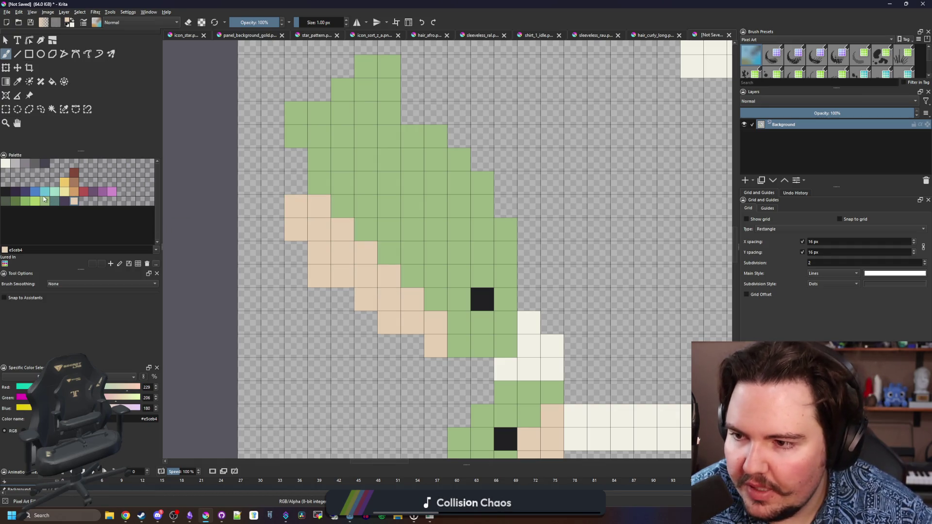
# Step: Paint dark green Color 29 shading along the figure's left side and top-right
pyautogui.click(25, 202)
pyautogui.click(15, 200)
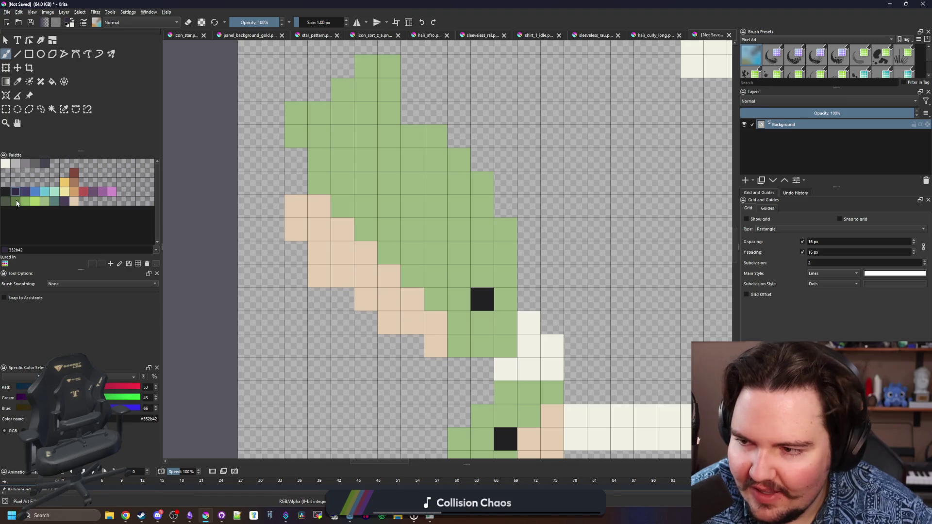
pyautogui.moveTo(342, 276)
pyautogui.mouseDown()
pyautogui.moveTo(303, 231)
pyautogui.moveTo(296, 207)
pyautogui.mouseUp()
pyautogui.click(366, 299)
pyautogui.scroll(-5, 374, 239)
pyautogui.scroll(4, 374, 239)
pyautogui.scroll(1, 373, 239)
pyautogui.moveTo(416, 238)
pyautogui.mouseDown()
pyautogui.moveTo(416, 214)
pyautogui.moveTo(393, 214)
pyautogui.mouseUp()
# Step: Shade the lower shape's right edge with dark-green cells
pyautogui.click(439, 262)
pyautogui.click(434, 274)
pyautogui.click(439, 237)
pyautogui.scroll(-3, 350, 236)
pyautogui.scroll(3, 365, 352)
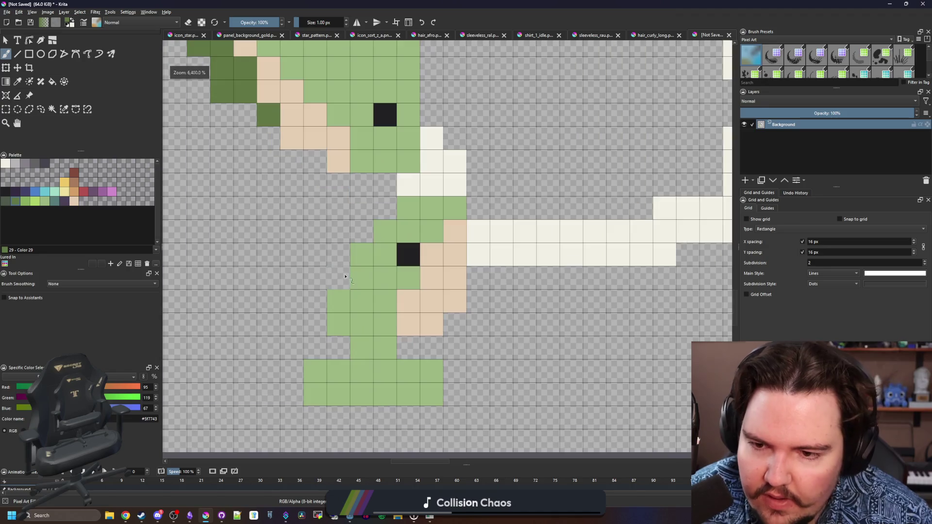
# Step: Shade the lower figure's left edge, turn peach cells dark green, and add a 2x2 block
pyautogui.moveTo(338, 254); pyautogui.dragTo(339, 277)
pyautogui.click(362, 231)
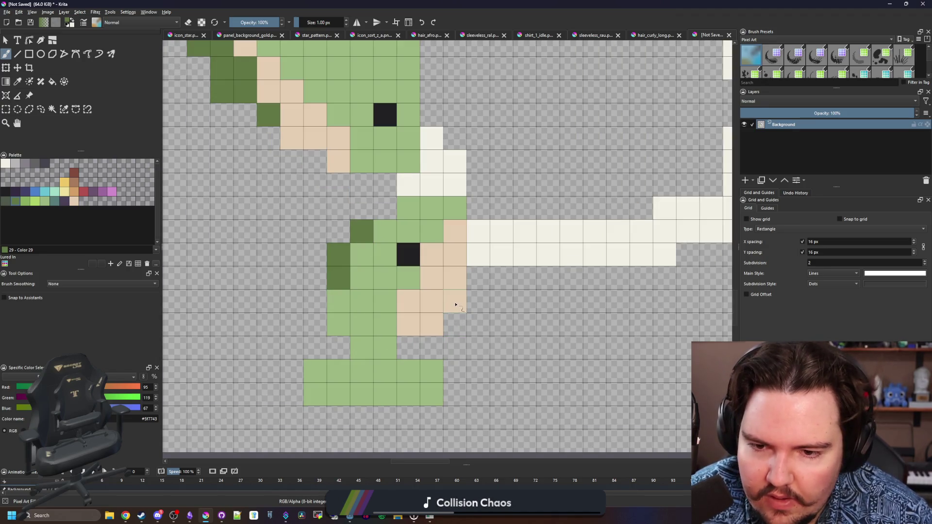
pyautogui.click(455, 305)
pyautogui.click(455, 277)
pyautogui.scroll(3, 413, 272)
pyautogui.click(369, 238)
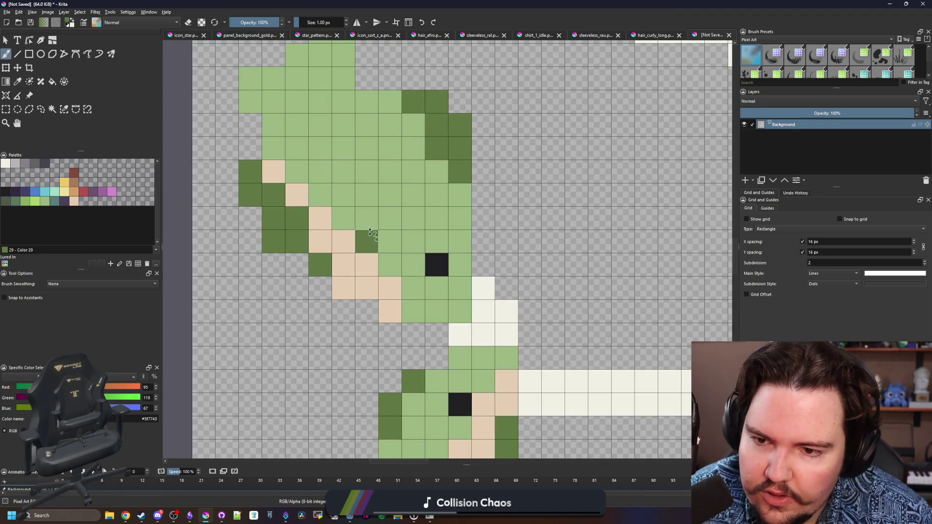
pyautogui.moveTo(370, 238); pyautogui.dragTo(360, 196)
# Step: Shade the head's upper-left and top dark green
pyautogui.scroll(3, 385, 256)
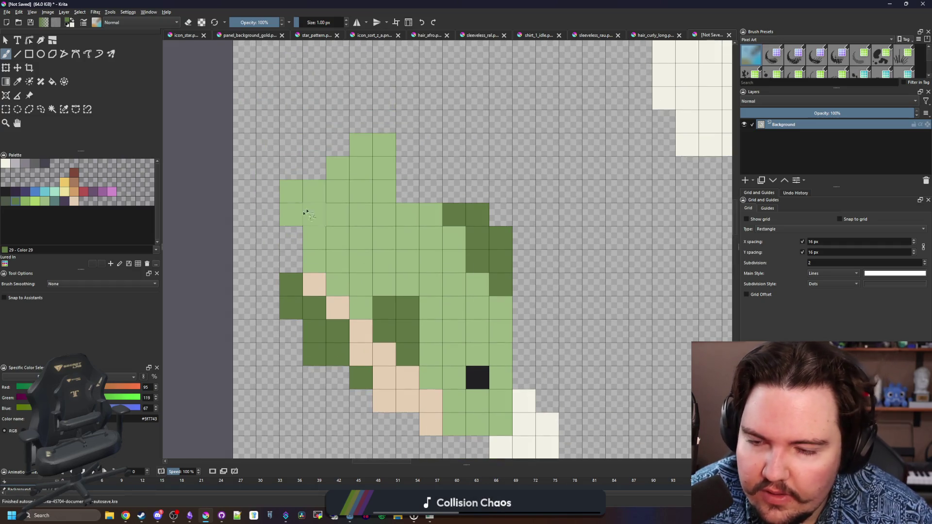
pyautogui.moveTo(297, 213)
pyautogui.mouseDown()
pyautogui.moveTo(345, 170)
pyautogui.moveTo(388, 167)
pyautogui.mouseUp()
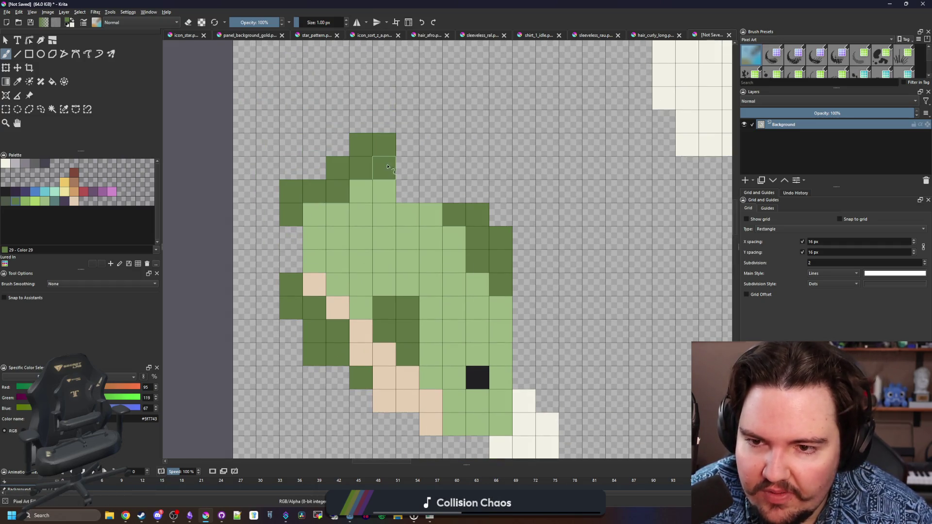
pyautogui.moveTo(317, 209)
pyautogui.mouseDown()
pyautogui.moveTo(374, 198)
pyautogui.moveTo(362, 214)
pyautogui.moveTo(335, 214)
pyautogui.mouseUp()
pyautogui.scroll(-5, 360, 243)
pyautogui.scroll(-2, 359, 243)
pyautogui.scroll(6, 359, 243)
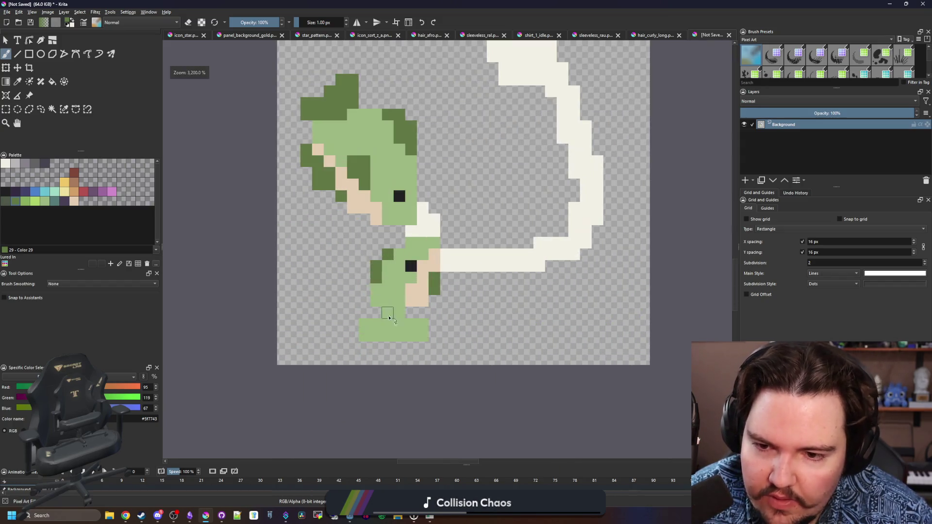
# Step: Shade the feet dark green, then re-sample dark green and paint three lower-body cells
pyautogui.moveTo(447, 324)
pyautogui.mouseDown()
pyautogui.moveTo(344, 346)
pyautogui.moveTo(412, 303)
pyautogui.moveTo(355, 301)
pyautogui.moveTo(363, 307)
pyautogui.mouseUp()
pyautogui.scroll(-5, 363, 307)
pyautogui.scroll(4, 363, 307)
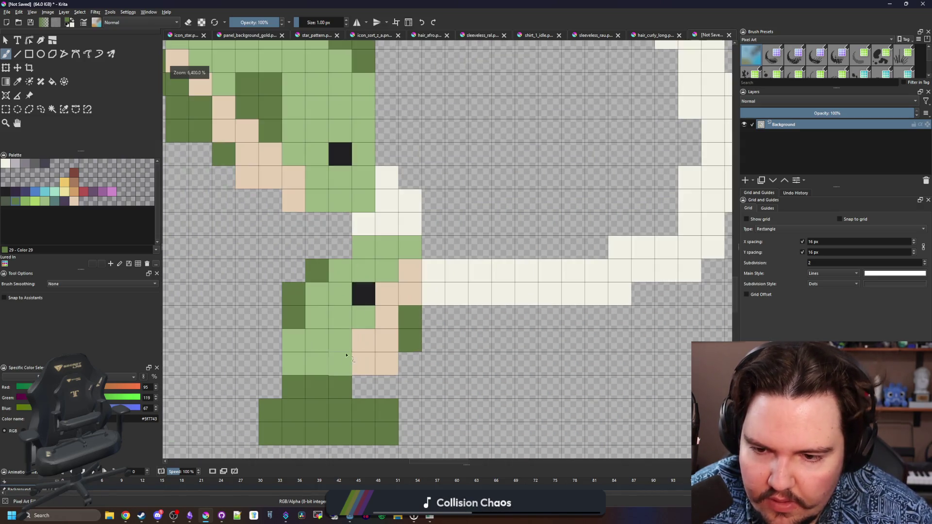
pyautogui.keyDown('ctrl'); pyautogui.click(375, 337); pyautogui.keyUp('ctrl')
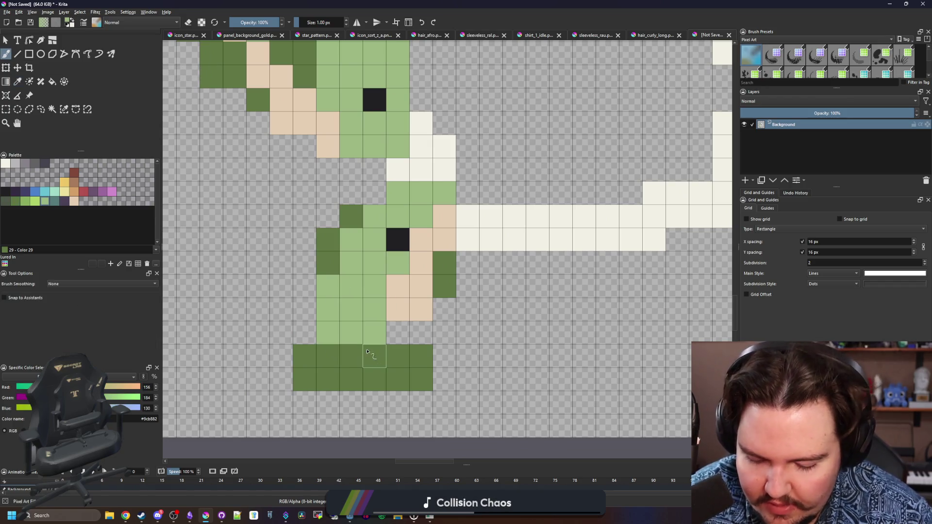
pyautogui.keyDown('ctrl'); pyautogui.click(367, 351); pyautogui.keyUp('ctrl')
pyautogui.moveTo(346, 332)
pyautogui.mouseDown()
pyautogui.moveTo(395, 359)
pyautogui.moveTo(403, 333)
pyautogui.mouseUp()
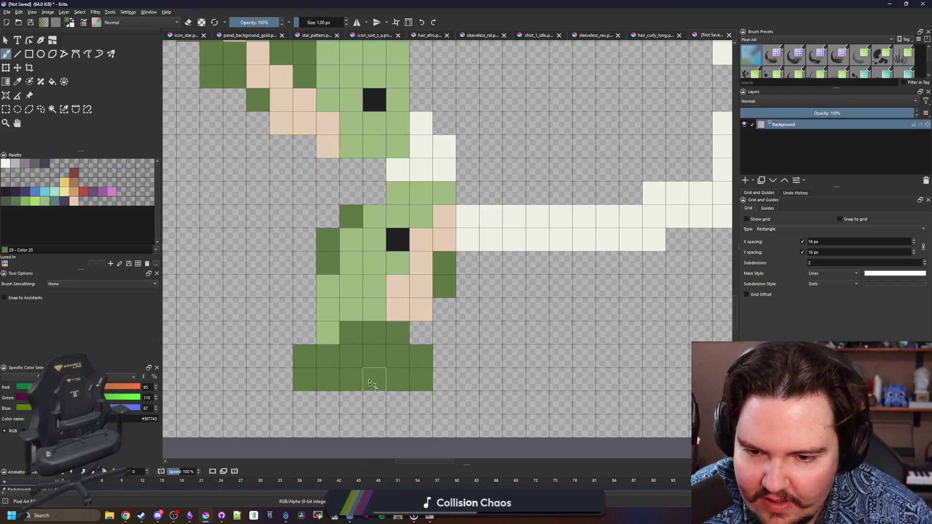
pyautogui.scroll(-1, 364, 369)
pyautogui.scroll(1, 345, 365)
# Step: Erase the stray bottom-left and bottom-right pixels and fill lower-body cells dark green
pyautogui.click(402, 374)
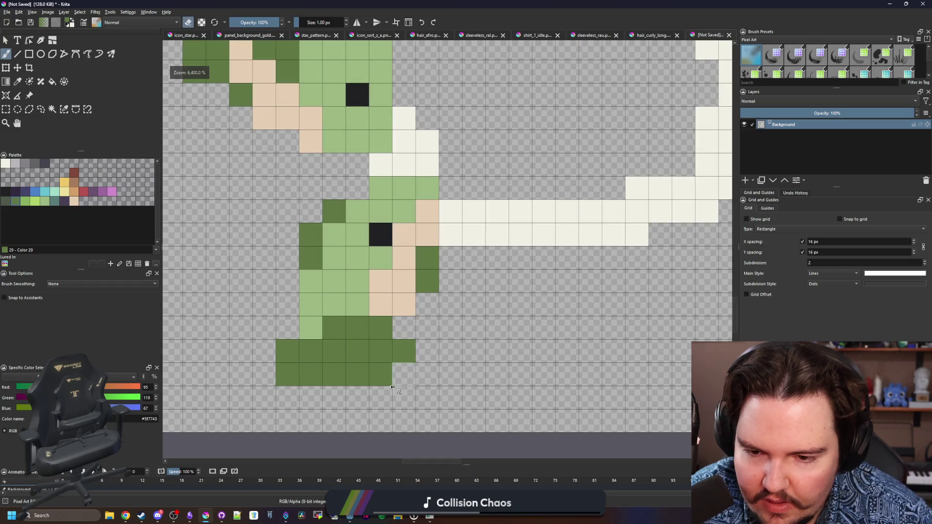
pyautogui.click(311, 328)
pyautogui.press('e')
pyautogui.click(287, 374)
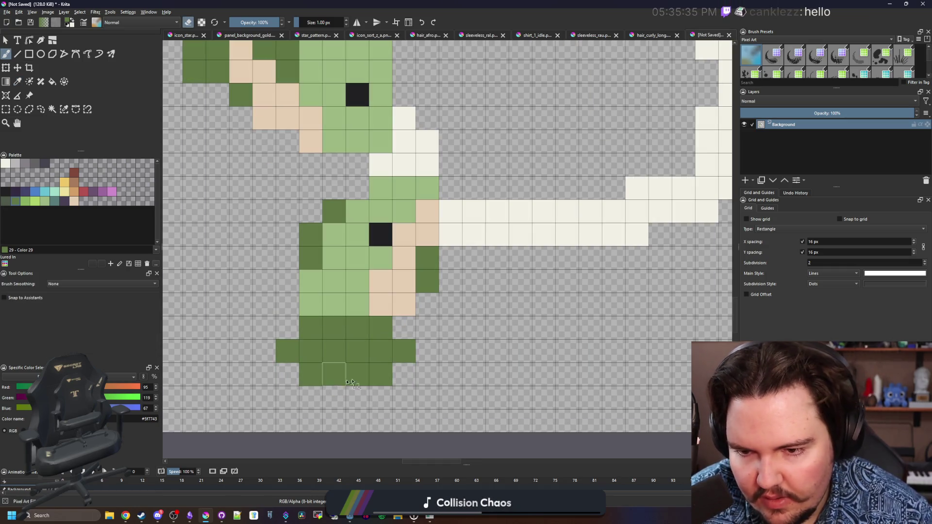
pyautogui.click(311, 376)
pyautogui.click(288, 351)
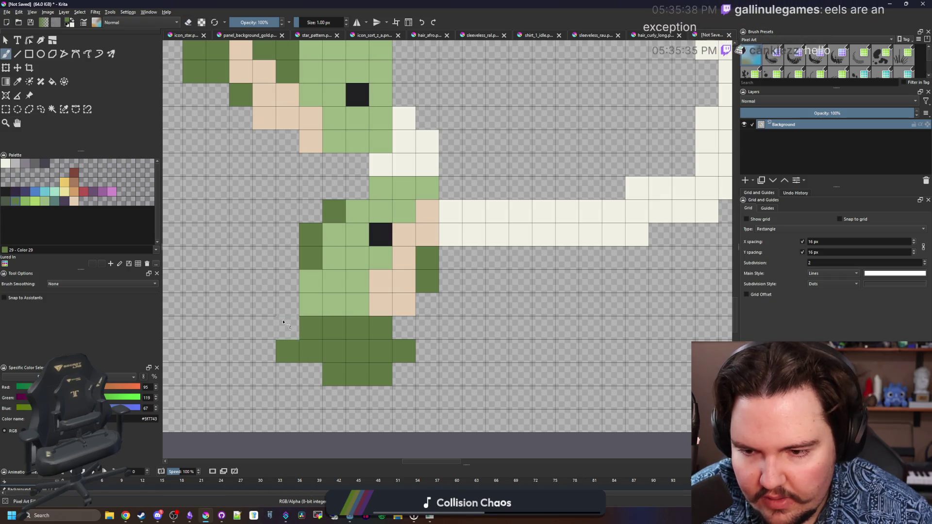
pyautogui.press('e')
pyautogui.click(287, 327)
# Step: Sample the eye's black, then the body's light green
pyautogui.scroll(-3, 345, 362)
pyautogui.scroll(-2, 322, 318)
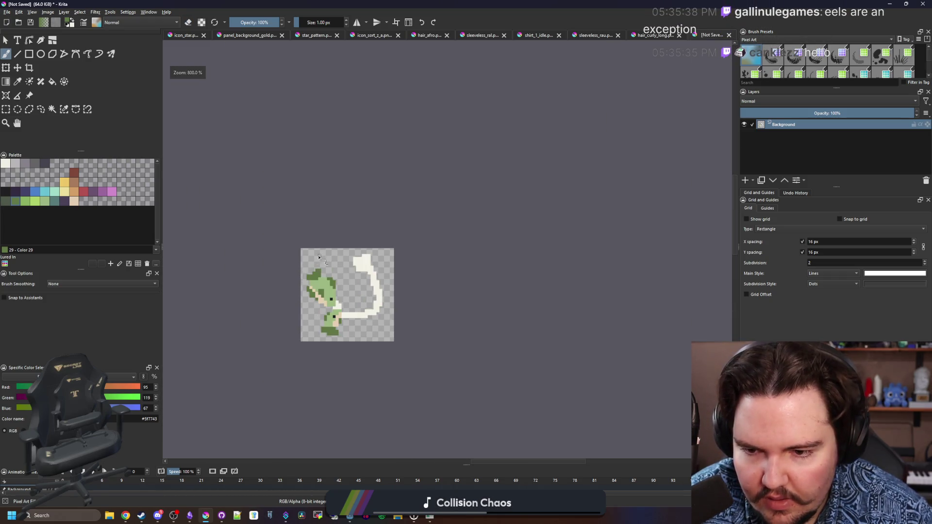
pyautogui.scroll(5, 383, 287)
pyautogui.keyDown('ctrl'); pyautogui.click(380, 288); pyautogui.keyUp('ctrl')
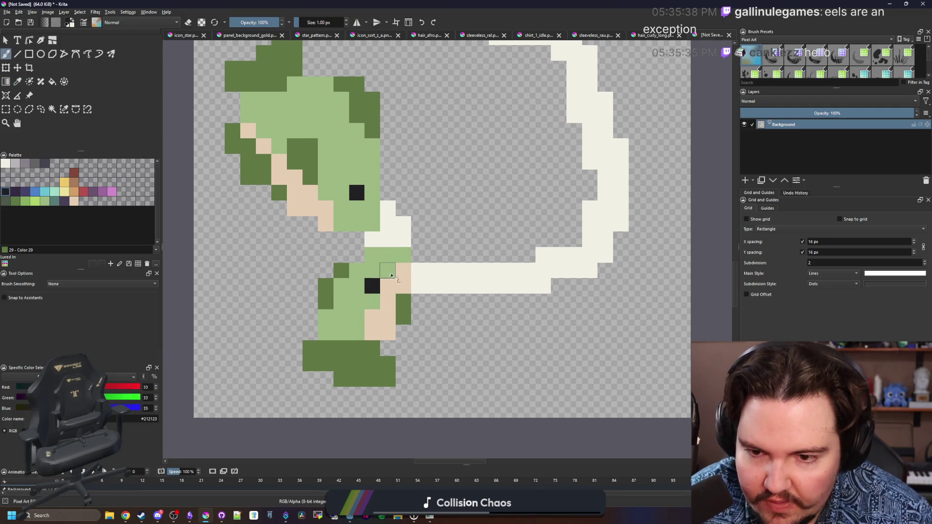
pyautogui.keyDown('ctrl'); pyautogui.click(361, 304); pyautogui.keyUp('ctrl')
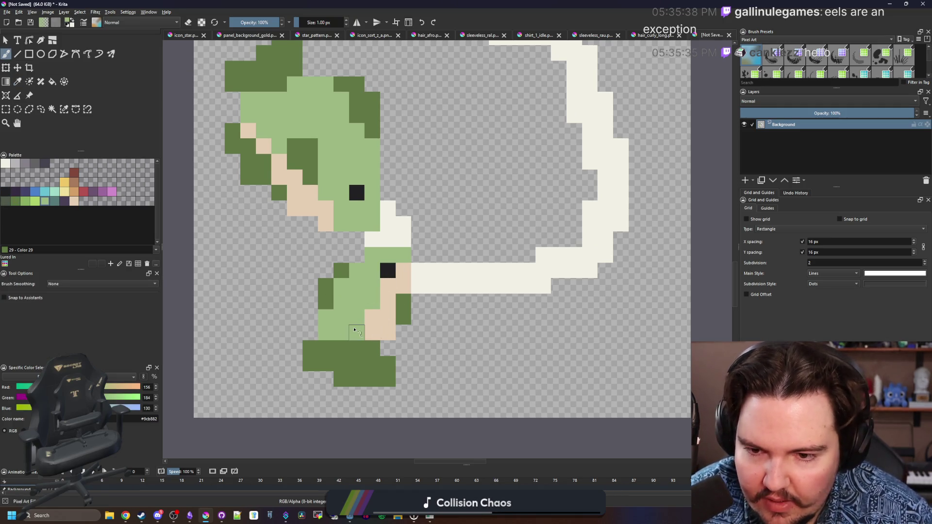
pyautogui.scroll(-5, 354, 331)
pyautogui.scroll(3, 401, 324)
pyautogui.scroll(1, 370, 305)
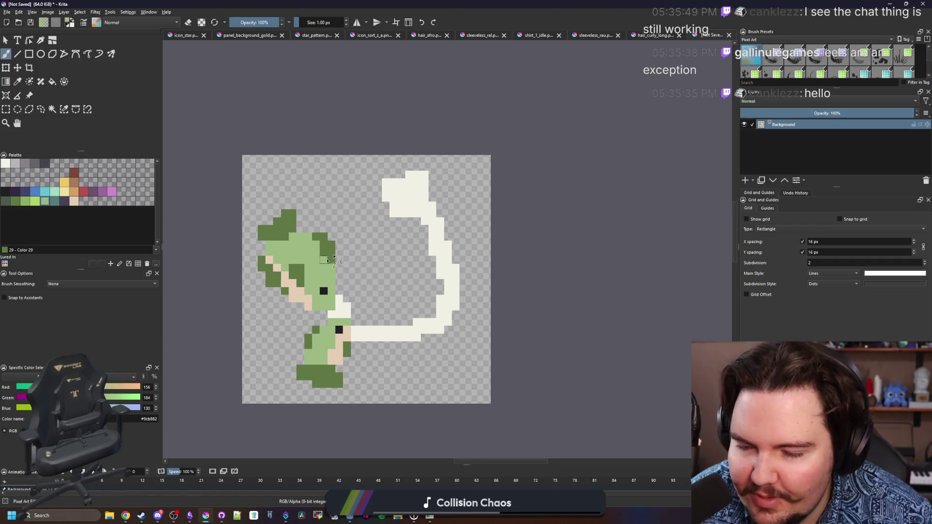
# Step: Fill the gaps in the hook's top and left notch with the line's off-white
pyautogui.scroll(2, 412, 214)
pyautogui.keyDown('ctrl'); pyautogui.click(412, 183); pyautogui.keyUp('ctrl')
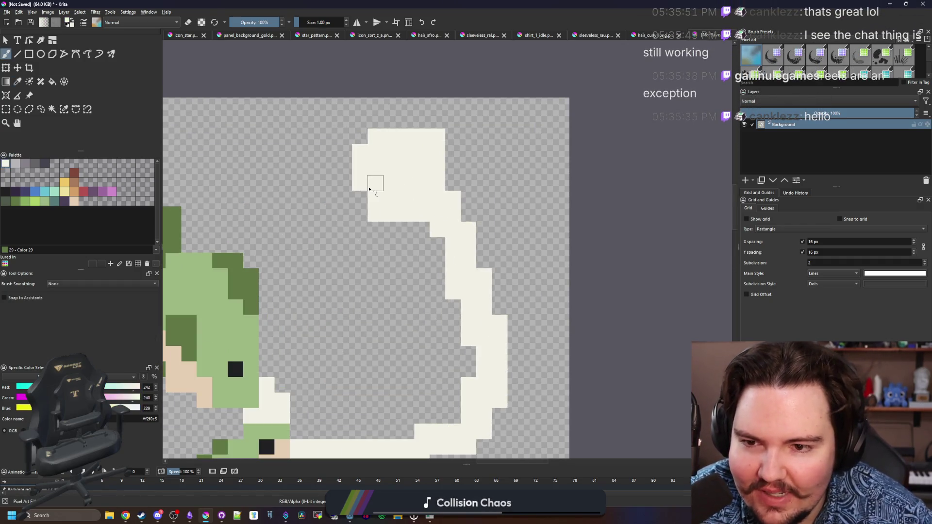
pyautogui.moveTo(364, 200)
pyautogui.mouseDown()
pyautogui.moveTo(454, 184)
pyautogui.moveTo(453, 162)
pyautogui.mouseUp()
pyautogui.moveTo(421, 234); pyautogui.dragTo(362, 216)
# Step: Erase a hole in the top off-white block and patch one off-white line pixel
pyautogui.scroll(-2, 362, 216)
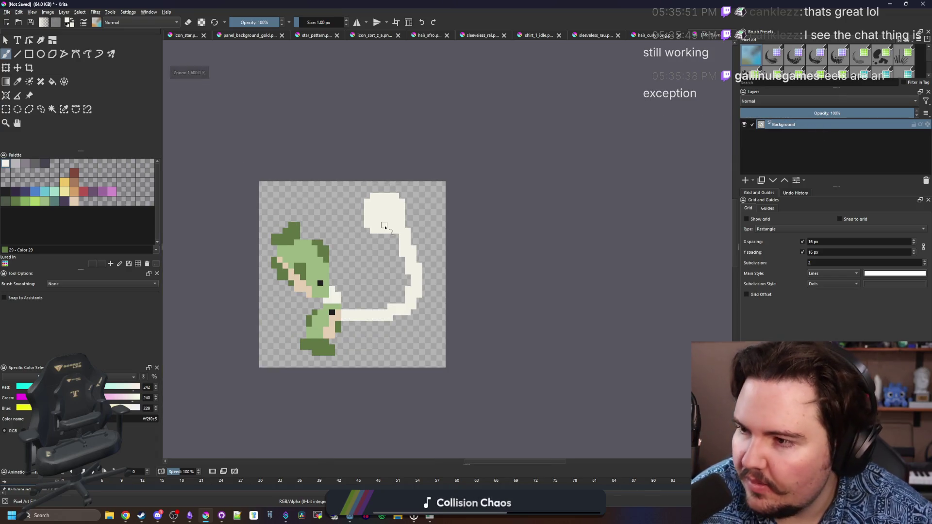
pyautogui.scroll(1, 384, 227)
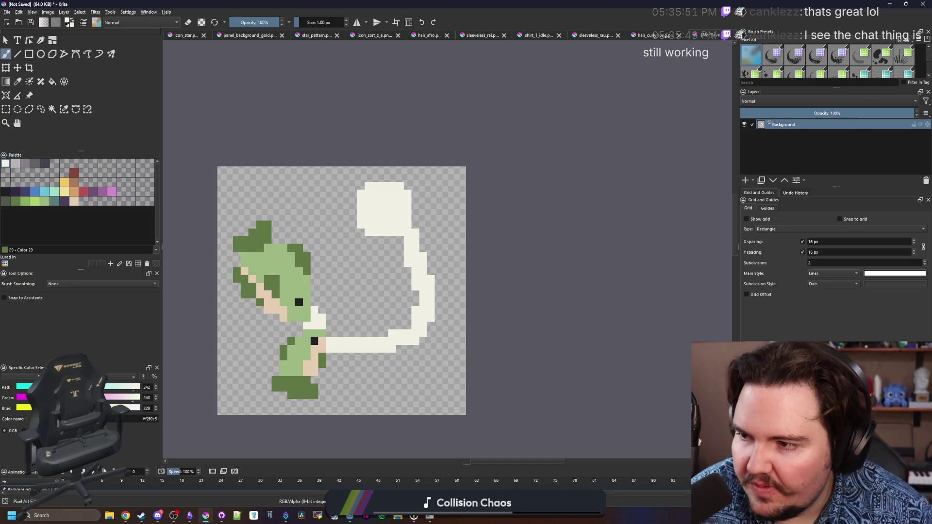
pyautogui.scroll(3, 385, 202)
pyautogui.press('e')
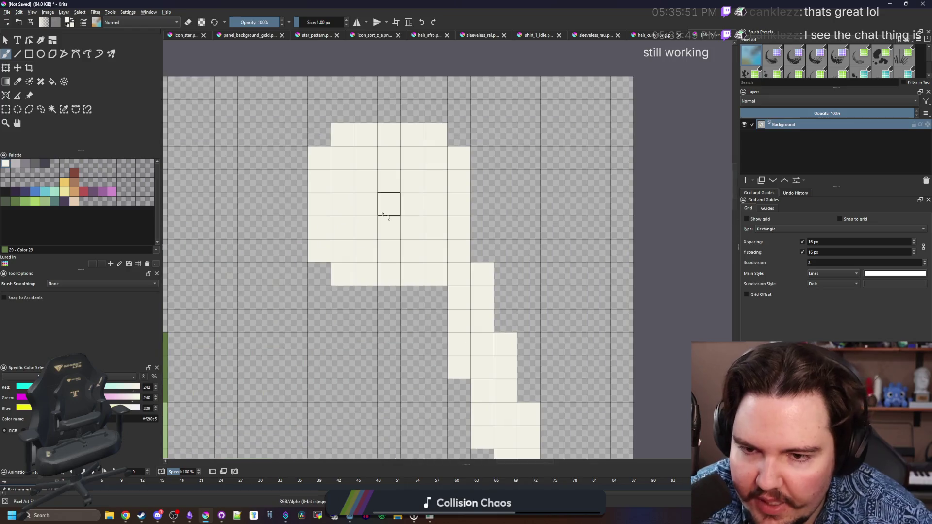
pyautogui.moveTo(390, 227)
pyautogui.mouseDown()
pyautogui.moveTo(378, 187)
pyautogui.moveTo(413, 228)
pyautogui.moveTo(394, 202)
pyautogui.mouseUp()
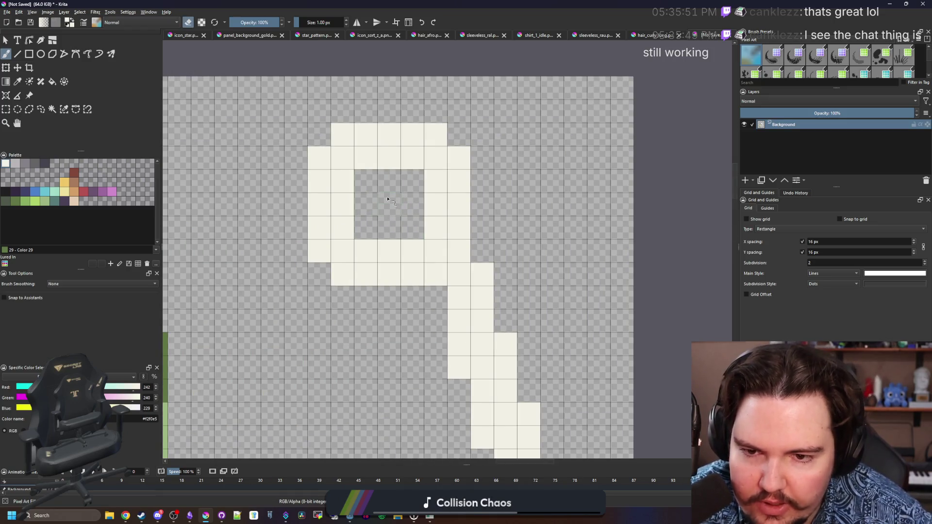
pyautogui.scroll(-2, 387, 205)
pyautogui.scroll(1, 399, 252)
pyautogui.press('e')
pyautogui.click(394, 199)
pyautogui.press('e')
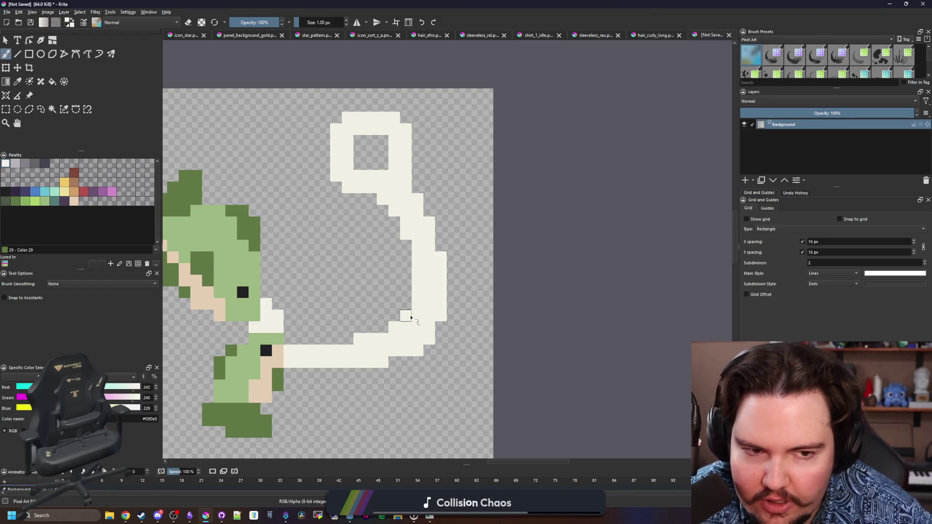
pyautogui.scroll(1, 375, 316)
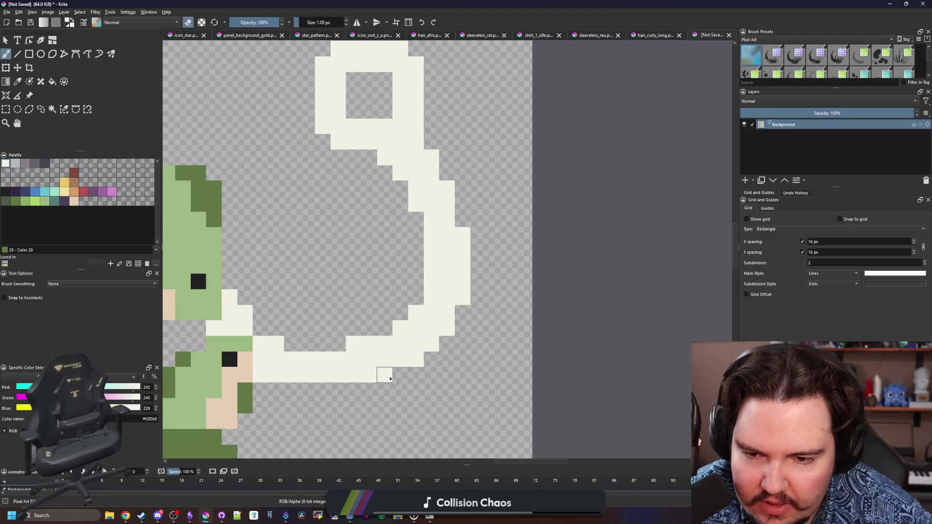
pyautogui.scroll(-5, 390, 379)
pyautogui.scroll(5, 380, 364)
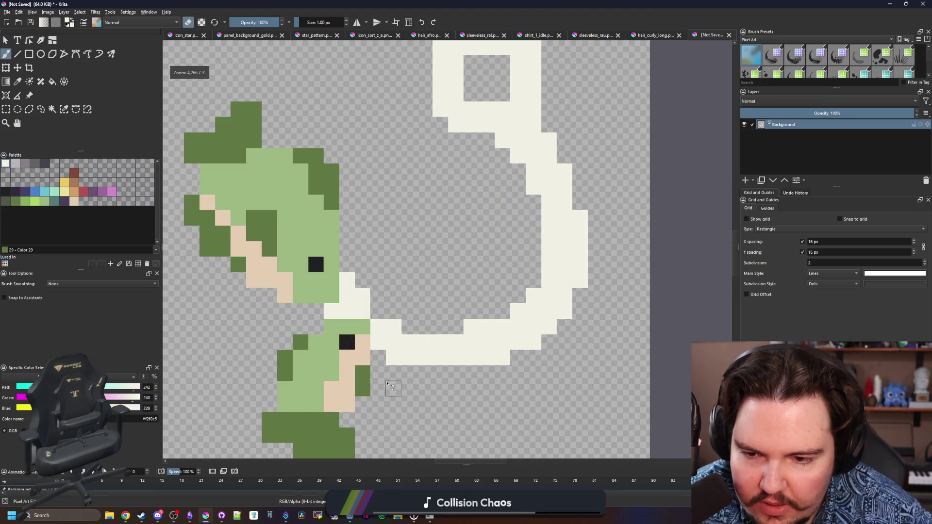
pyautogui.scroll(-8, 387, 383)
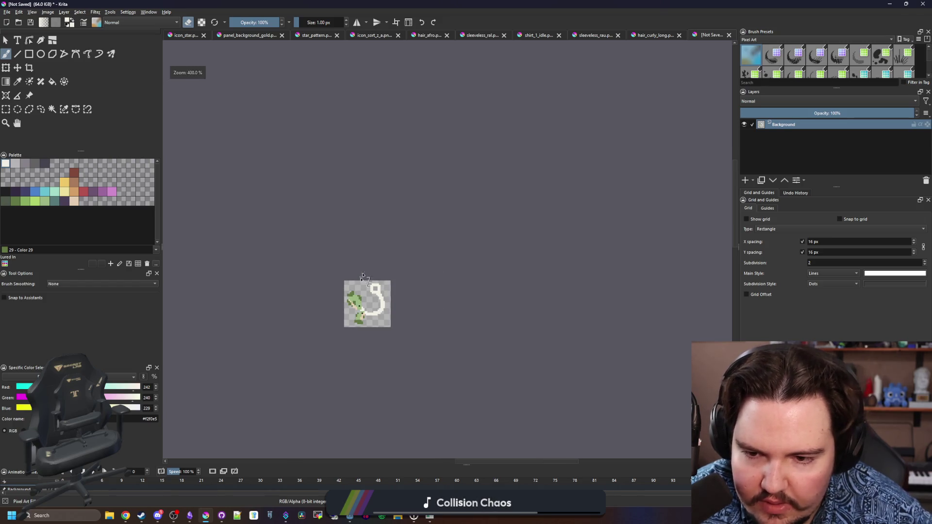
pyautogui.scroll(6, 366, 308)
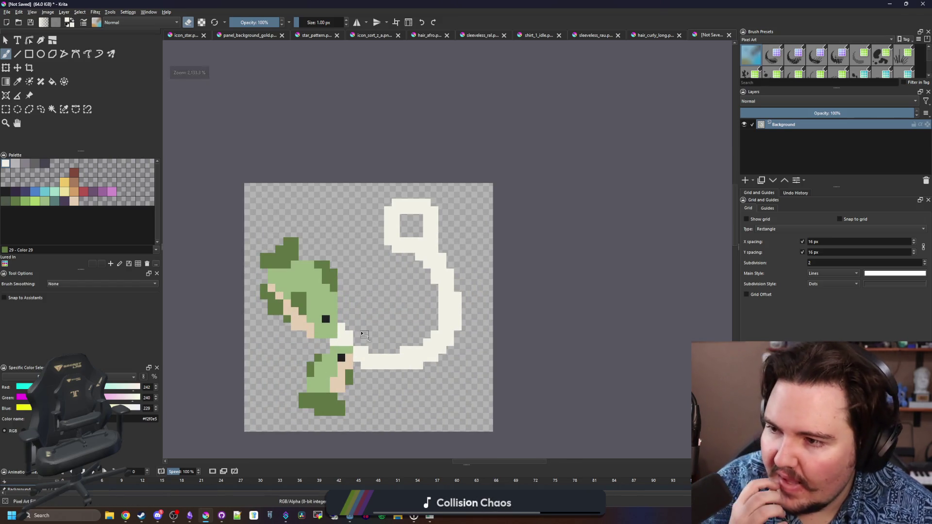
# Step: Outline the hook's right edge and curve in near-black
pyautogui.moveTo(412, 234); pyautogui.dragTo(334, 247)
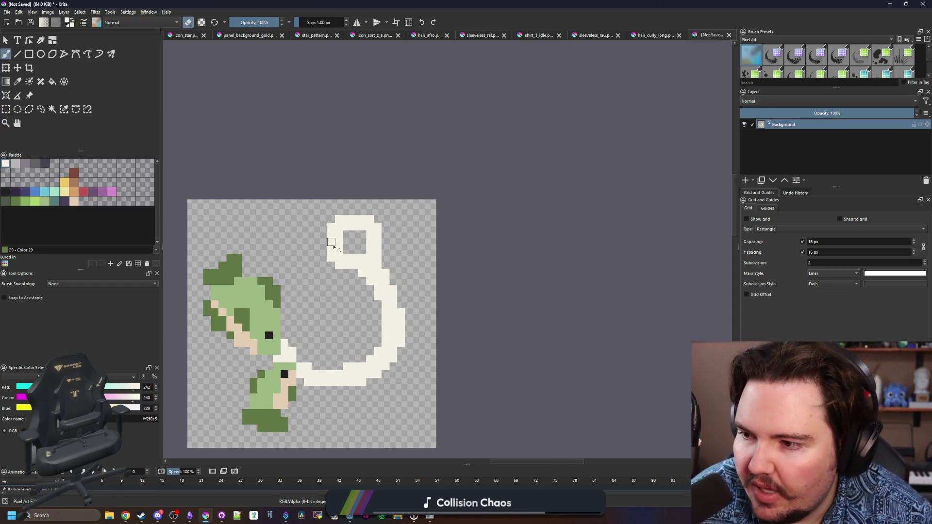
pyautogui.scroll(5, 334, 247)
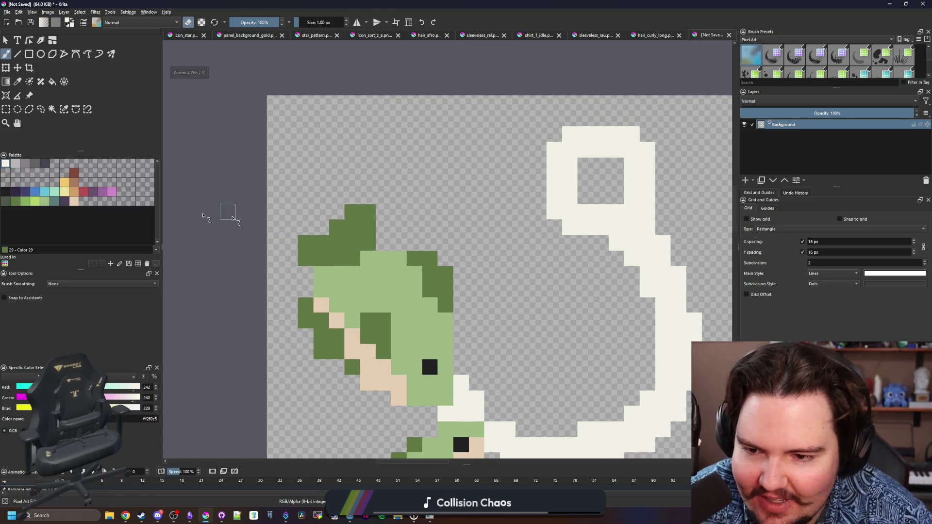
pyautogui.click(5, 191)
pyautogui.moveTo(616, 135)
pyautogui.mouseDown()
pyautogui.moveTo(400, 134)
pyautogui.moveTo(418, 117)
pyautogui.mouseUp()
pyautogui.moveTo(446, 160); pyautogui.dragTo(448, 212)
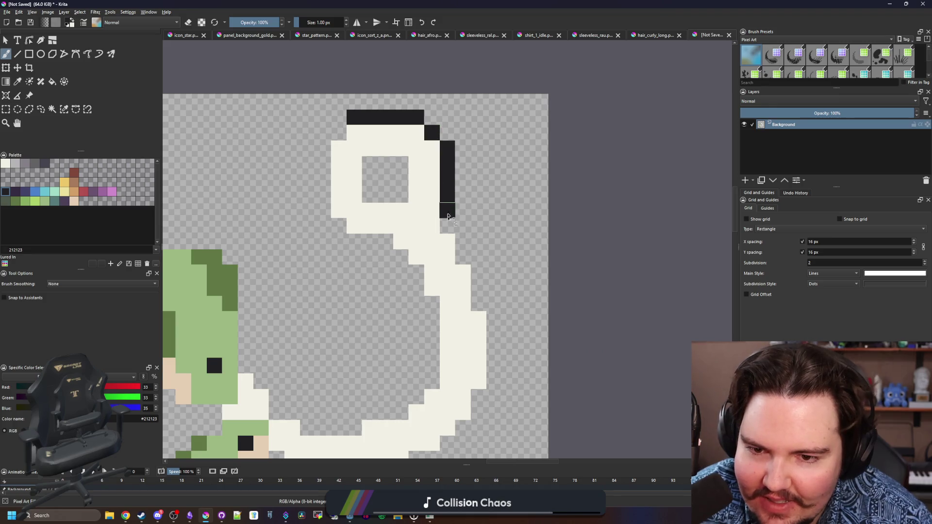
pyautogui.moveTo(463, 247)
pyautogui.mouseDown()
pyautogui.moveTo(493, 321)
pyautogui.moveTo(480, 399)
pyautogui.moveTo(531, 235)
pyautogui.mouseUp()
pyautogui.click(530, 235)
# Step: Outline the fishing line's bottom, the body, the hair and the face's right edge in black
pyautogui.moveTo(494, 272)
pyautogui.mouseDown()
pyautogui.moveTo(449, 297)
pyautogui.moveTo(332, 292)
pyautogui.moveTo(312, 331)
pyautogui.moveTo(312, 393)
pyautogui.moveTo(245, 393)
pyautogui.mouseUp()
pyautogui.moveTo(231, 377)
pyautogui.mouseDown()
pyautogui.moveTo(304, 388)
pyautogui.moveTo(274, 372)
pyautogui.moveTo(292, 294)
pyautogui.moveTo(326, 262)
pyautogui.moveTo(243, 202)
pyautogui.moveTo(210, 202)
pyautogui.mouseUp()
pyautogui.moveTo(209, 202)
pyautogui.mouseDown()
pyautogui.moveTo(240, 279)
pyautogui.moveTo(243, 182)
pyautogui.moveTo(226, 148)
pyautogui.moveTo(260, 144)
pyautogui.mouseUp()
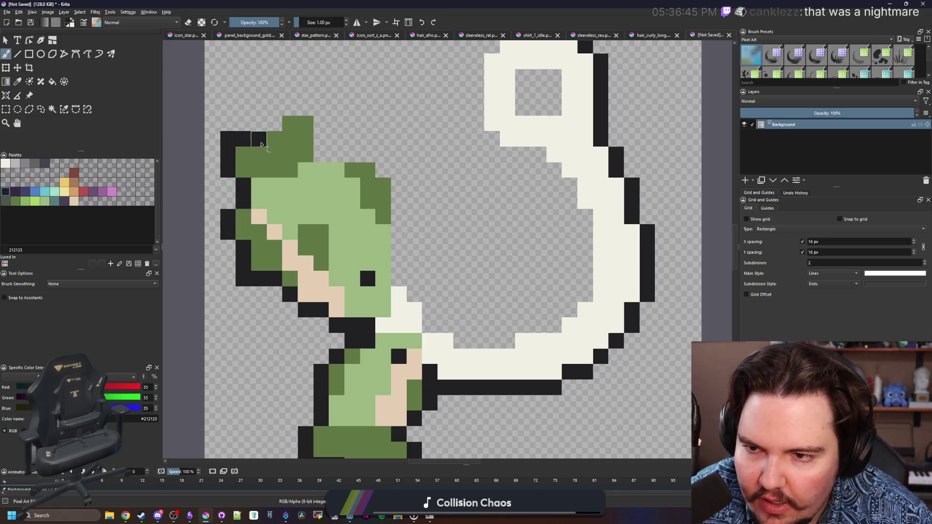
pyautogui.moveTo(293, 116)
pyautogui.mouseDown()
pyautogui.moveTo(318, 104)
pyautogui.moveTo(322, 155)
pyautogui.moveTo(361, 156)
pyautogui.mouseUp()
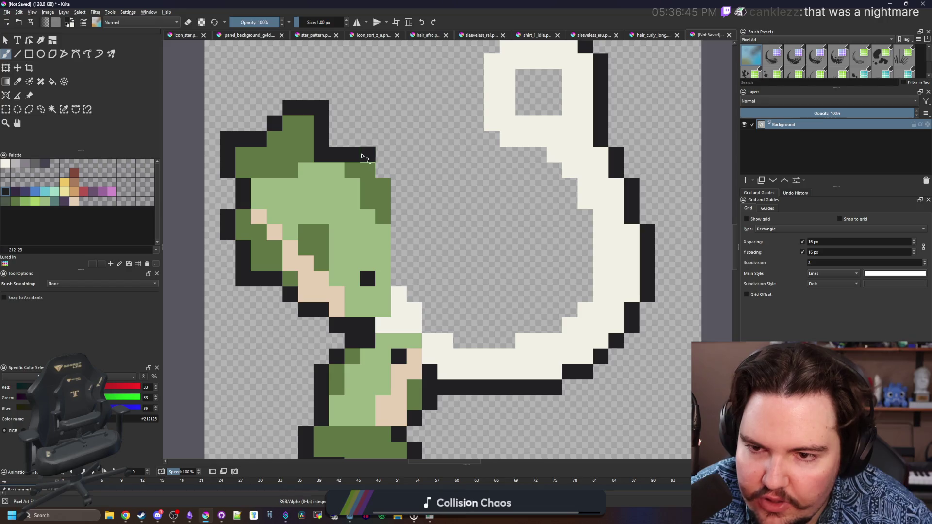
pyautogui.moveTo(399, 184)
pyautogui.mouseDown()
pyautogui.moveTo(399, 250)
pyautogui.moveTo(415, 293)
pyautogui.moveTo(435, 323)
pyautogui.moveTo(501, 343)
pyautogui.mouseUp()
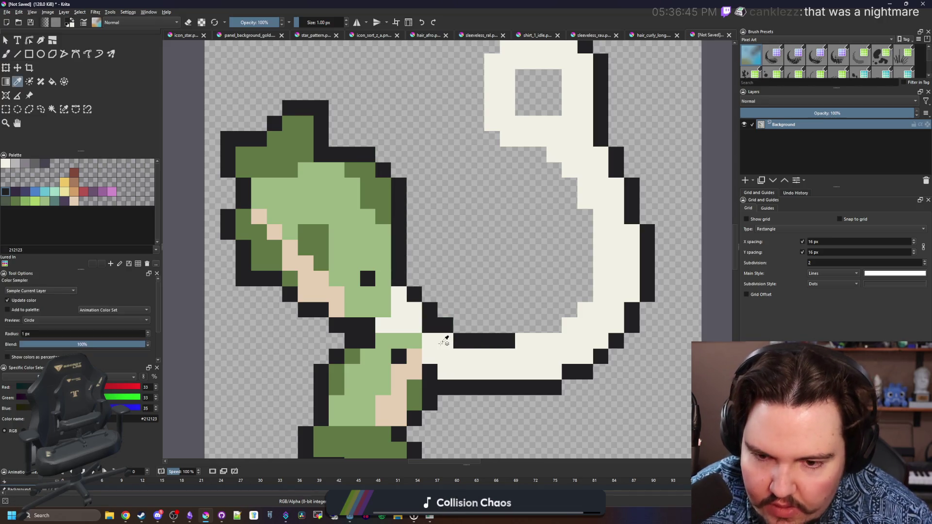
# Step: Fix a stray pixel to off-white and outline the ring's bottom and left edge in black
pyautogui.keyDown('ctrl'); pyautogui.click(443, 337); pyautogui.keyUp('ctrl')
pyautogui.click(429, 325)
pyautogui.keyDown('ctrl'); pyautogui.click(476, 341); pyautogui.keyUp('ctrl')
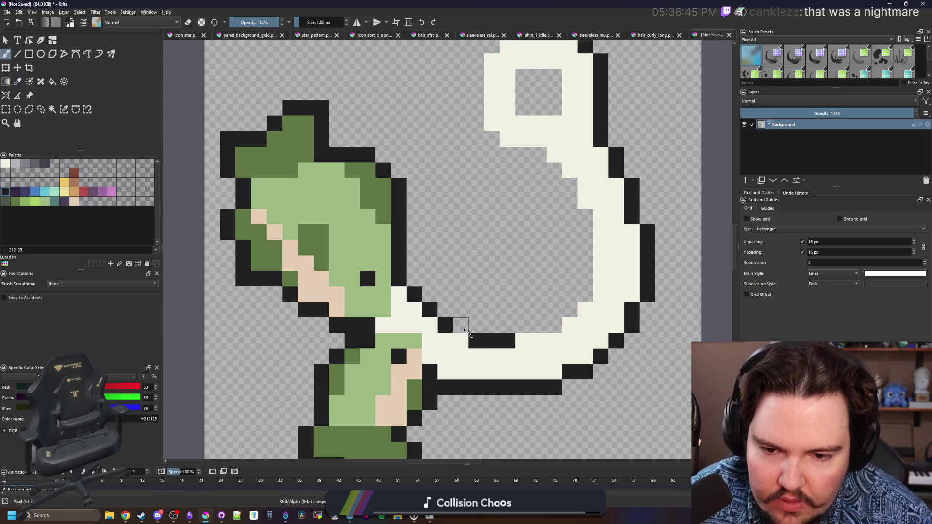
pyautogui.moveTo(530, 324)
pyautogui.mouseDown()
pyautogui.moveTo(562, 323)
pyautogui.moveTo(526, 333)
pyautogui.moveTo(437, 312)
pyautogui.moveTo(478, 262)
pyautogui.moveTo(460, 202)
pyautogui.moveTo(429, 173)
pyautogui.moveTo(400, 172)
pyautogui.mouseUp()
pyautogui.press('e')
pyautogui.click(522, 325)
pyautogui.press('b')
pyautogui.press('e')
pyautogui.moveTo(370, 144); pyautogui.dragTo(371, 90)
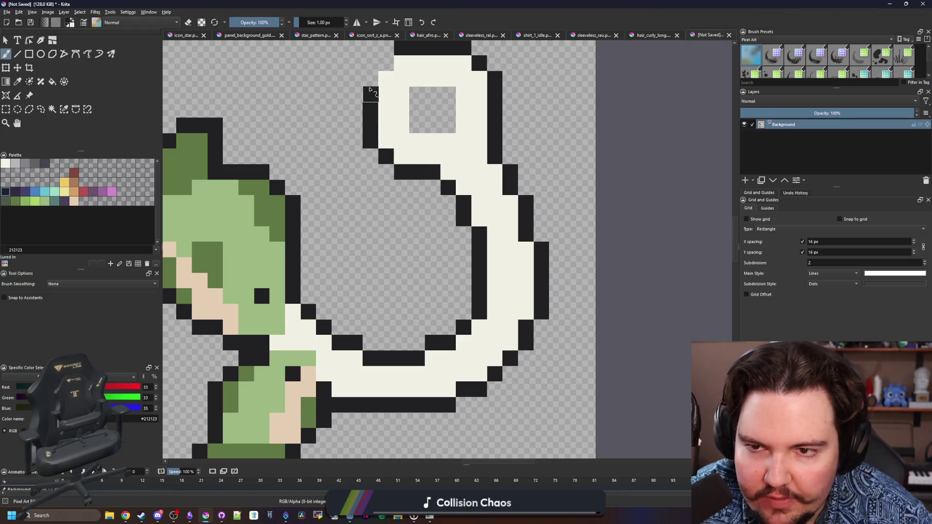
pyautogui.scroll(-3, 418, 268)
pyautogui.scroll(3, 376, 296)
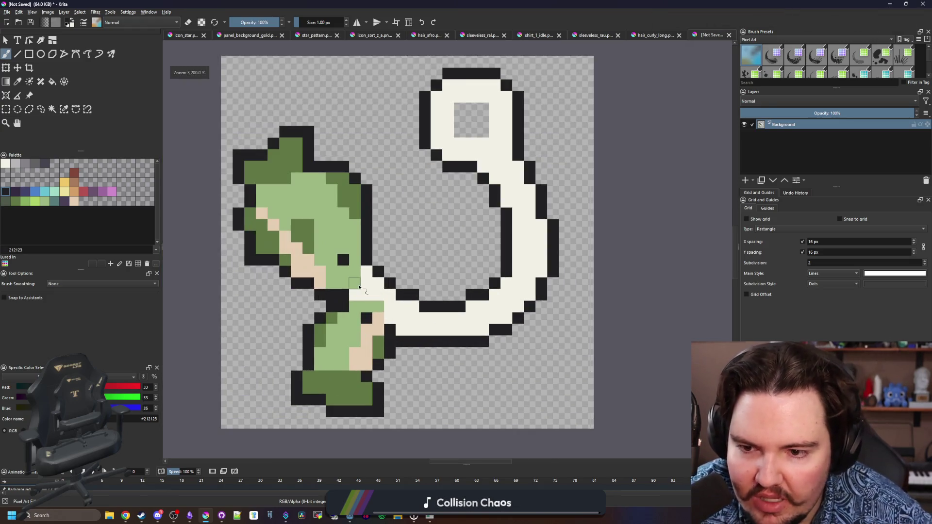
# Step: Add a few dark-green shading pixels to the figure
pyautogui.keyDown('ctrl'); pyautogui.click(375, 340); pyautogui.keyUp('ctrl')
pyautogui.scroll(2, 370, 334)
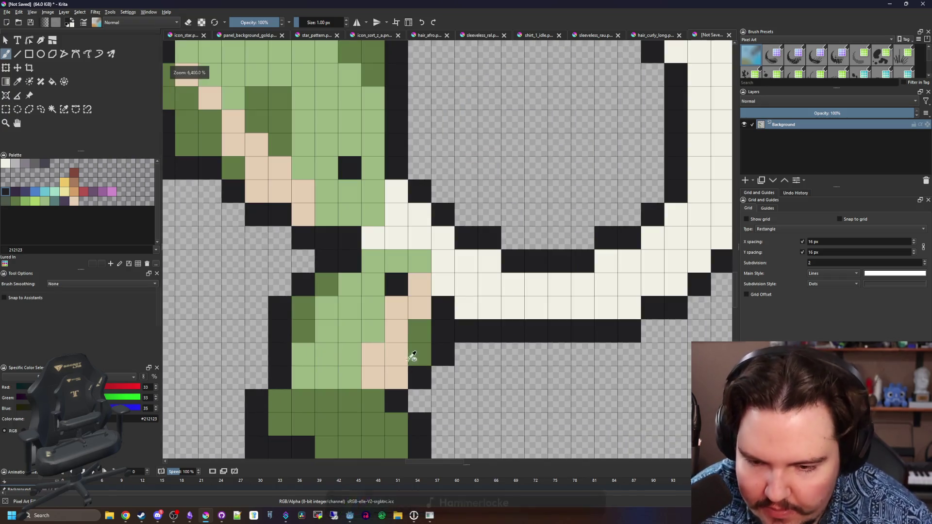
pyautogui.moveTo(383, 335)
pyautogui.mouseDown()
pyautogui.moveTo(373, 354)
pyautogui.moveTo(350, 354)
pyautogui.moveTo(350, 330)
pyautogui.mouseUp()
pyautogui.scroll(-5, 338, 297)
pyautogui.scroll(3, 339, 297)
pyautogui.scroll(-6, 340, 282)
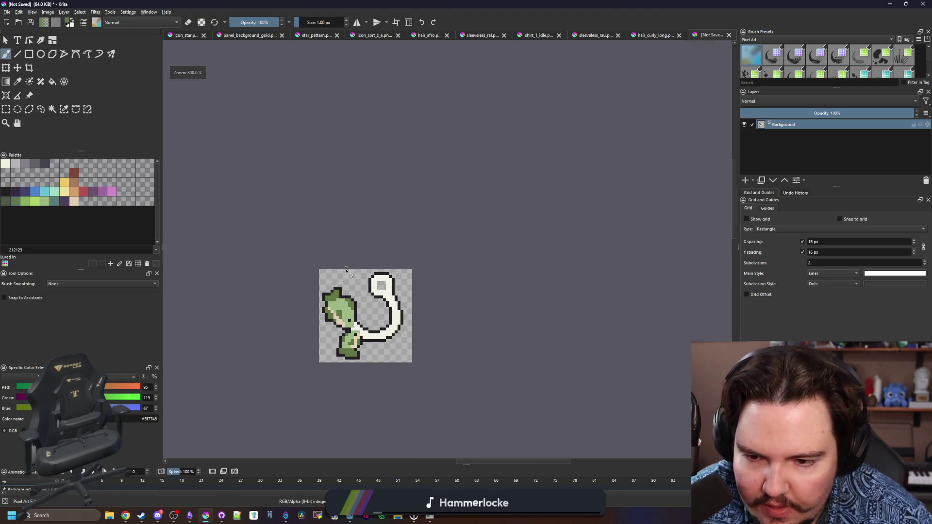
pyautogui.scroll(5, 359, 291)
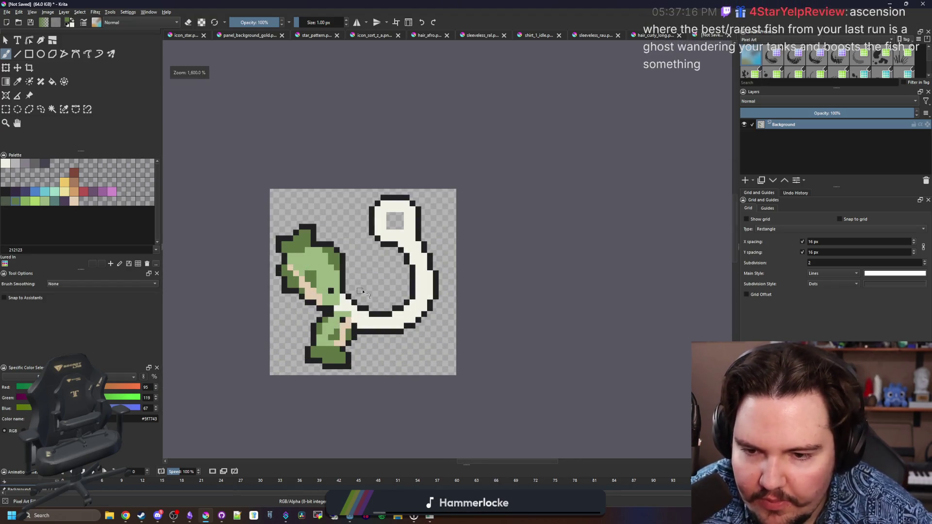
# Step: Fill the cream hook and line with light grey (b8b5b9)
pyautogui.click(421, 249)
pyautogui.scroll(-1, 347, 249)
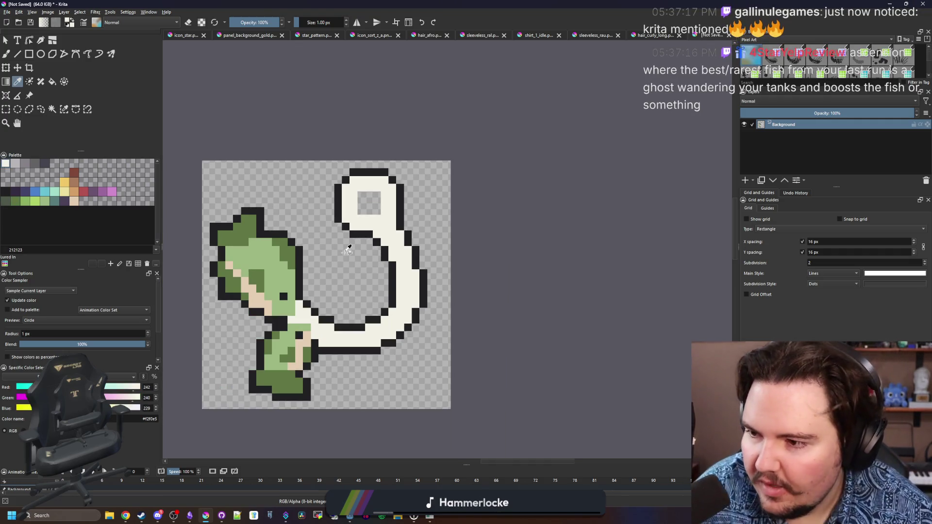
pyautogui.scroll(2, 348, 272)
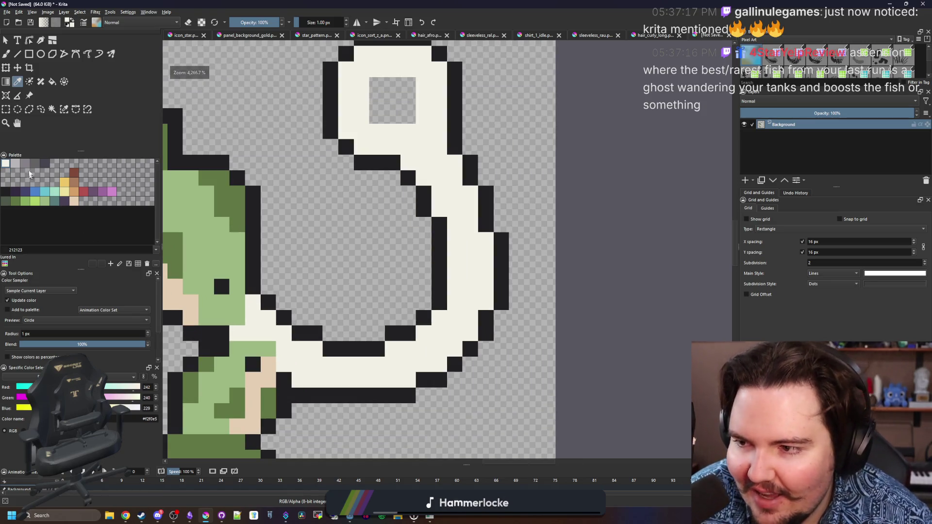
pyautogui.press('f')
pyautogui.click(449, 335)
# Step: Draw a small dark ring inside the hook's round eye
pyautogui.scroll(-3, 387, 181)
pyautogui.scroll(5, 401, 167)
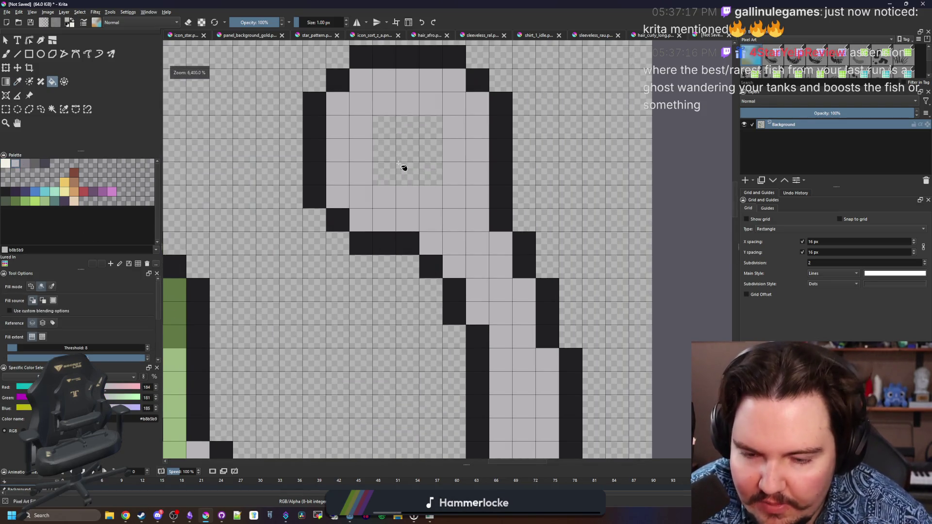
pyautogui.press('b')
pyautogui.keyDown('ctrl'); pyautogui.click(501, 177); pyautogui.keyUp('ctrl')
pyautogui.moveTo(438, 176)
pyautogui.mouseDown()
pyautogui.moveTo(381, 150)
pyautogui.moveTo(434, 141)
pyautogui.mouseUp()
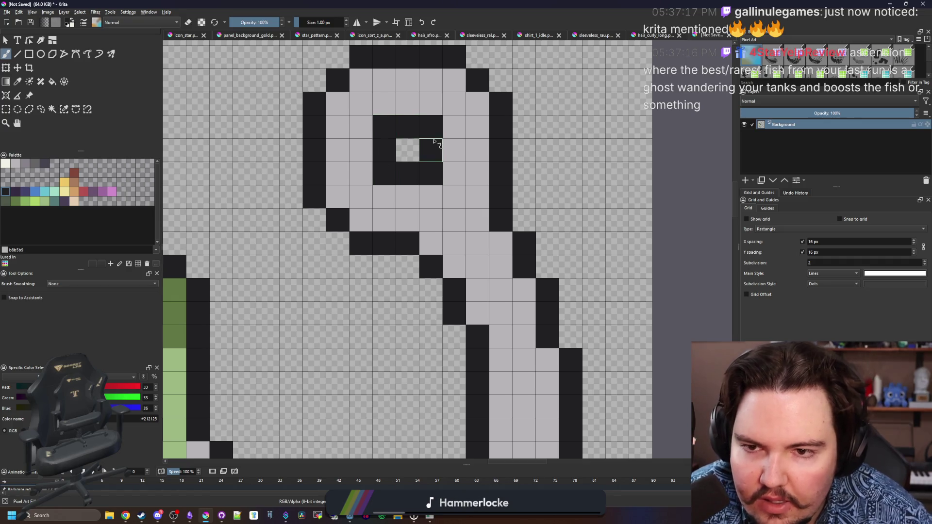
# Step: Shade the dark ring's corners and the loop's edges with mid-grey #868188
pyautogui.click(15, 165)
pyautogui.click(384, 126)
pyautogui.moveTo(389, 131); pyautogui.dragTo(375, 173)
pyautogui.click(418, 168)
pyautogui.click(418, 215)
pyautogui.click(371, 215)
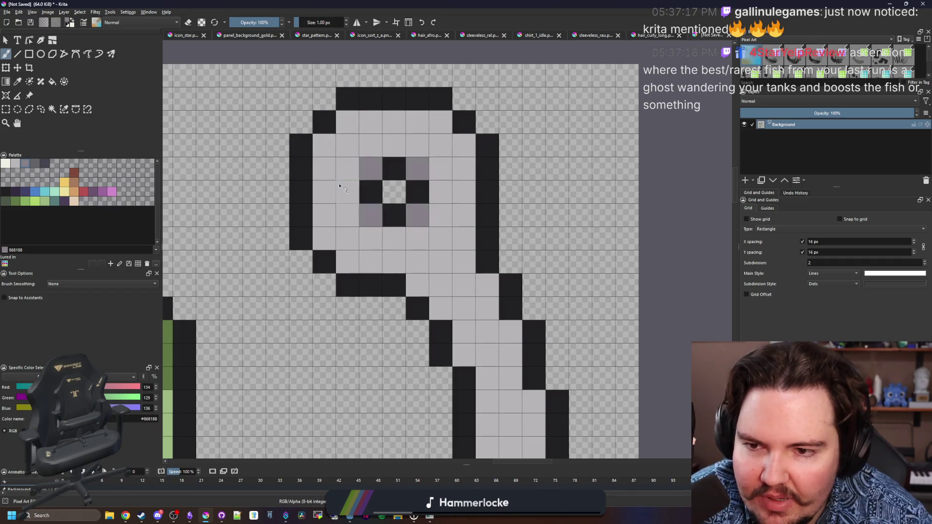
pyautogui.click(324, 145)
pyautogui.click(324, 238)
pyautogui.click(347, 262)
pyautogui.moveTo(417, 285); pyautogui.dragTo(475, 287)
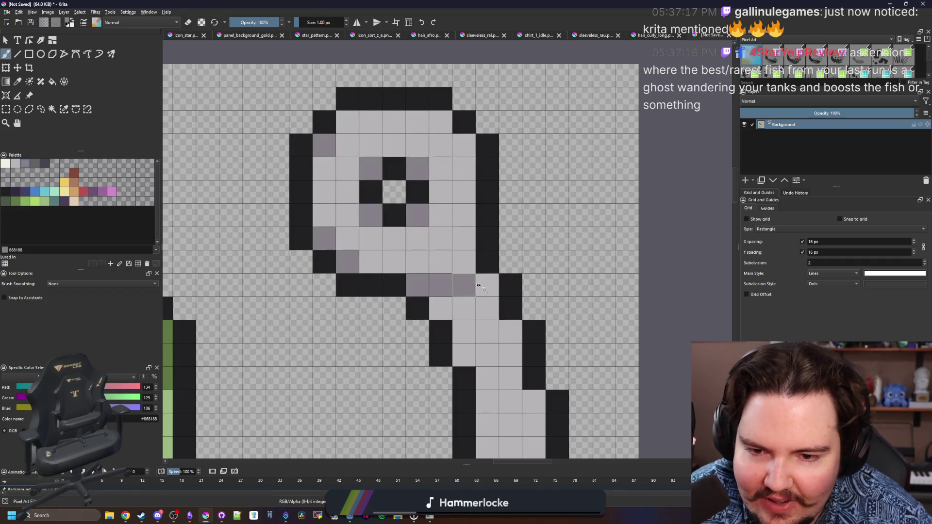
pyautogui.click(464, 262)
pyautogui.click(464, 145)
# Step: Add mid-grey shading to the hook's inner right corners and lower inner edge
pyautogui.scroll(-5, 340, 252)
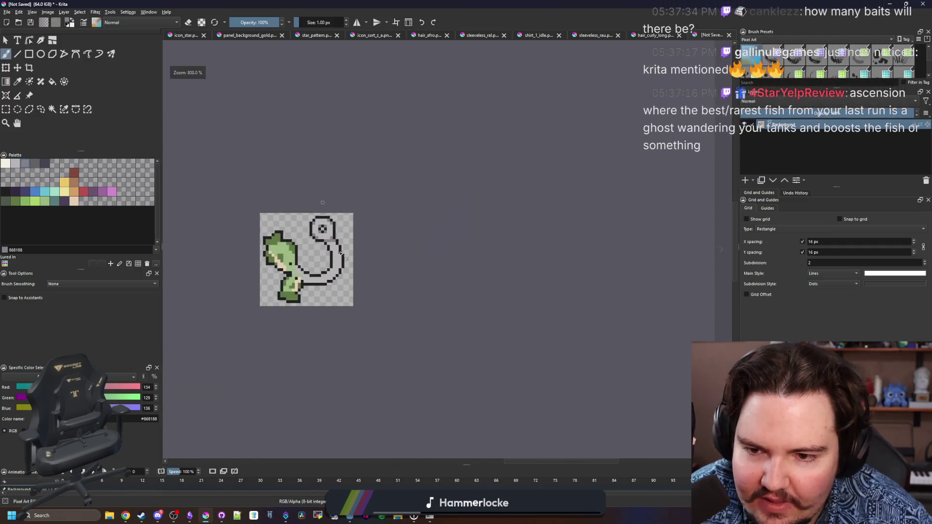
pyautogui.scroll(5, 340, 252)
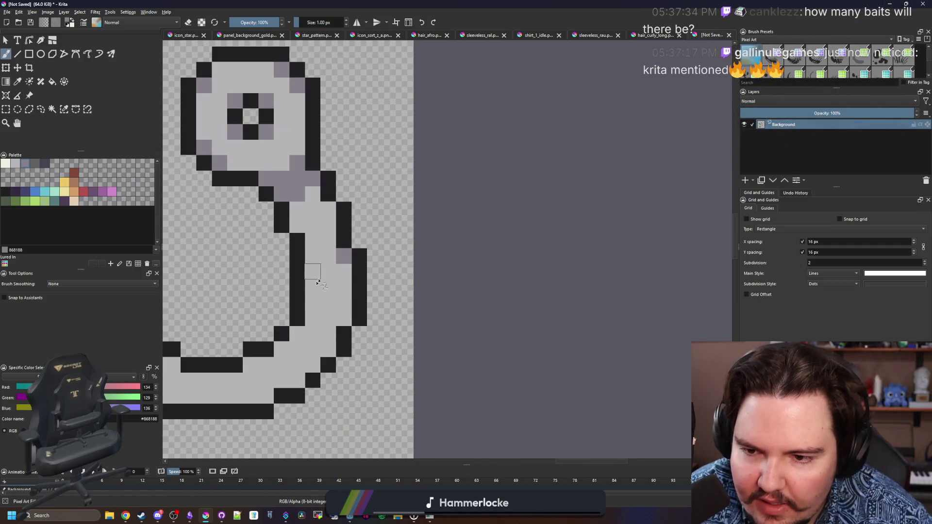
pyautogui.scroll(-3, 323, 277)
pyautogui.scroll(8, 323, 252)
pyautogui.click(490, 322)
pyautogui.click(514, 298)
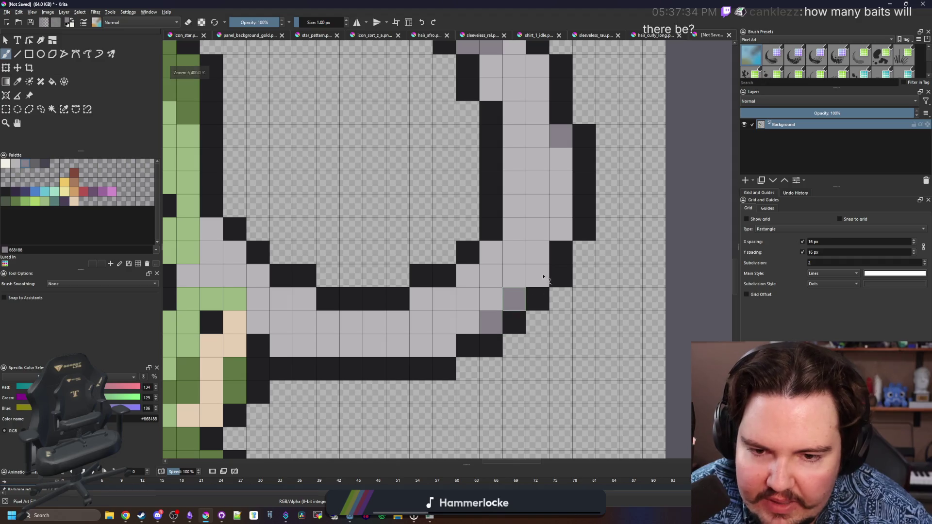
pyautogui.click(537, 276)
pyautogui.click(421, 298)
pyautogui.scroll(-3, 281, 352)
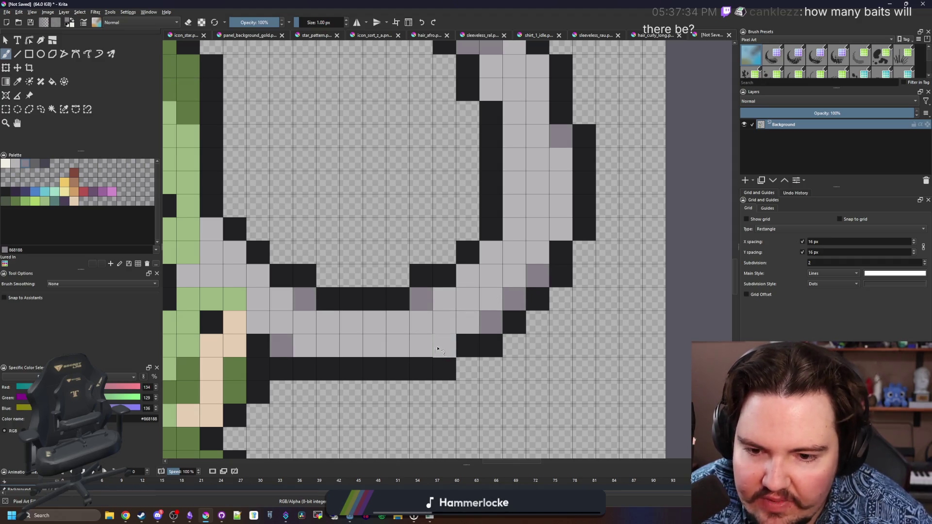
pyautogui.scroll(3, 441, 266)
pyautogui.scroll(-2, 449, 250)
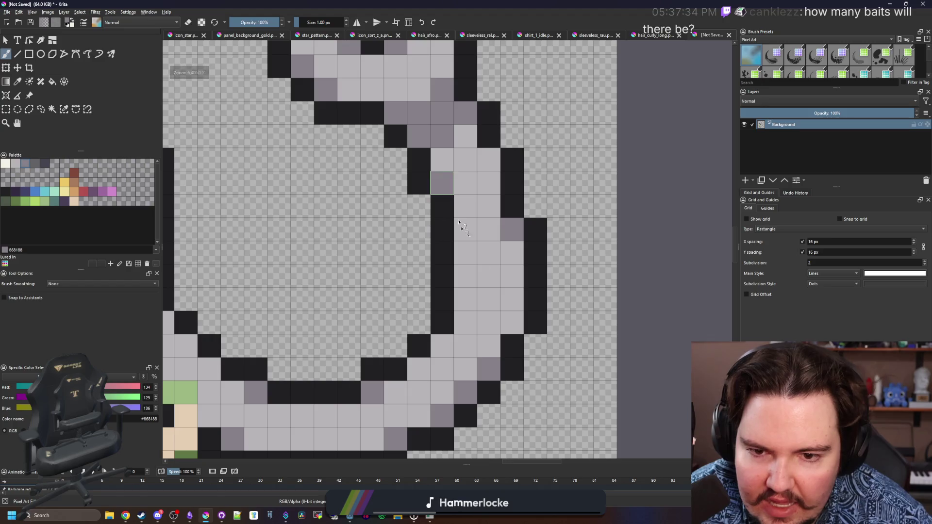
pyautogui.scroll(-4, 436, 240)
pyautogui.scroll(-1, 423, 202)
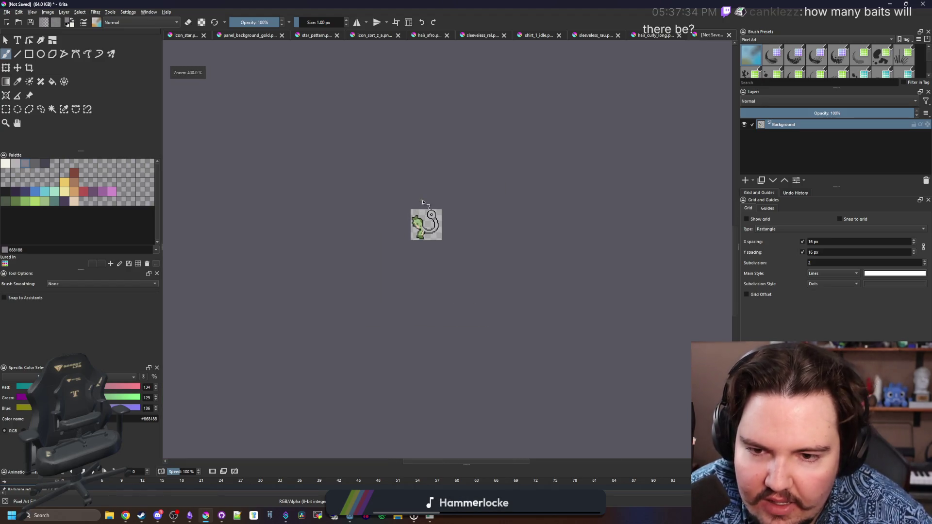
pyautogui.scroll(5, 440, 226)
# Step: Paint grey shading along the line running from the figure toward the hook
pyautogui.moveTo(334, 276)
pyautogui.mouseDown()
pyautogui.moveTo(357, 276)
pyautogui.moveTo(357, 230)
pyautogui.mouseUp()
pyautogui.moveTo(382, 270)
pyautogui.mouseDown()
pyautogui.moveTo(412, 323)
pyautogui.moveTo(427, 301)
pyautogui.moveTo(450, 323)
pyautogui.mouseUp()
pyautogui.scroll(-3, 451, 323)
pyautogui.scroll(3, 398, 310)
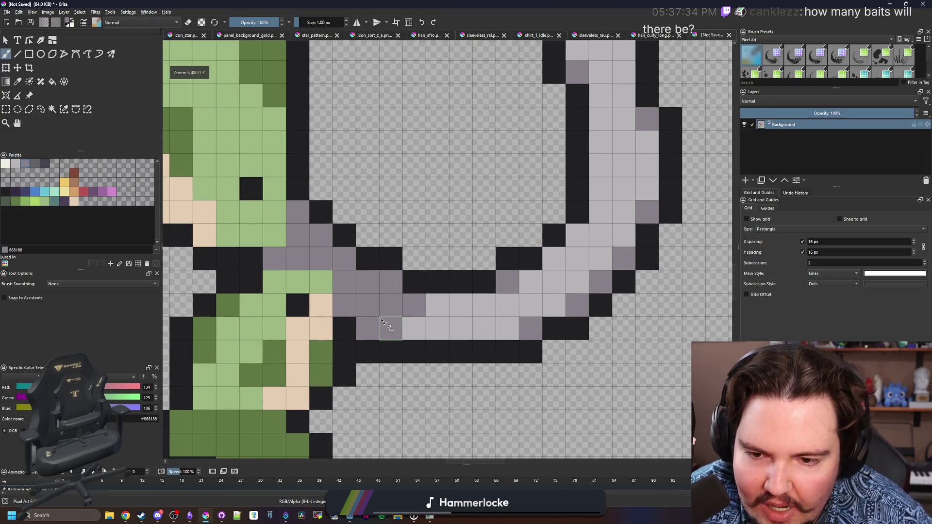
pyautogui.scroll(-4, 338, 214)
pyautogui.scroll(-4, 339, 213)
pyautogui.scroll(4, 306, 224)
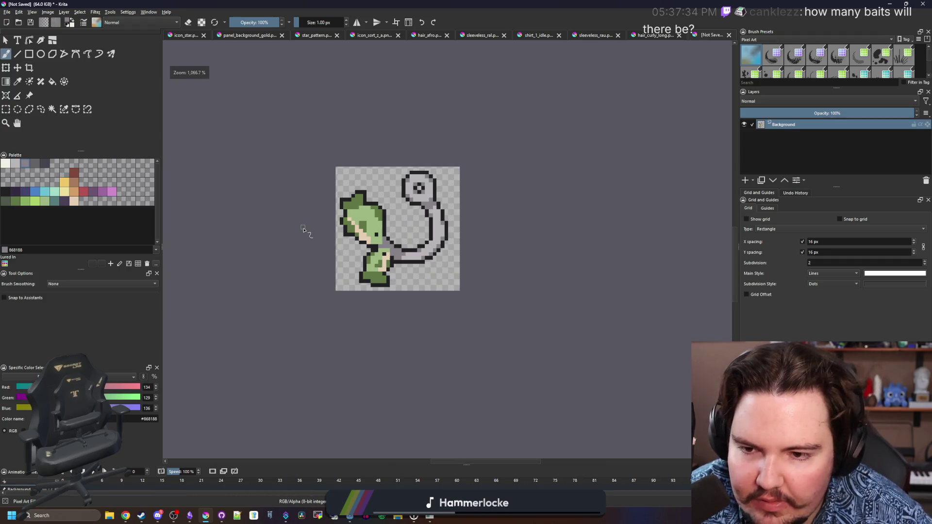
pyautogui.scroll(2, 378, 226)
pyautogui.scroll(3, 377, 227)
pyautogui.scroll(-4, 374, 252)
pyautogui.scroll(3, 373, 279)
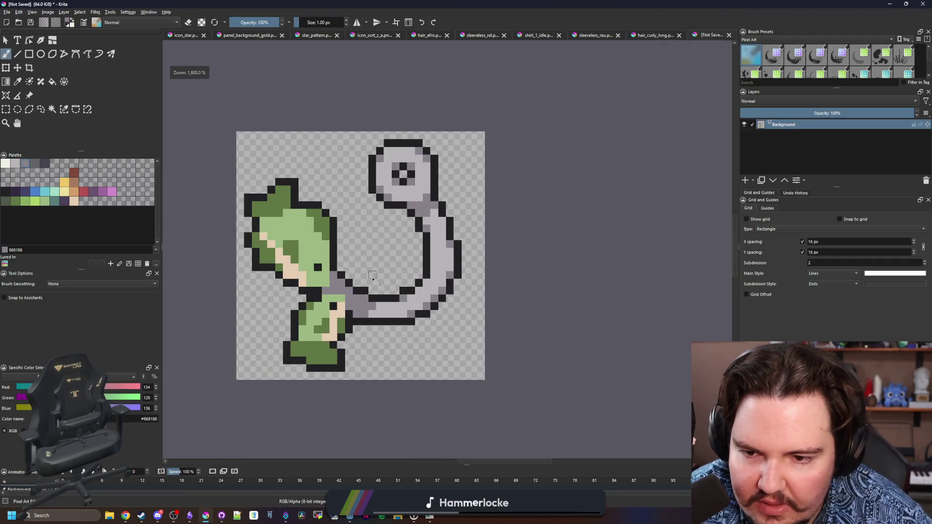
pyautogui.scroll(3, 369, 307)
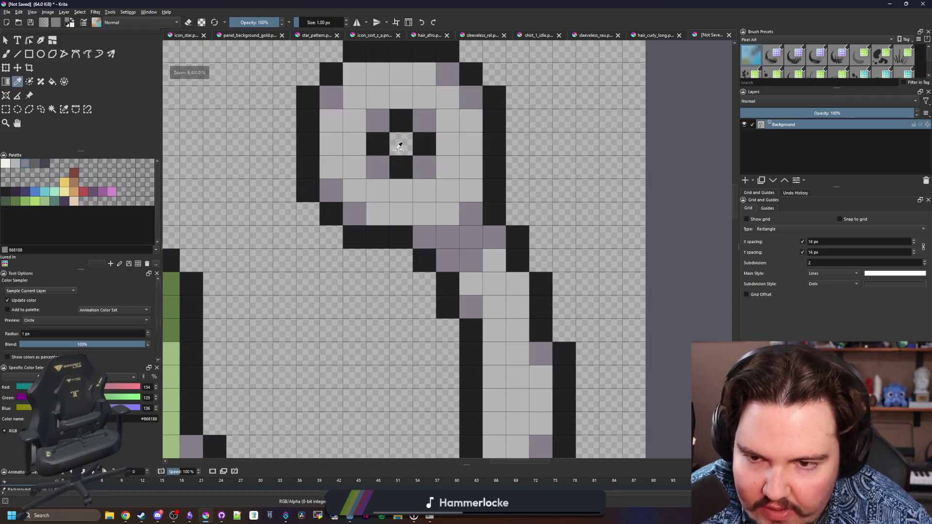
# Step: Sample the hair's light green from the canvas and bring the figure's head into view
pyautogui.press('p')
pyautogui.scroll(-1, 399, 181)
pyautogui.scroll(-10, 389, 270)
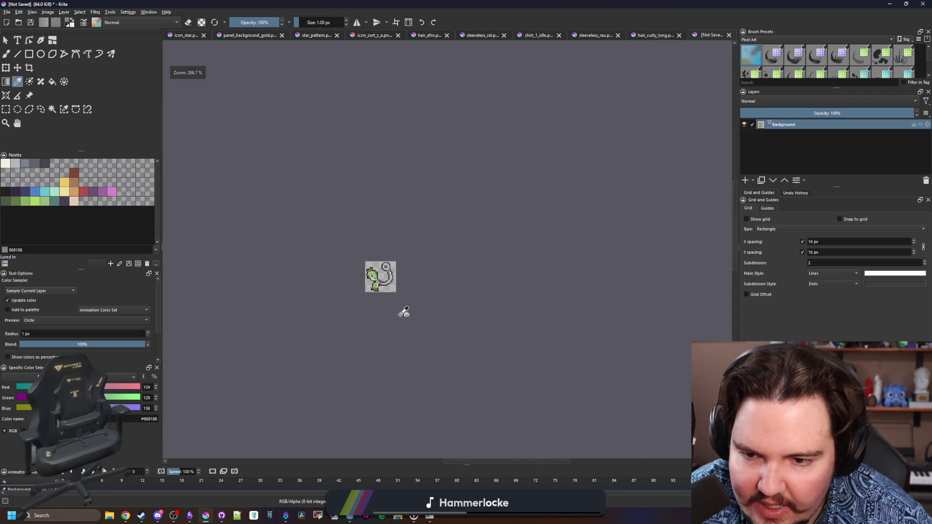
pyautogui.scroll(3, 408, 313)
pyautogui.scroll(3, 394, 238)
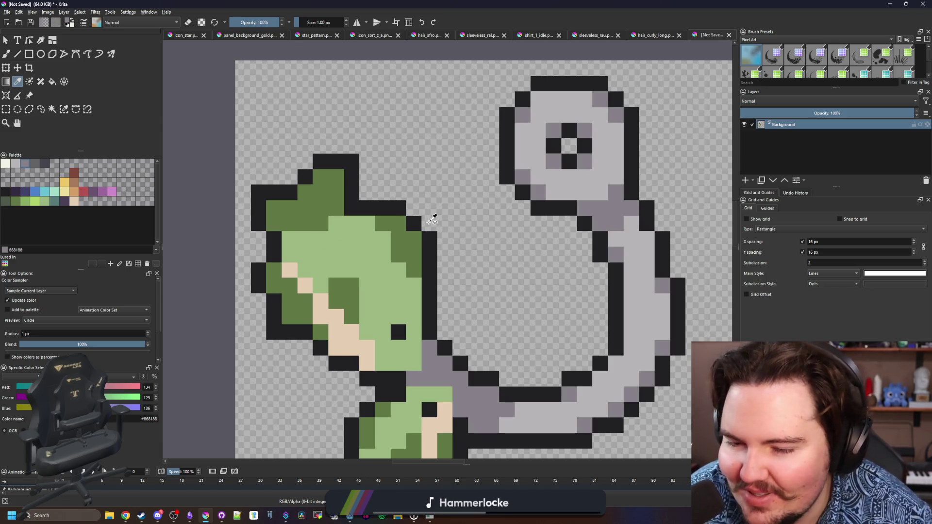
pyautogui.click(366, 273)
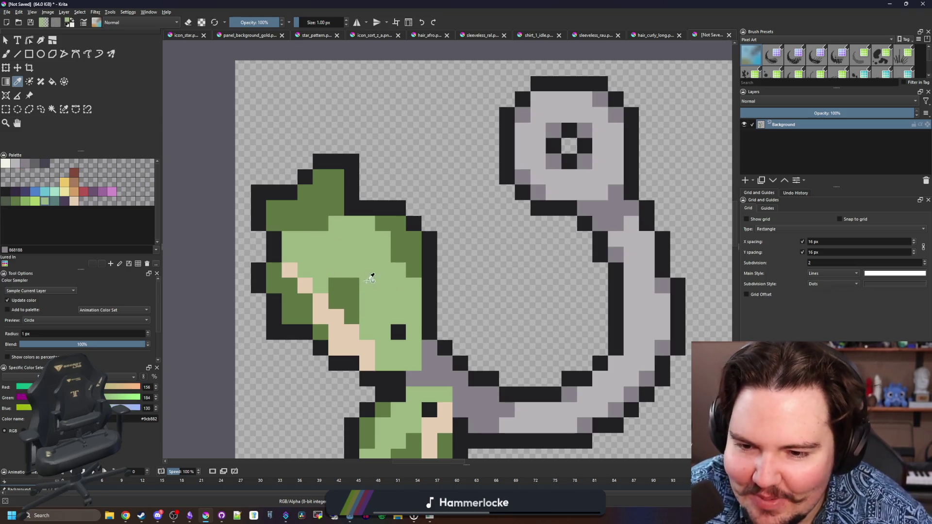
pyautogui.moveTo(371, 274); pyautogui.dragTo(397, 249)
pyautogui.scroll(1, 407, 247)
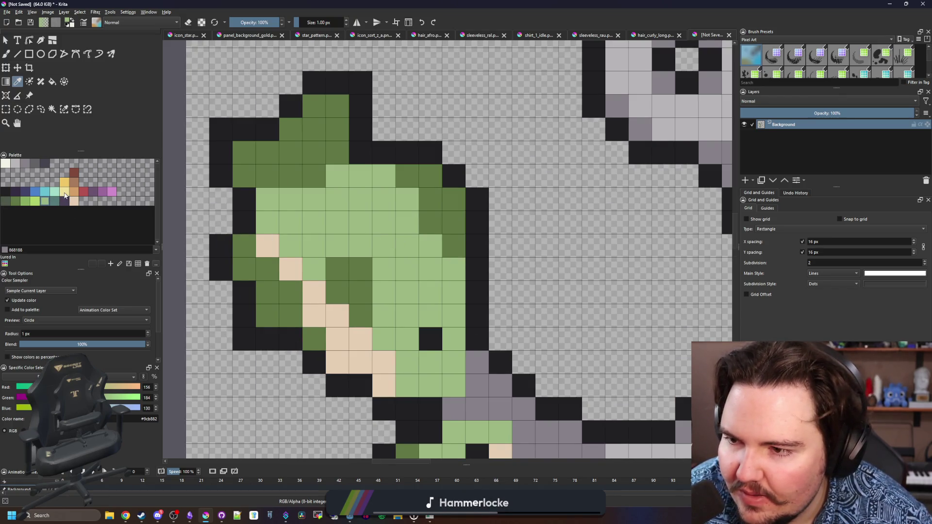
# Step: Recolour the hair's light green area with a medium green fill
pyautogui.click(65, 195)
pyautogui.click(56, 195)
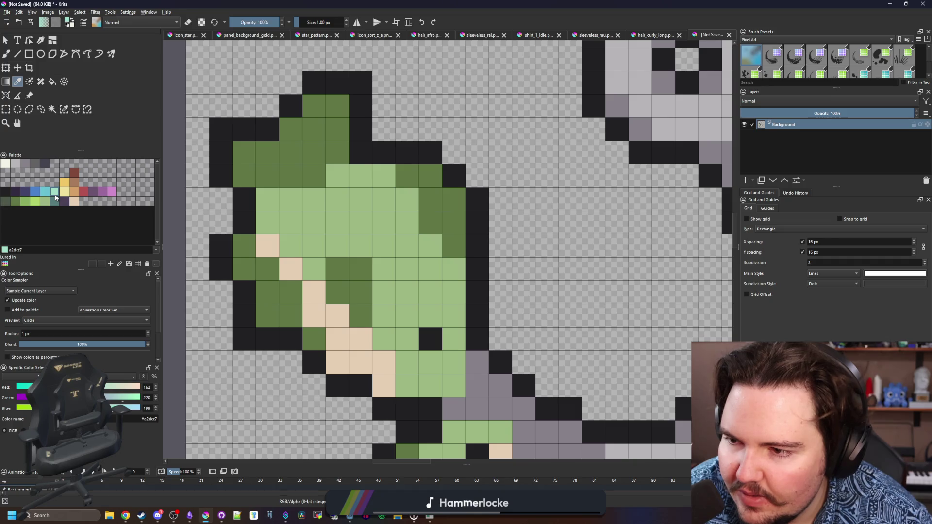
pyautogui.click(26, 203)
pyautogui.press('f')
pyautogui.click(413, 252)
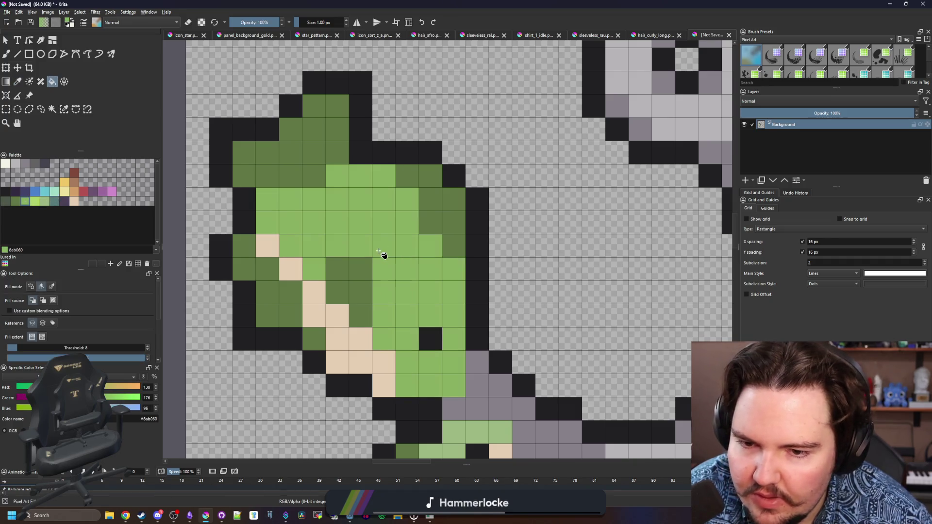
pyautogui.scroll(-5, 382, 273)
pyautogui.scroll(4, 382, 274)
pyautogui.scroll(-2, 382, 273)
pyautogui.scroll(4, 335, 160)
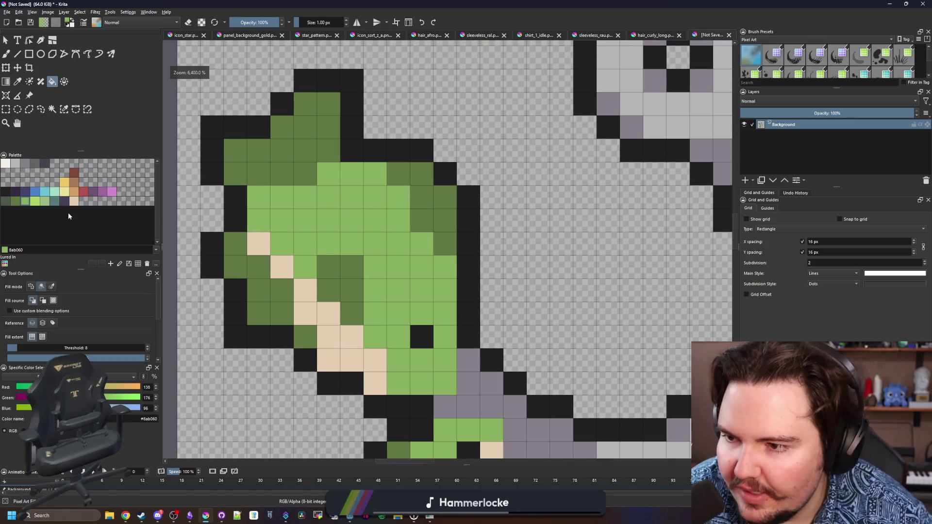
# Step: Paint brighter light green highlight pixels across the hair and head
pyautogui.click(36, 203)
pyautogui.press('b')
pyautogui.click(398, 244)
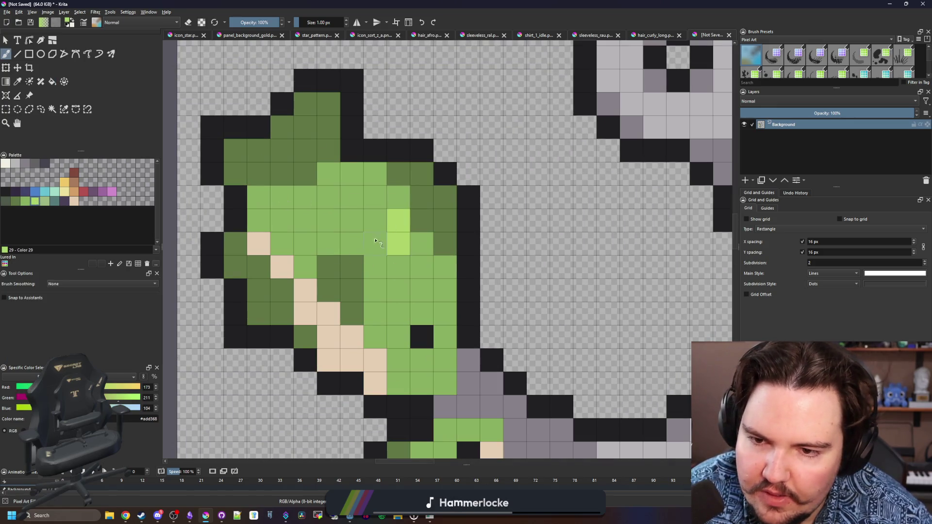
pyautogui.click(375, 221)
pyautogui.click(352, 244)
pyautogui.click(328, 221)
pyautogui.click(351, 197)
pyautogui.click(398, 269)
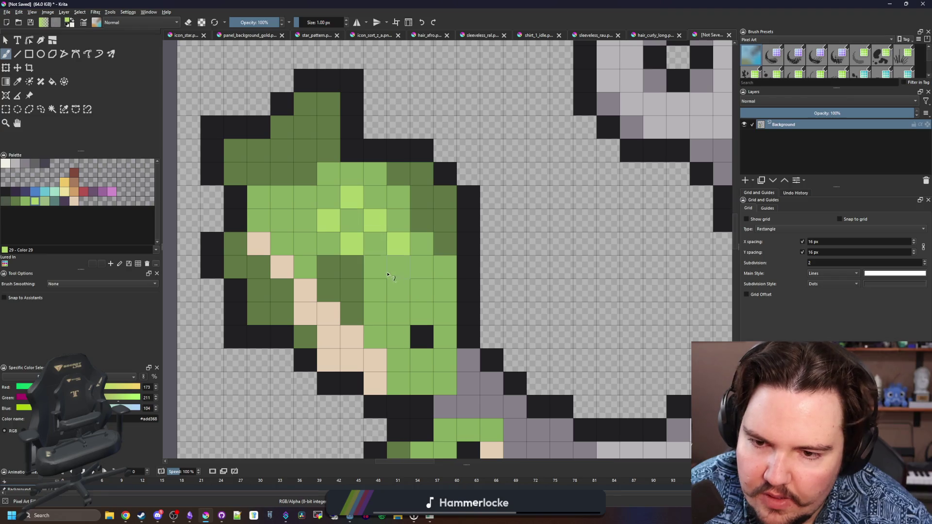
pyautogui.click(375, 268)
pyautogui.scroll(-4, 344, 203)
pyautogui.scroll(-2, 344, 203)
pyautogui.scroll(7, 339, 158)
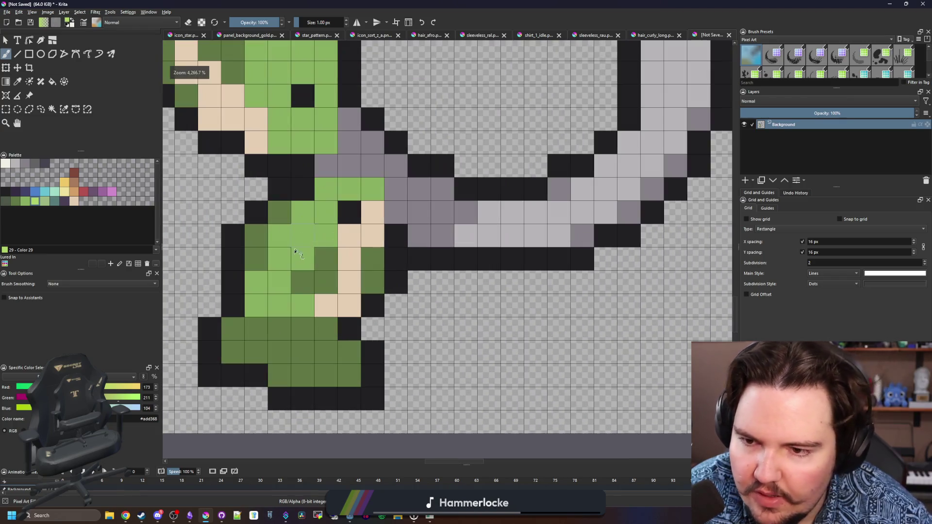
# Step: Brighten several green body cells to light green
pyautogui.click(289, 259)
pyautogui.moveTo(281, 237); pyautogui.dragTo(303, 237)
pyautogui.hotkey('ctrl', 'z')
pyautogui.click(302, 260)
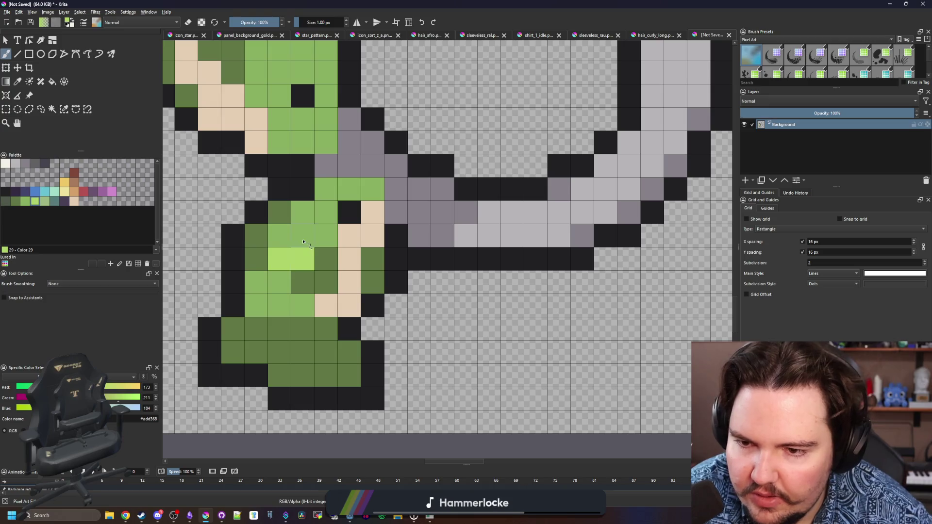
pyautogui.click(302, 236)
pyautogui.click(310, 214)
pyautogui.click(279, 236)
pyautogui.click(280, 282)
pyautogui.scroll(-6, 281, 263)
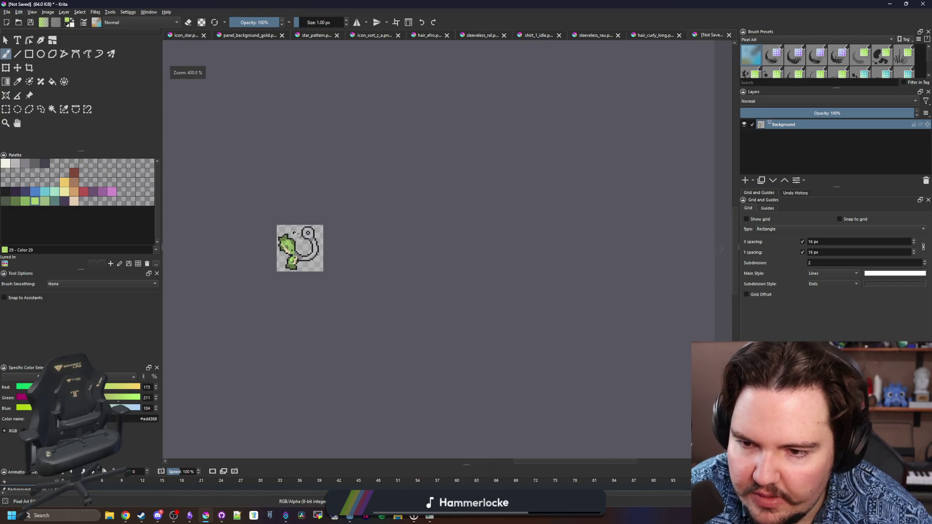
pyautogui.scroll(2, 283, 253)
pyautogui.scroll(5, 283, 252)
# Step: Paint dark purple #4b4158 shading cells on the body
pyautogui.press('p')
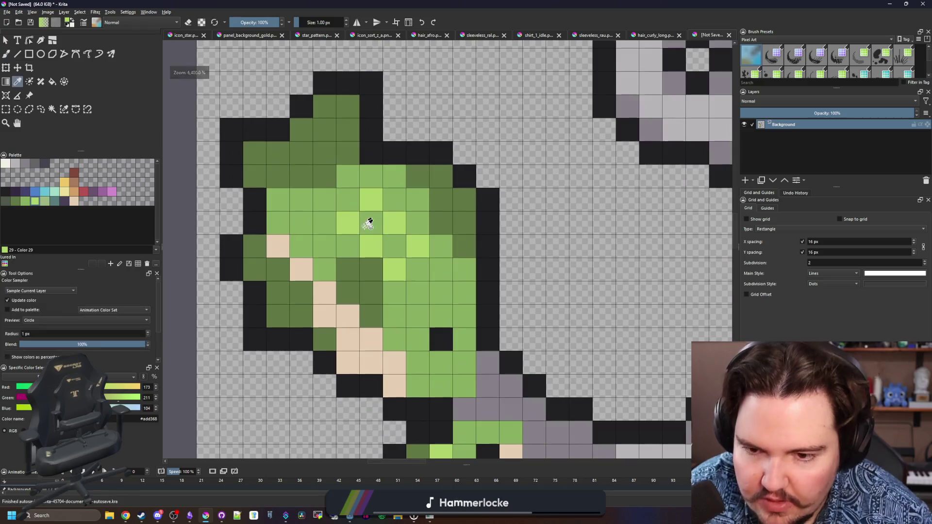
pyautogui.click(65, 201)
pyautogui.press('b')
pyautogui.click(254, 153)
pyautogui.click(278, 175)
pyautogui.click(301, 130)
pyautogui.click(325, 153)
pyautogui.scroll(-6, 344, 108)
pyautogui.scroll(6, 397, 285)
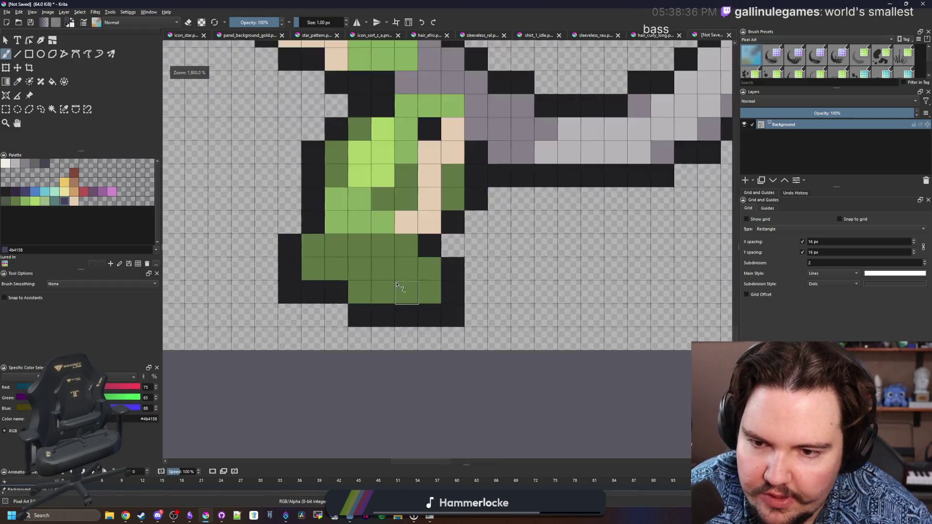
# Step: Add dark purple shading cells along the figure's feet
pyautogui.moveTo(406, 292); pyautogui.dragTo(405, 269)
pyautogui.moveTo(359, 292); pyautogui.dragTo(360, 269)
pyautogui.click(313, 269)
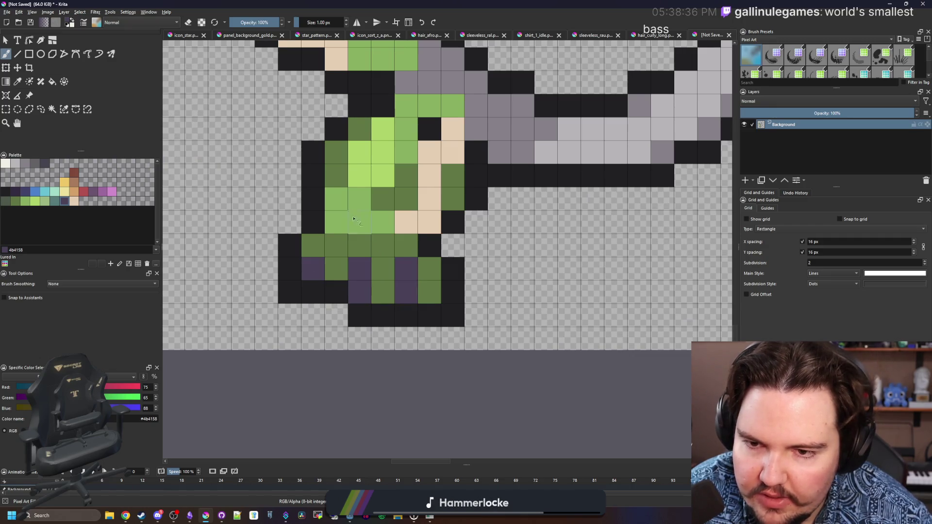
pyautogui.scroll(-2, 363, 321)
pyautogui.scroll(2, 332, 221)
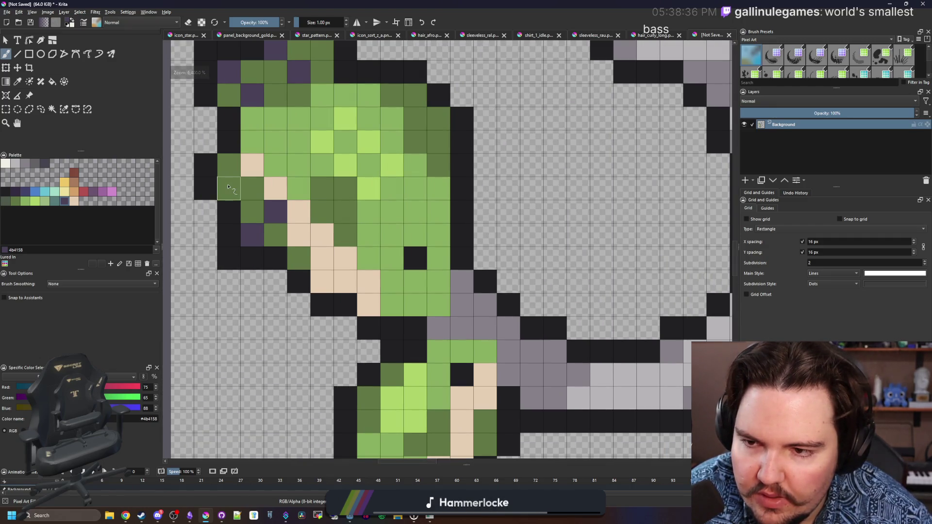
pyautogui.scroll(-5, 380, 287)
pyautogui.scroll(-1, 380, 272)
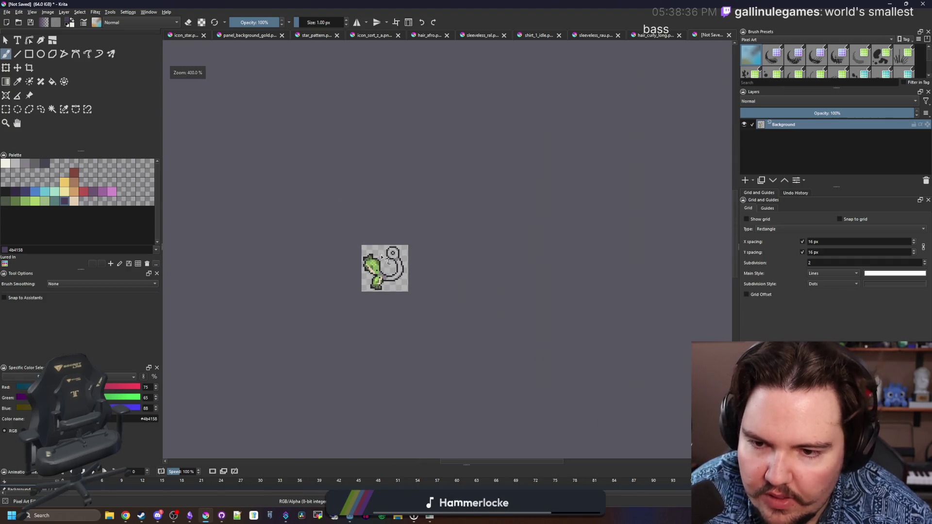
pyautogui.scroll(4, 369, 284)
pyautogui.scroll(-4, 374, 274)
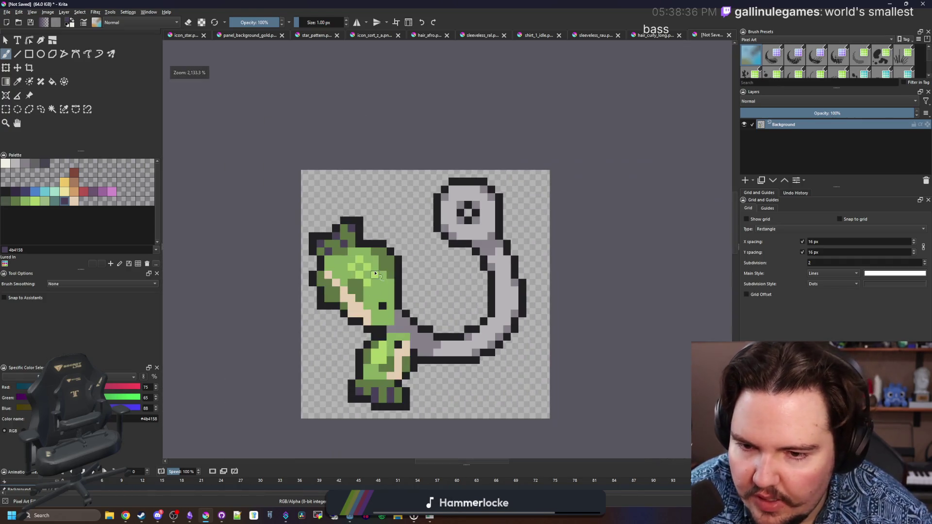
# Step: Sample the hair's mid and dark greens and paint a dark green shading pixel
pyautogui.scroll(4, 388, 300)
pyautogui.press('p')
pyautogui.click(383, 284)
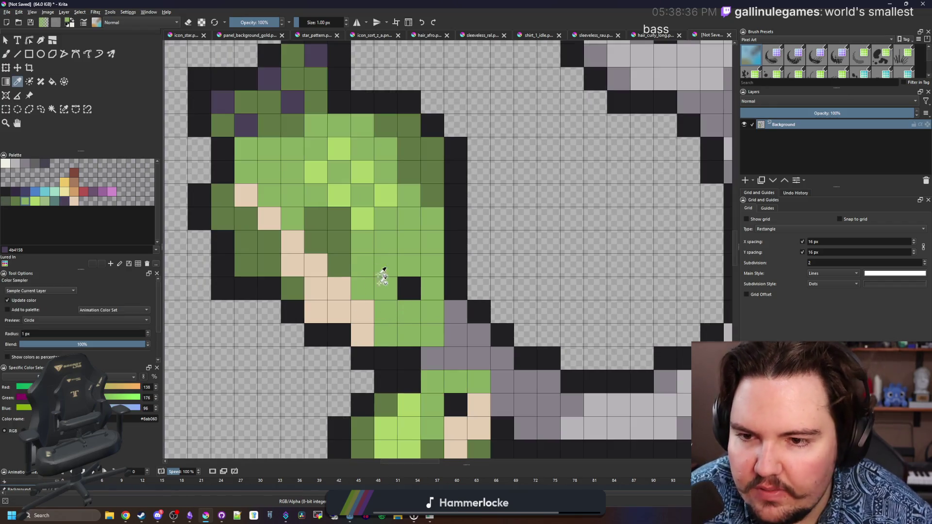
pyautogui.click(427, 178)
pyautogui.press('b')
pyautogui.scroll(-6, 373, 286)
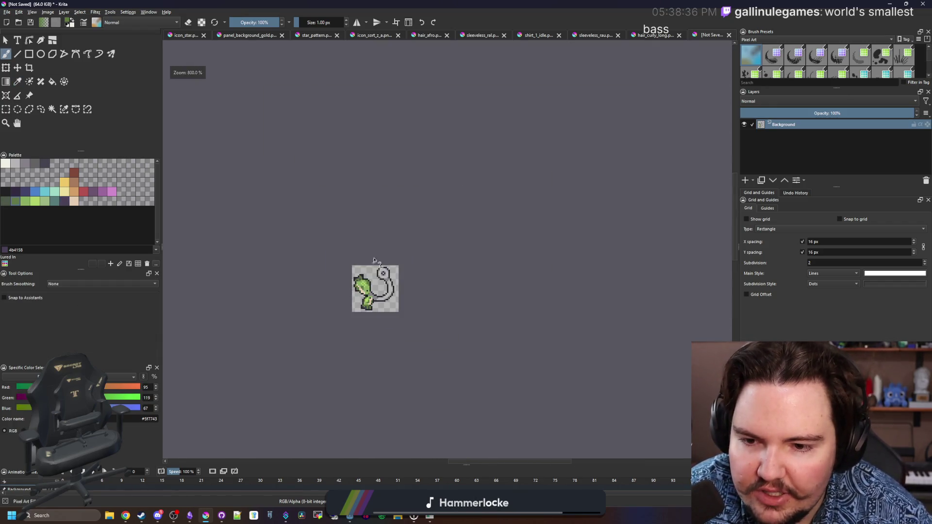
pyautogui.scroll(3, 370, 291)
pyautogui.scroll(5, 369, 292)
pyautogui.click(356, 335)
pyautogui.scroll(-6, 363, 306)
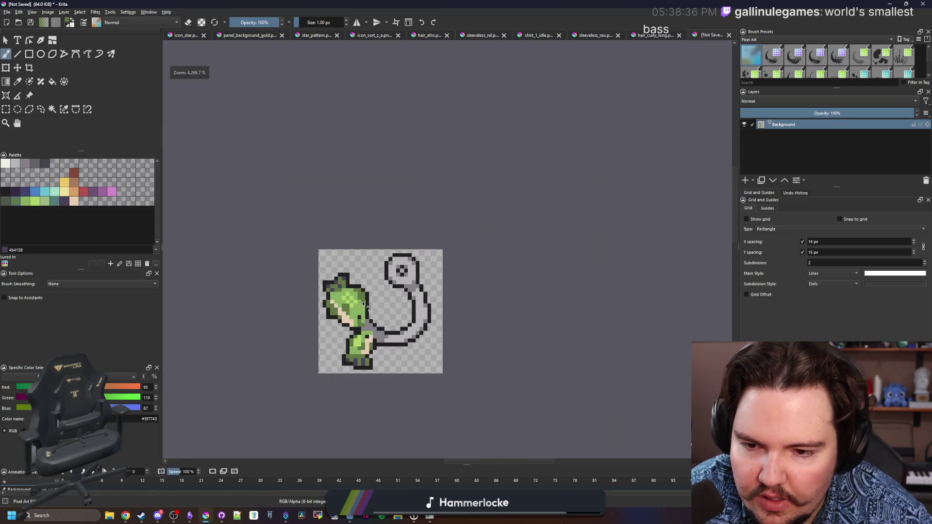
pyautogui.scroll(5, 363, 315)
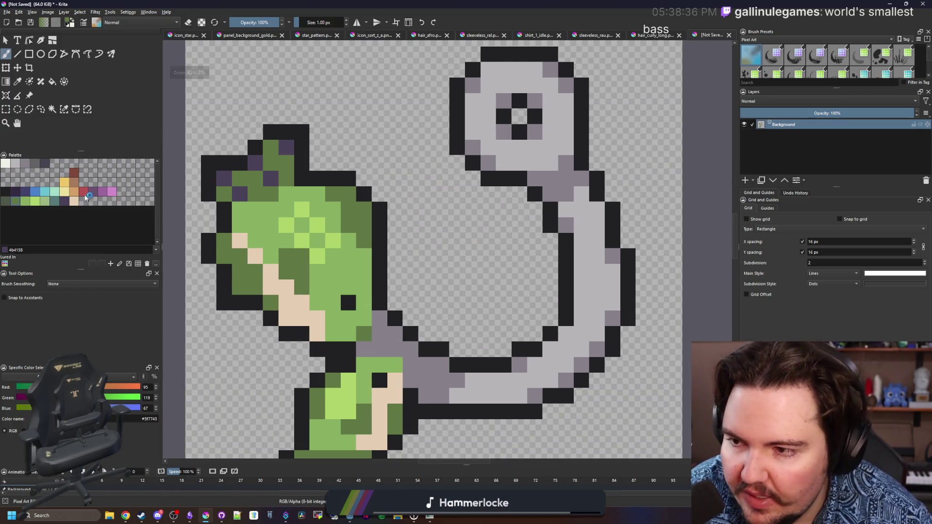
# Step: Darken two pixels near the neck with dark grey-green
pyautogui.click(6, 200)
pyautogui.click(364, 334)
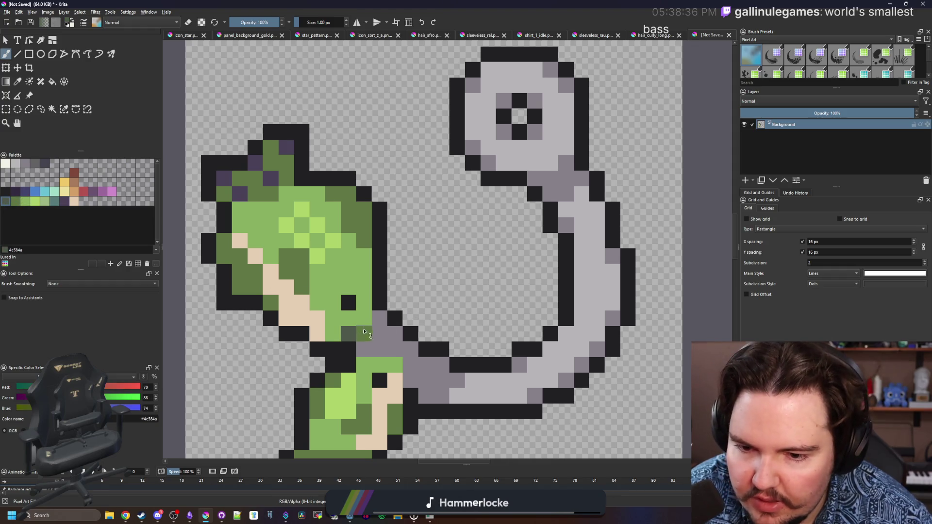
pyautogui.click(398, 367)
pyautogui.scroll(-4, 397, 365)
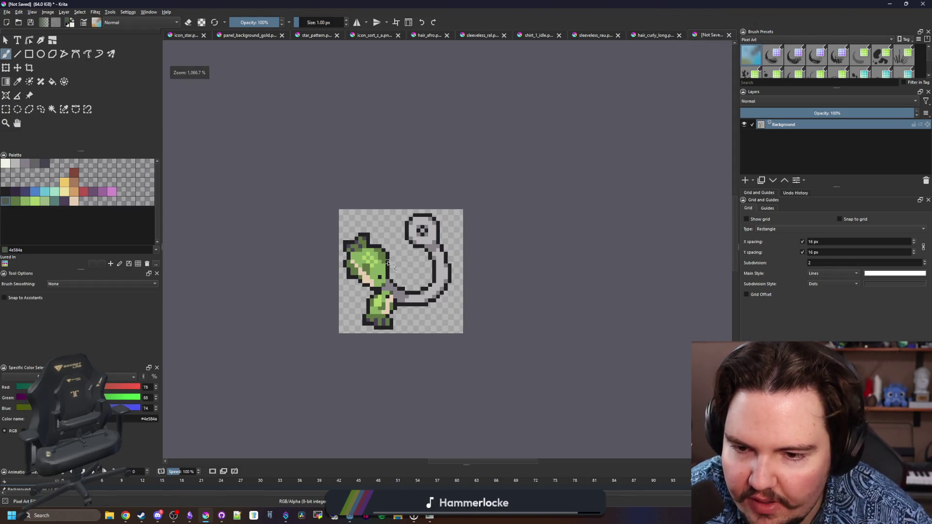
pyautogui.scroll(4, 390, 284)
pyautogui.scroll(1, 410, 291)
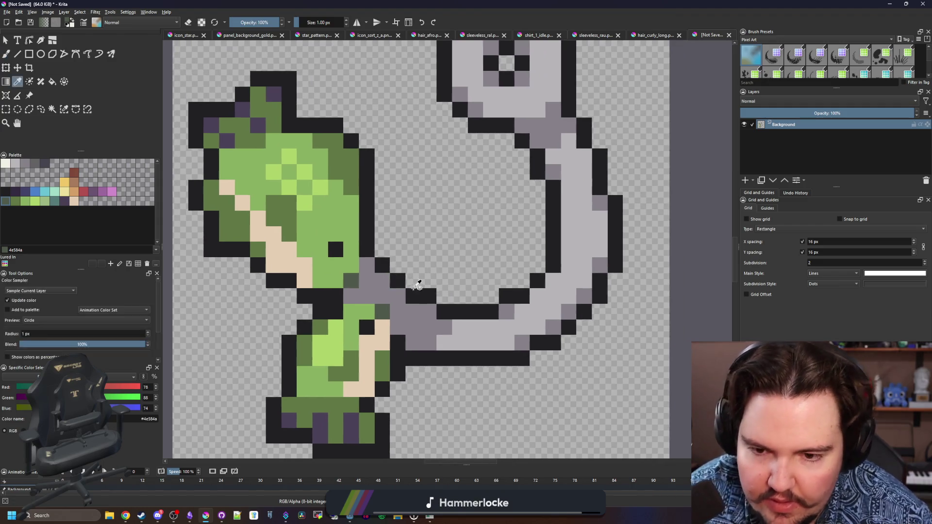
# Step: Sample black and repaint the staircase outline one pixel inward where the hook meets the body
pyautogui.keyDown('ctrl'); pyautogui.click(413, 297); pyautogui.keyUp('ctrl')
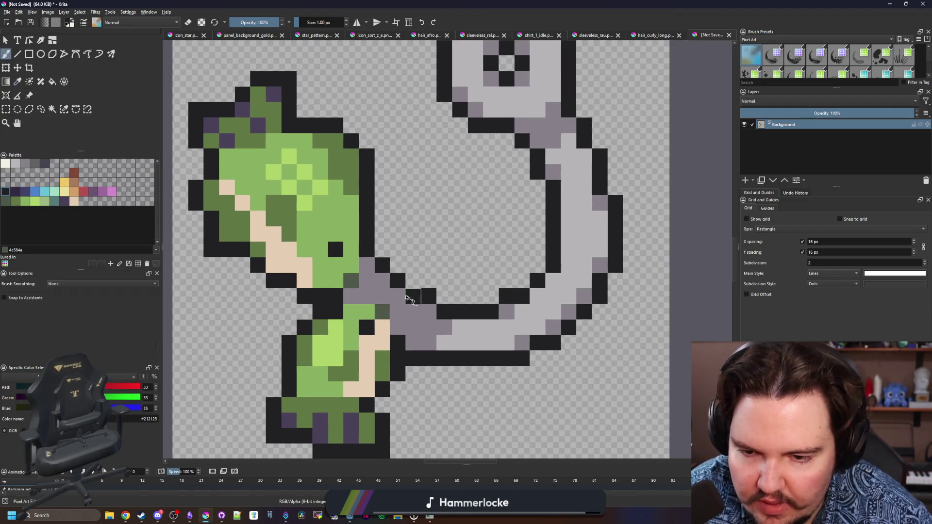
pyautogui.click(398, 296)
pyautogui.click(382, 280)
pyautogui.click(367, 265)
pyautogui.press('e')
pyautogui.click(383, 266)
# Step: Erase the leftover outline pixels beside the hook
pyautogui.click(397, 280)
pyautogui.click(428, 296)
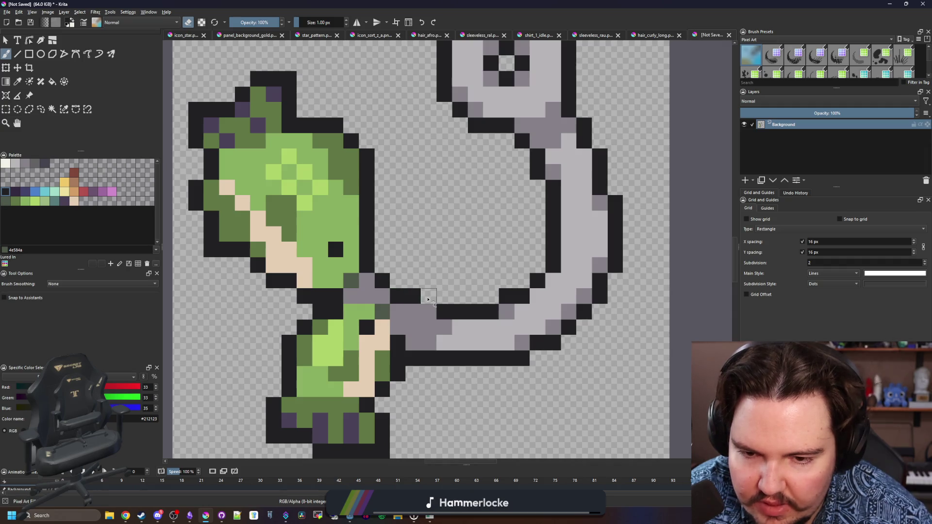
pyautogui.press('e')
pyautogui.scroll(-2, 408, 338)
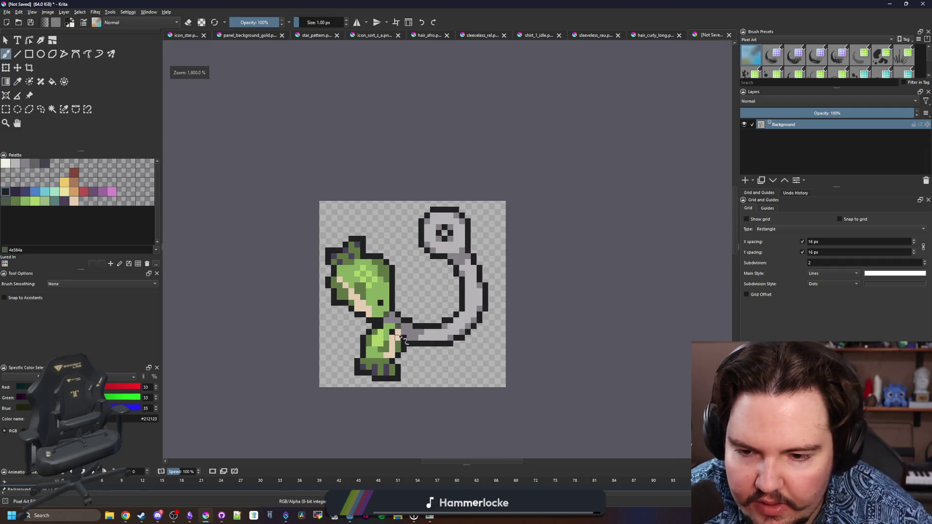
pyautogui.scroll(-2, 398, 335)
pyautogui.scroll(4, 403, 327)
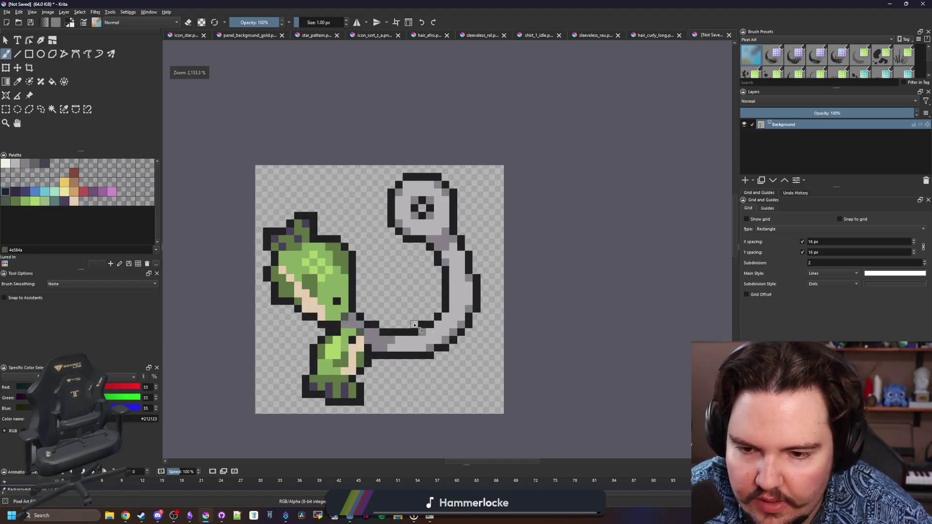
pyautogui.scroll(-1, 377, 332)
pyautogui.scroll(3, 377, 331)
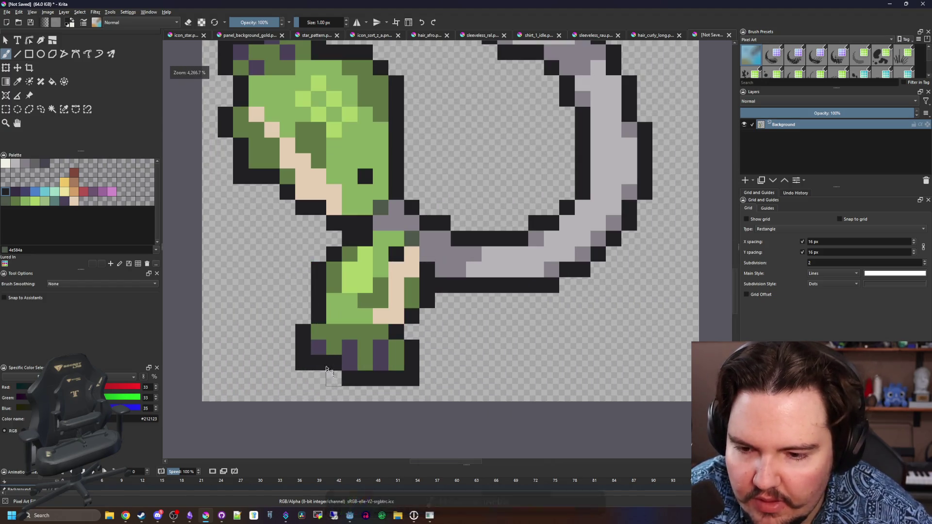
pyautogui.click(64, 201)
# Step: Recolour the sprite's black outline purple with a similar-colour fill
pyautogui.press('f')
pyautogui.click(280, 268)
pyautogui.hotkey('ctrl', 'z')
pyautogui.click(52, 286)
pyautogui.click(277, 266)
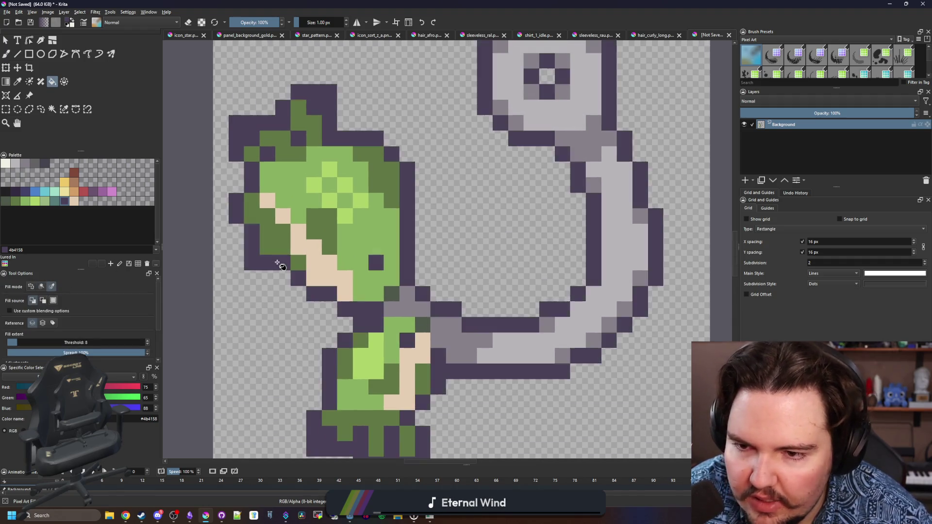
pyautogui.scroll(-1, 277, 265)
pyautogui.hotkey('ctrl', 'z')
pyautogui.hotkey('ctrl', 'shift', 'z')
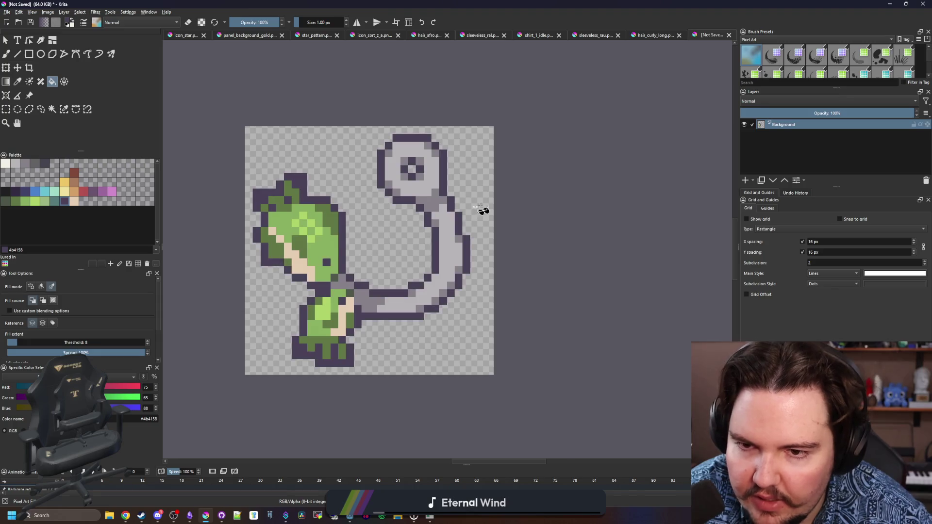
pyautogui.scroll(1, 461, 210)
# Step: Select every outline pixel of similar colour and paint it greyish purple with a 6 px brush
pyautogui.click(63, 109)
pyautogui.click(383, 324)
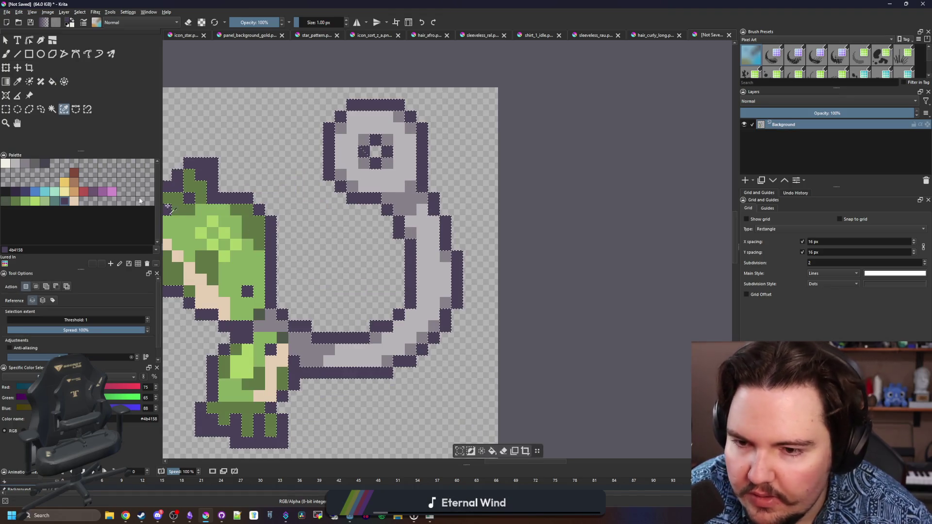
pyautogui.press('b')
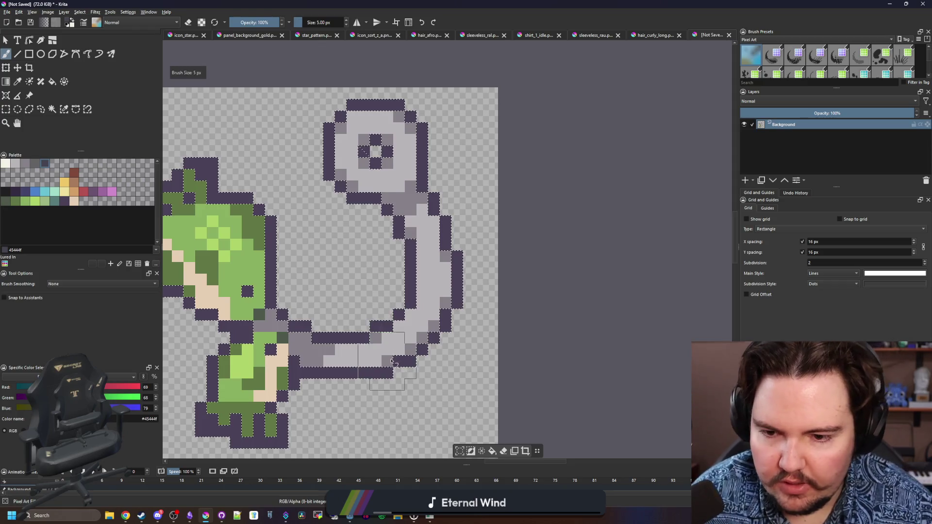
pyautogui.moveTo(428, 268); pyautogui.dragTo(432, 235)
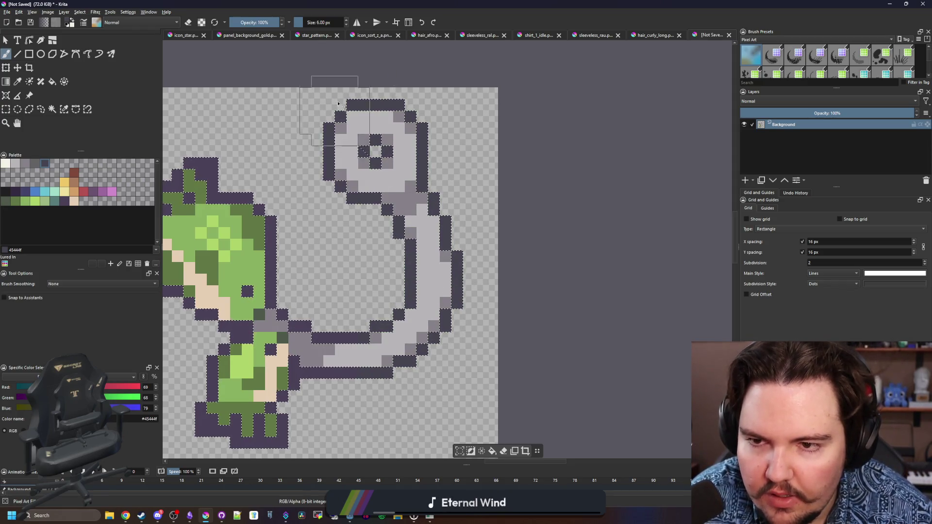
pyautogui.scroll(2, 316, 379)
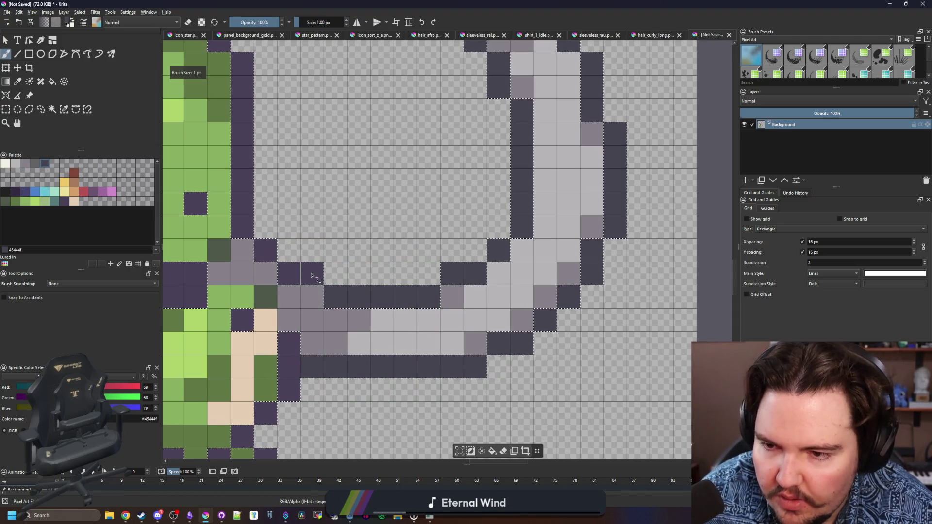
# Step: Return the brush to 1 px, clear the outline selection and pick the near-black eye colour
pyautogui.press('[')
pyautogui.press('[')
pyautogui.press('[')
pyautogui.hotkey('ctrl', 'shift', 'a')
pyautogui.press('2')
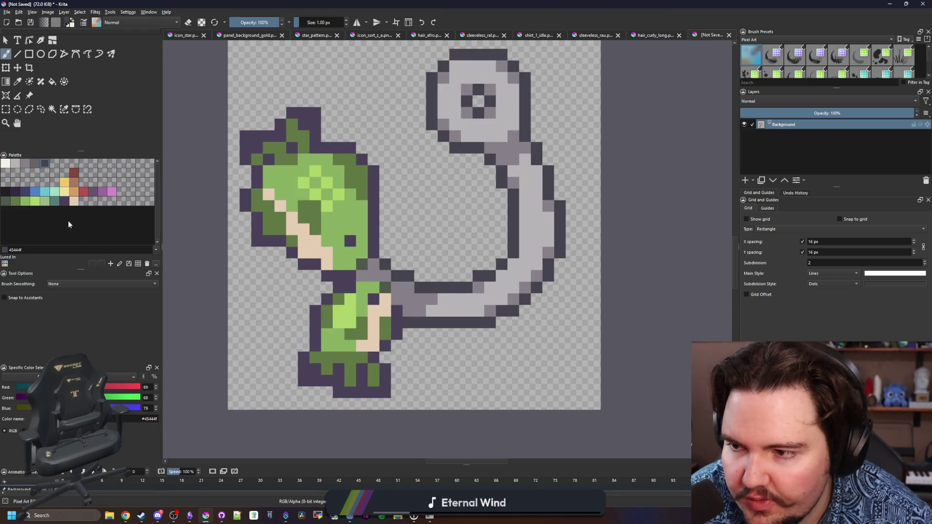
pyautogui.scroll(2, 422, 269)
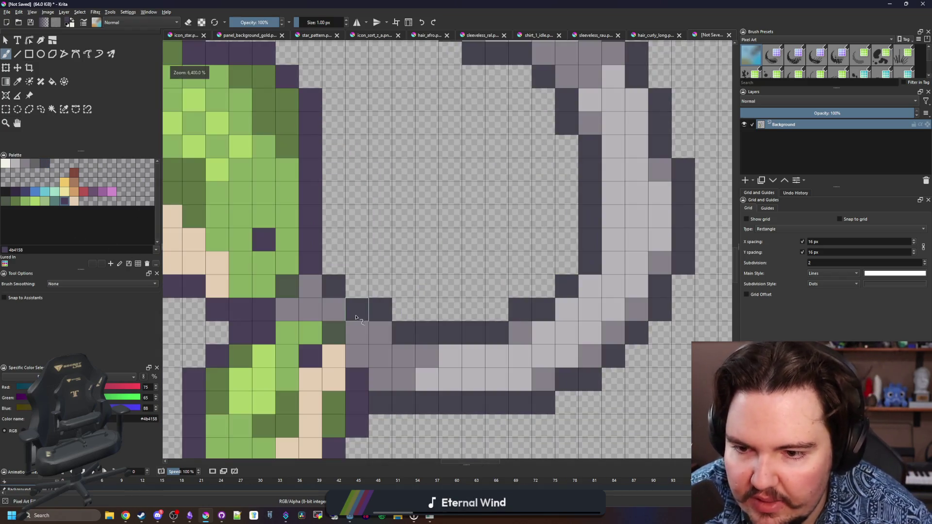
pyautogui.scroll(-2, 358, 317)
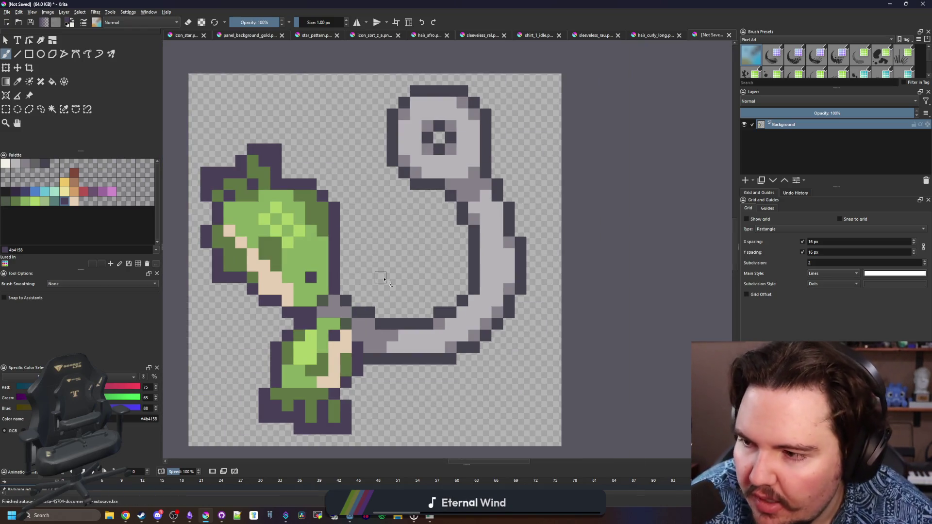
pyautogui.hscroll(-1, 315, 263)
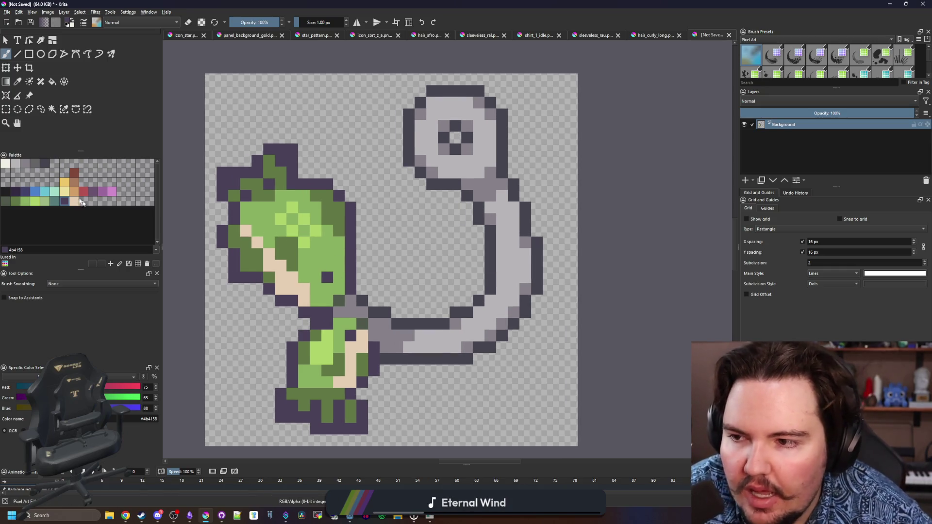
pyautogui.click(6, 191)
# Step: Paint two near-black eye pixels on the figure
pyautogui.keyDown('ctrl'); pyautogui.scroll(2, 362, 272); pyautogui.keyUp('ctrl')
pyautogui.click(292, 283)
pyautogui.click(339, 400)
pyautogui.keyDown('ctrl'); pyautogui.scroll(-4, 396, 266); pyautogui.keyUp('ctrl')
pyautogui.keyDown('ctrl'); pyautogui.scroll(2, 399, 250); pyautogui.keyUp('ctrl')
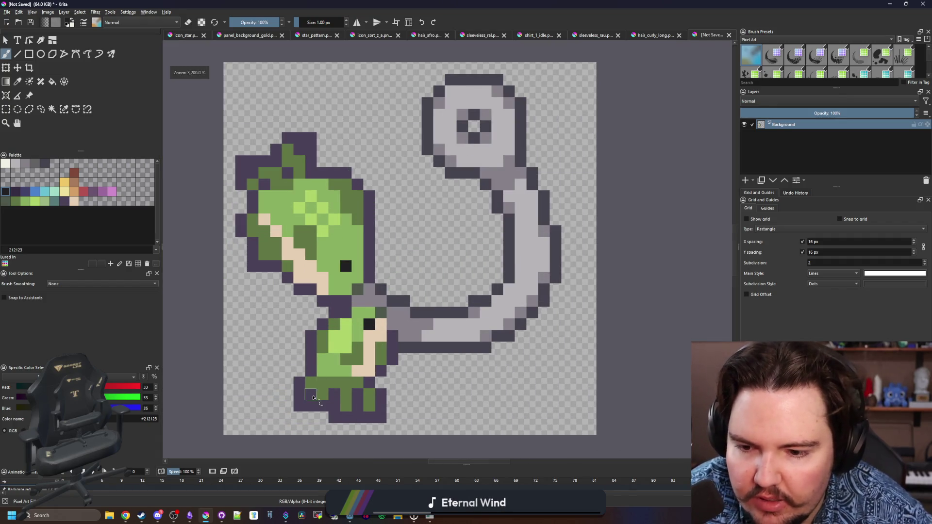
pyautogui.keyDown('ctrl'); pyautogui.scroll(-1, 313, 398); pyautogui.keyUp('ctrl')
pyautogui.keyDown('ctrl'); pyautogui.scroll(2, 273, 226); pyautogui.keyUp('ctrl')
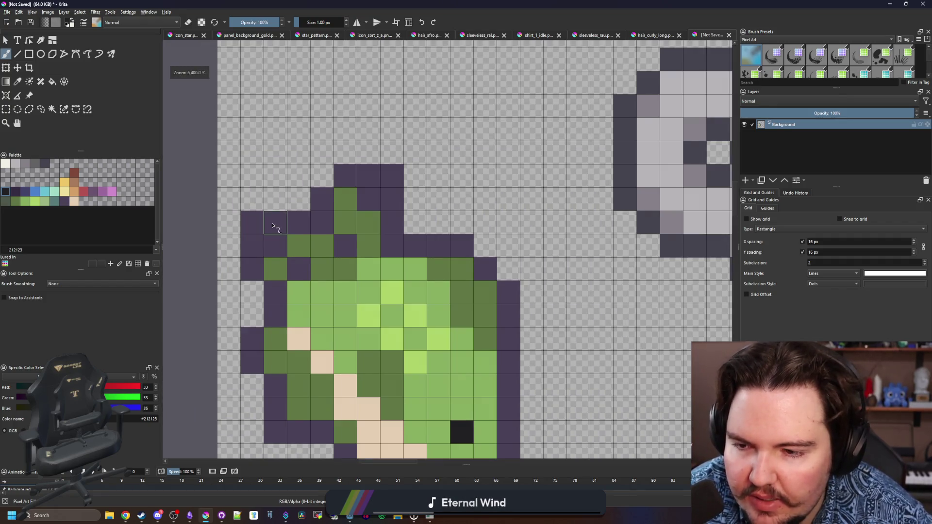
# Step: Shade the figure's feet with dark grey-green pixels
pyautogui.click(8, 202)
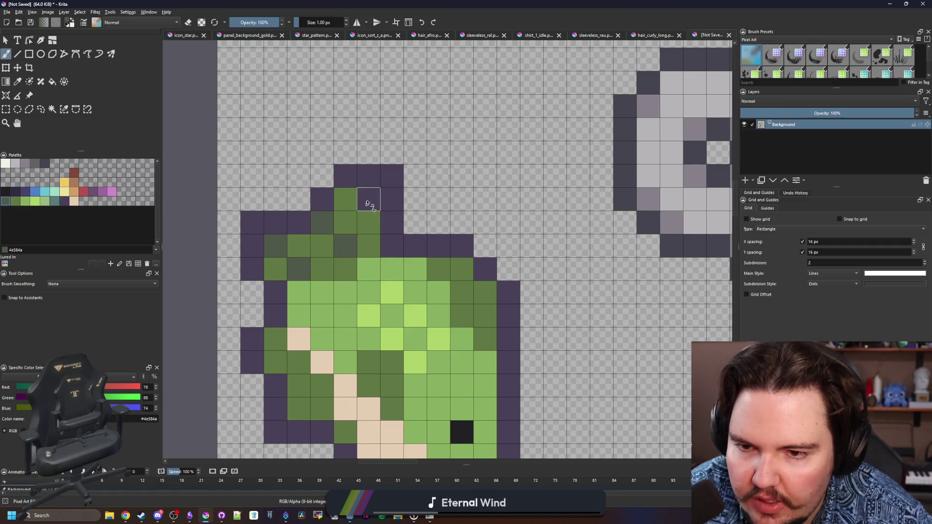
pyautogui.keyDown('ctrl'); pyautogui.scroll(-3, 311, 208); pyautogui.keyUp('ctrl')
pyautogui.keyDown('ctrl'); pyautogui.scroll(1, 344, 357); pyautogui.keyUp('ctrl')
pyautogui.keyDown('ctrl'); pyautogui.scroll(1, 345, 358); pyautogui.keyUp('ctrl')
pyautogui.moveTo(379, 370); pyautogui.dragTo(379, 394)
pyautogui.click(425, 370)
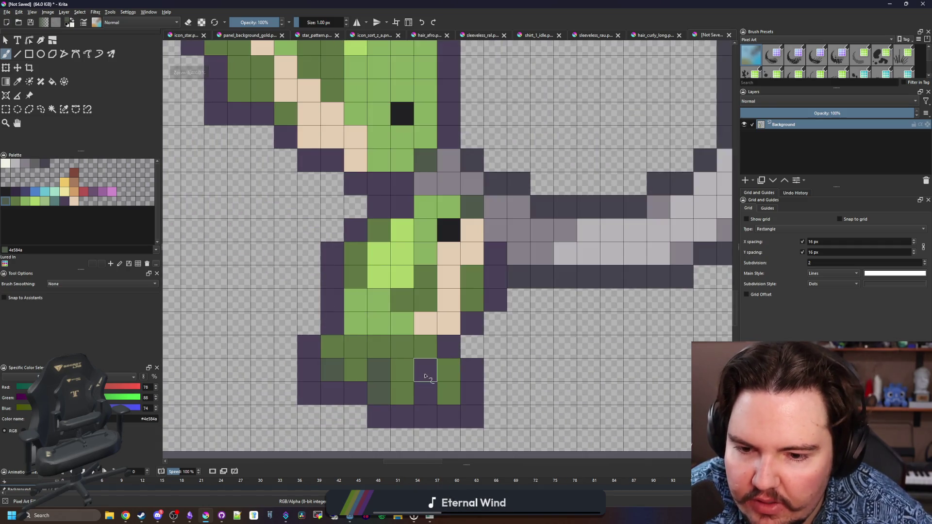
pyautogui.click(426, 394)
pyautogui.keyDown('ctrl'); pyautogui.scroll(-2, 354, 324); pyautogui.keyUp('ctrl')
pyautogui.keyDown('ctrl'); pyautogui.scroll(1, 354, 325); pyautogui.keyUp('ctrl')
pyautogui.keyDown('ctrl'); pyautogui.scroll(-2, 369, 267); pyautogui.keyUp('ctrl')
pyautogui.keyDown('ctrl'); pyautogui.scroll(2, 384, 211); pyautogui.keyUp('ctrl')
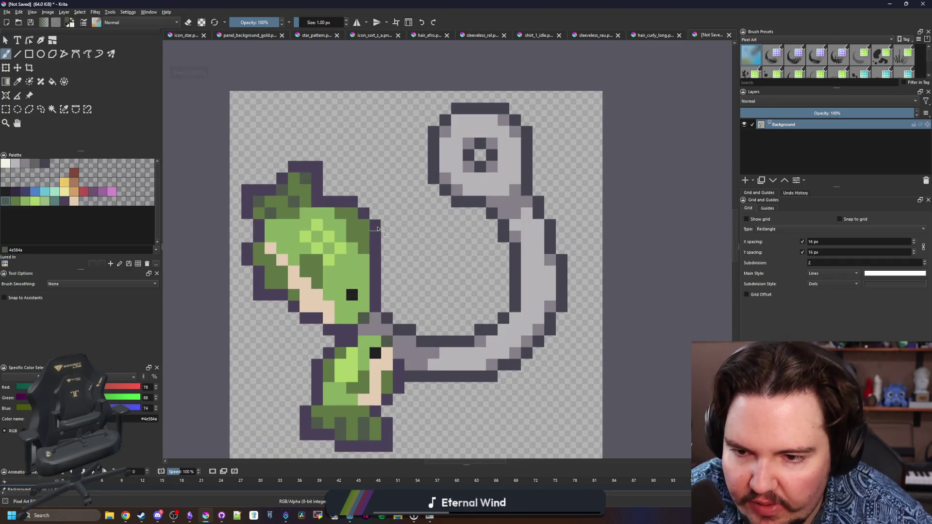
pyautogui.keyDown('ctrl'); pyautogui.scroll(2, 319, 272); pyautogui.keyUp('ctrl')
pyautogui.keyDown('ctrl'); pyautogui.scroll(-3, 335, 281); pyautogui.keyUp('ctrl')
pyautogui.keyDown('ctrl'); pyautogui.scroll(3, 356, 298); pyautogui.keyUp('ctrl')
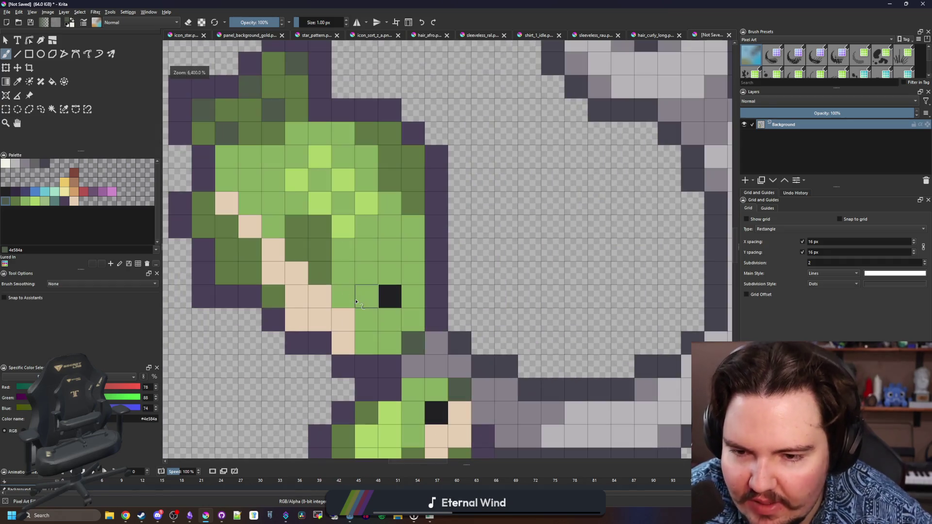
# Step: Sample the hair's mid-green and paint over several cream face pixels with it
pyautogui.press('p')
pyautogui.click(356, 298)
pyautogui.press('b')
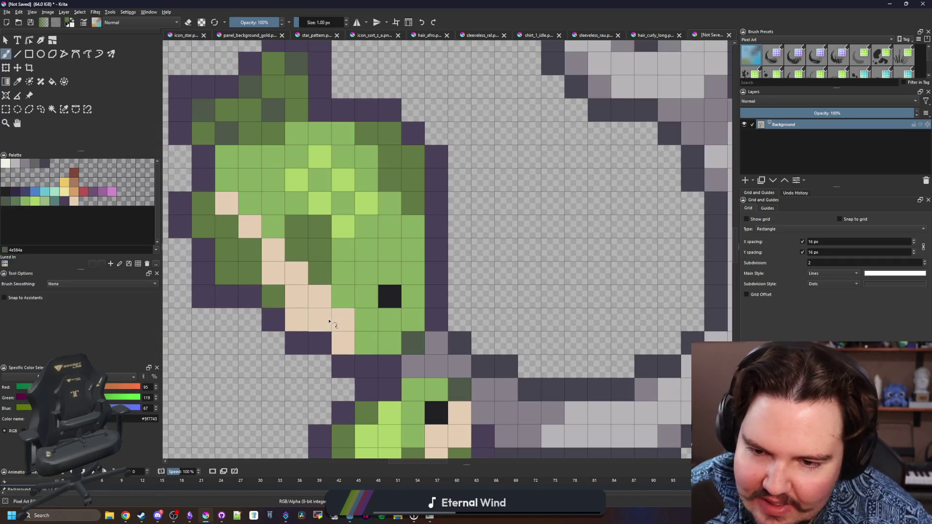
pyautogui.moveTo(325, 323); pyautogui.dragTo(342, 311)
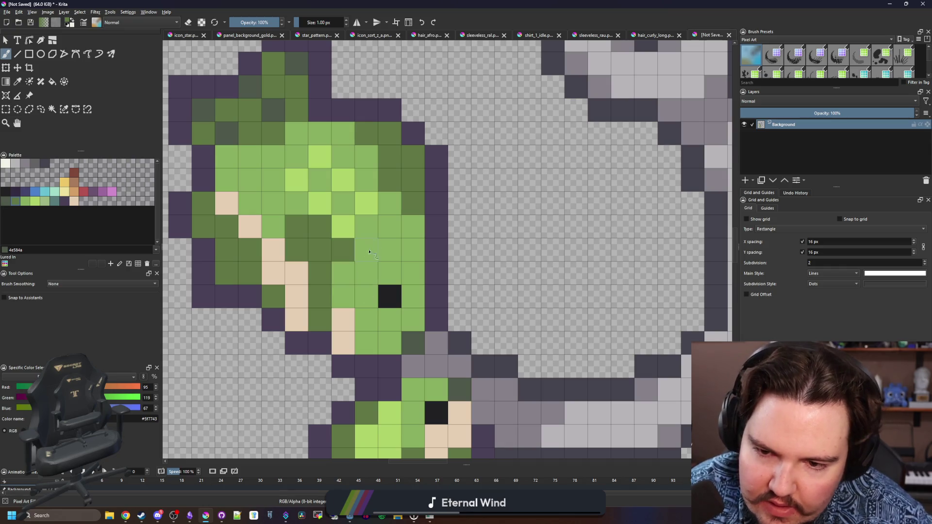
pyautogui.scroll(-5, 346, 242)
pyautogui.scroll(4, 359, 363)
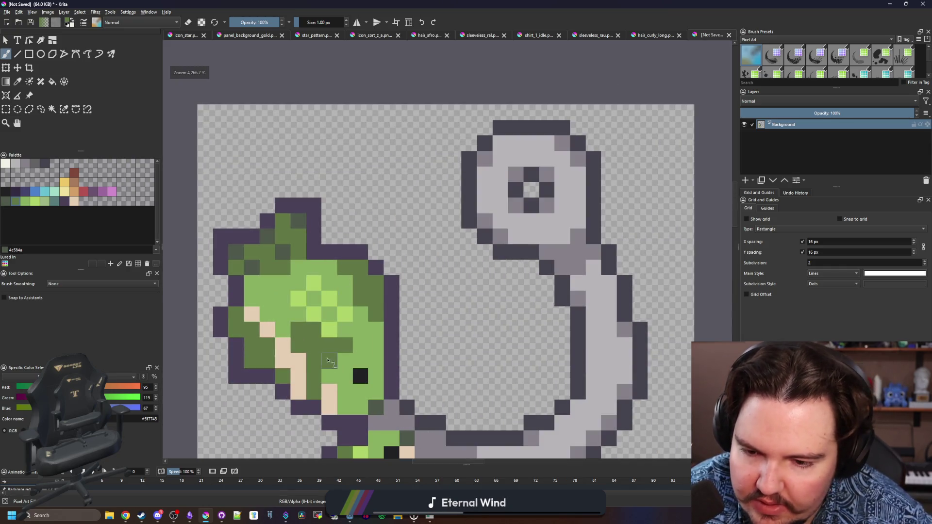
pyautogui.scroll(-2, 359, 364)
pyautogui.scroll(1, 375, 332)
pyautogui.click(430, 291)
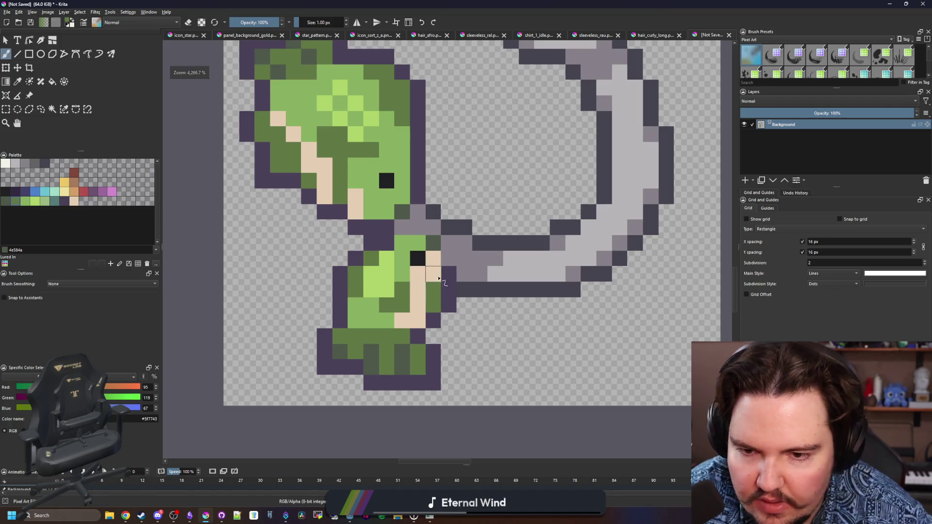
pyautogui.scroll(-4, 396, 316)
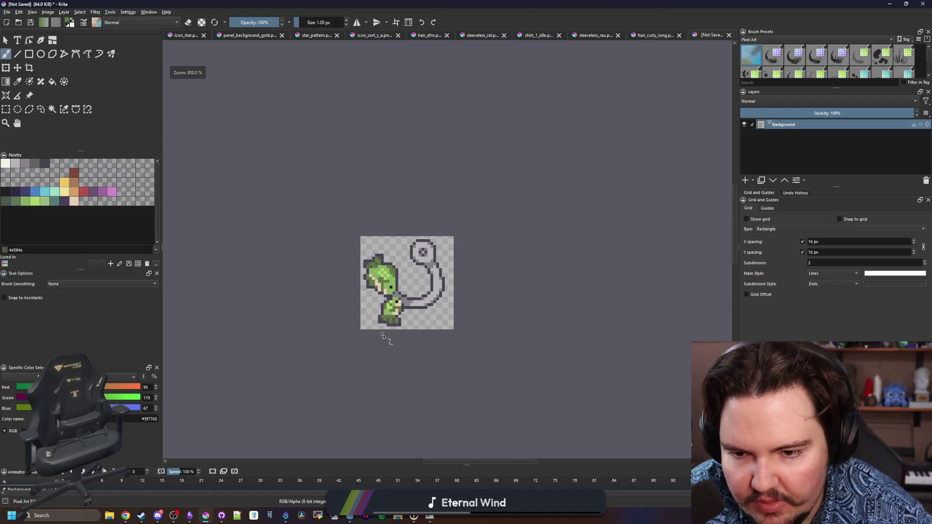
pyautogui.scroll(6, 383, 337)
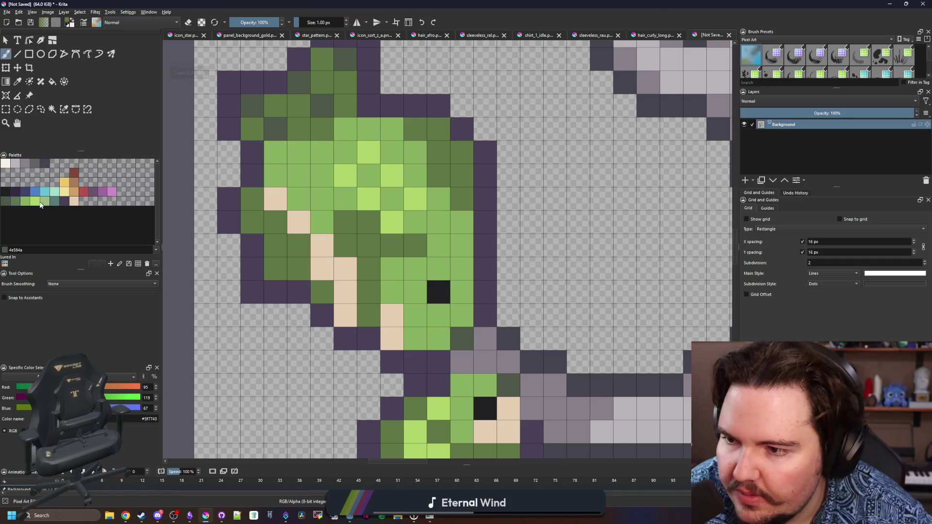
# Step: Paint a dark hair pixel light green, pick the blue-grey swatch and fit the image in view
pyautogui.click(25, 201)
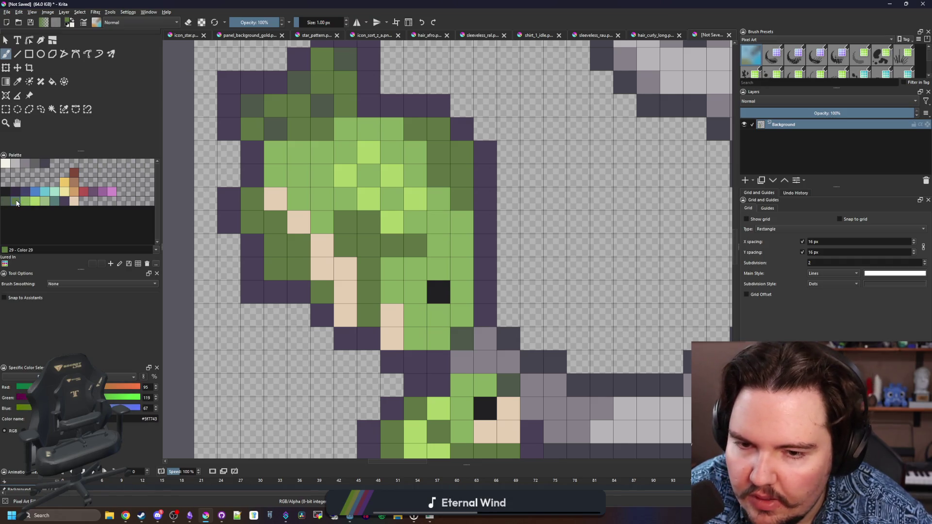
pyautogui.click(374, 270)
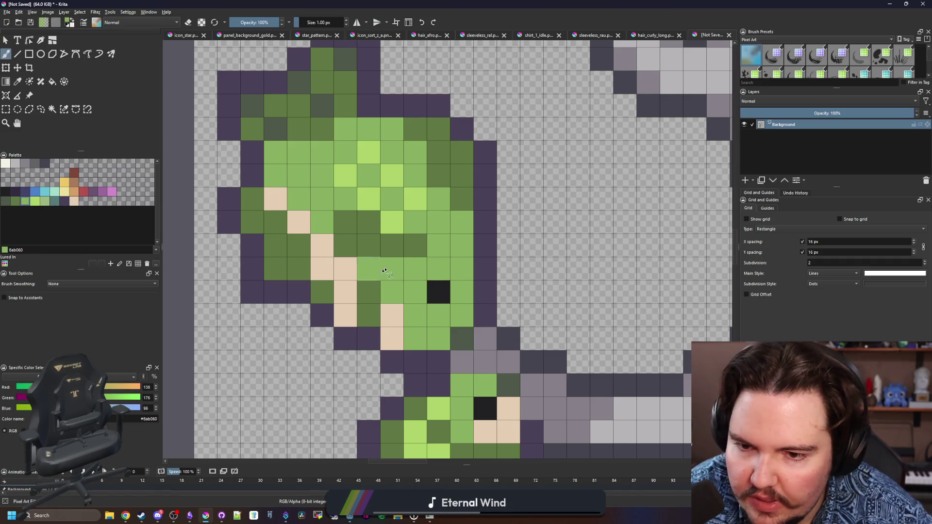
pyautogui.click(58, 201)
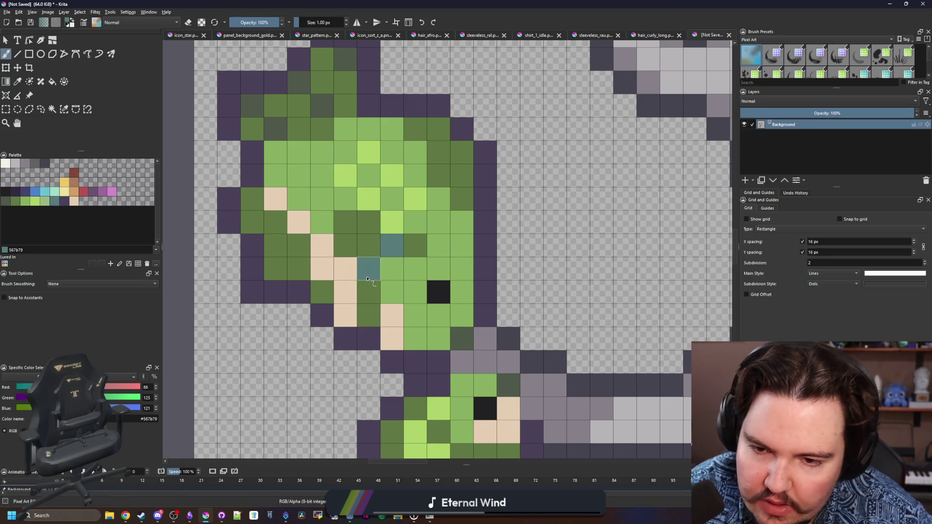
pyautogui.press('2')
pyautogui.scroll(5, 340, 257)
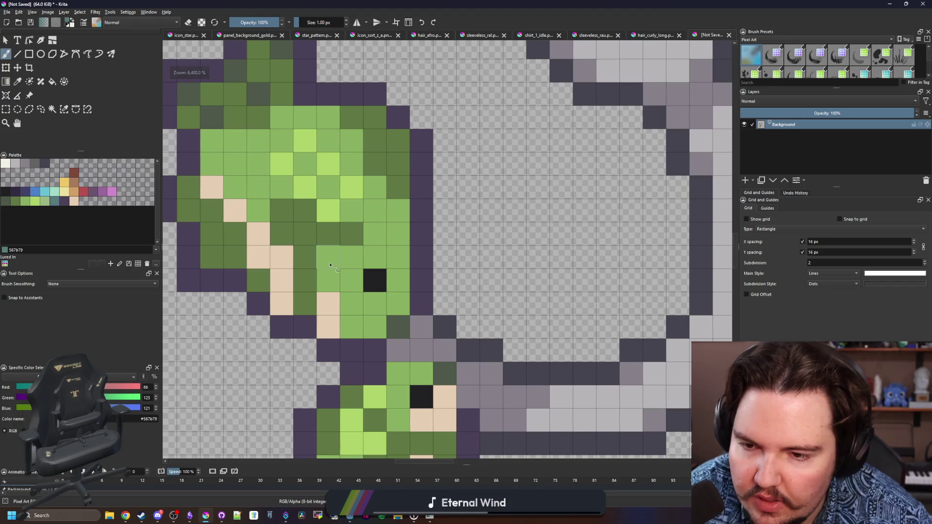
pyautogui.press('2')
pyautogui.scroll(3, 315, 291)
# Step: Sample the dark purple outline colour and paint a fringe block across the hair
pyautogui.press('p')
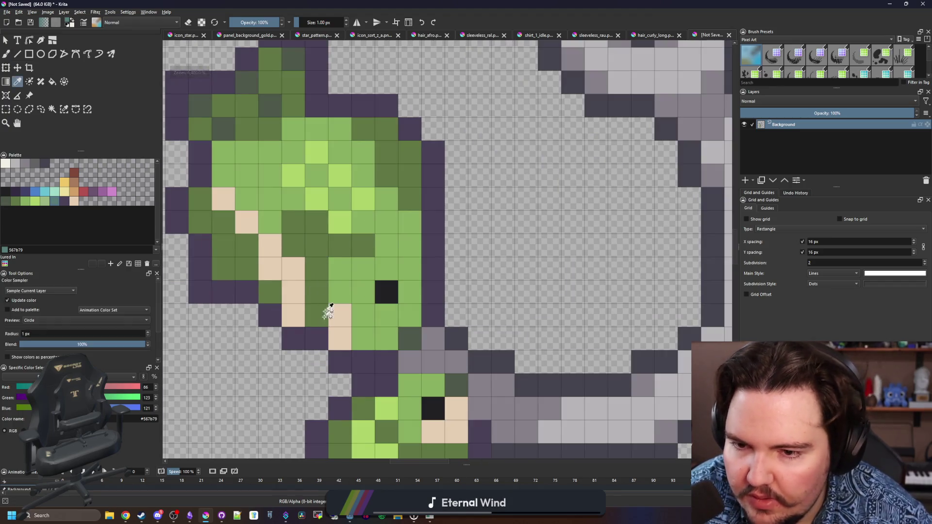
pyautogui.click(326, 320)
pyautogui.press('b')
pyautogui.moveTo(339, 293); pyautogui.dragTo(340, 268)
pyautogui.hotkey('ctrl', 'z')
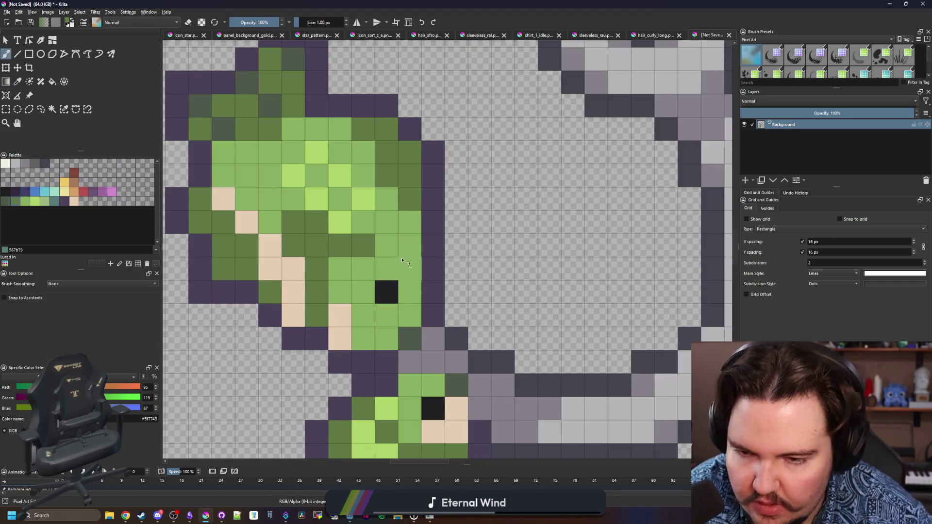
pyautogui.keyDown('ctrl'); pyautogui.click(292, 335); pyautogui.keyUp('ctrl')
pyautogui.moveTo(316, 245)
pyautogui.mouseDown()
pyautogui.moveTo(294, 233)
pyautogui.moveTo(316, 221)
pyautogui.moveTo(272, 225)
pyautogui.mouseUp()
pyautogui.scroll(-10, 323, 215)
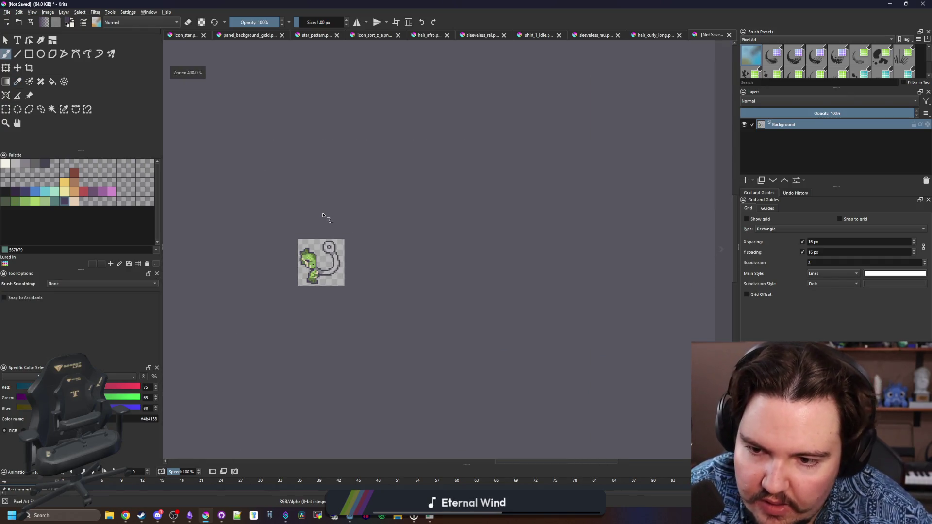
pyautogui.scroll(10, 310, 242)
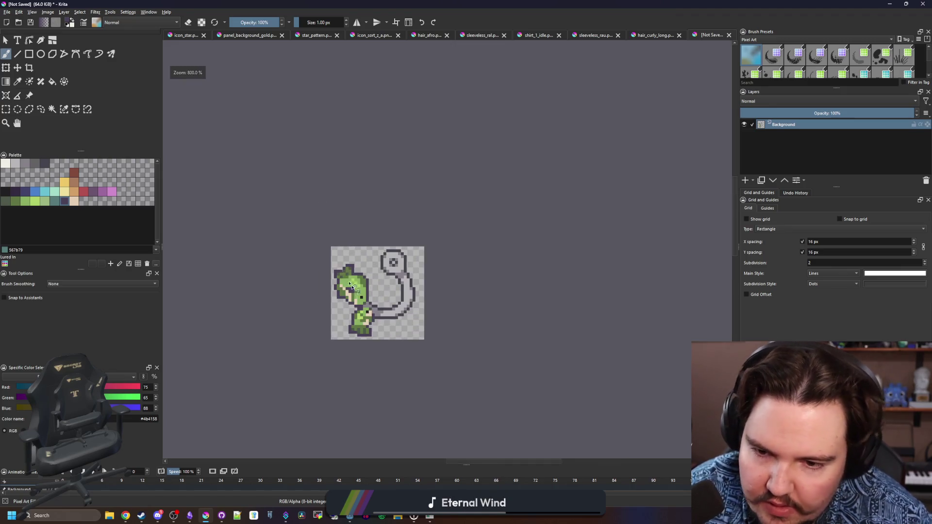
pyautogui.scroll(1, 322, 310)
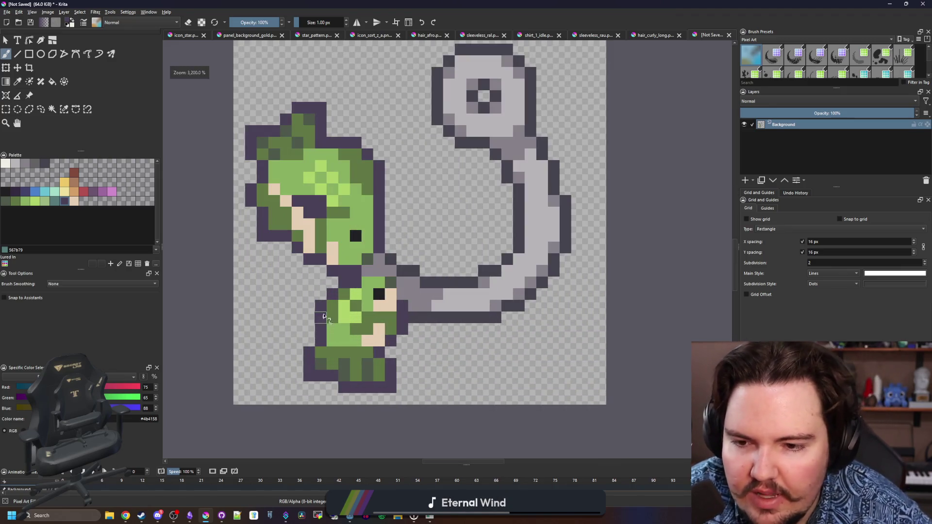
pyautogui.scroll(-1, 327, 307)
pyautogui.scroll(2, 352, 321)
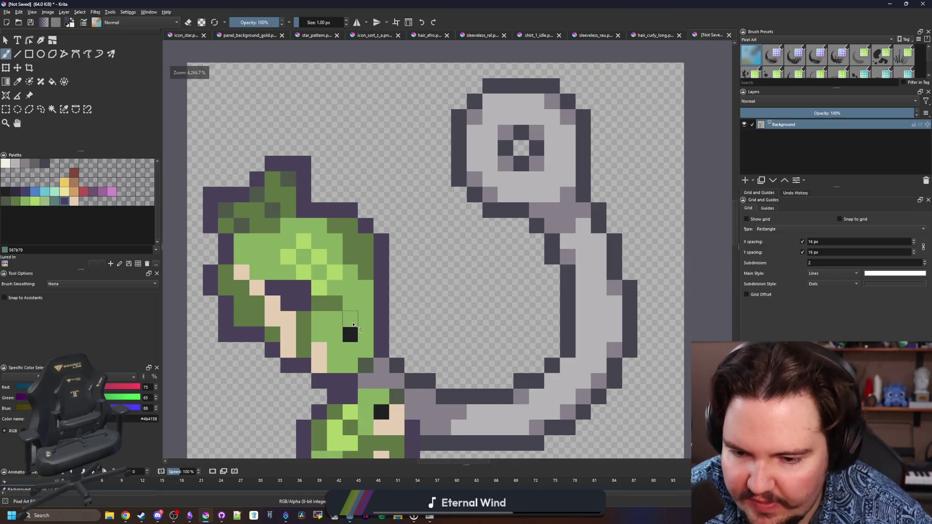
# Step: Repaint a run of purple outline pixels in dark grey-green
pyautogui.keyDown('ctrl'); pyautogui.click(365, 365); pyautogui.keyUp('ctrl')
pyautogui.moveTo(381, 335); pyautogui.dragTo(381, 288)
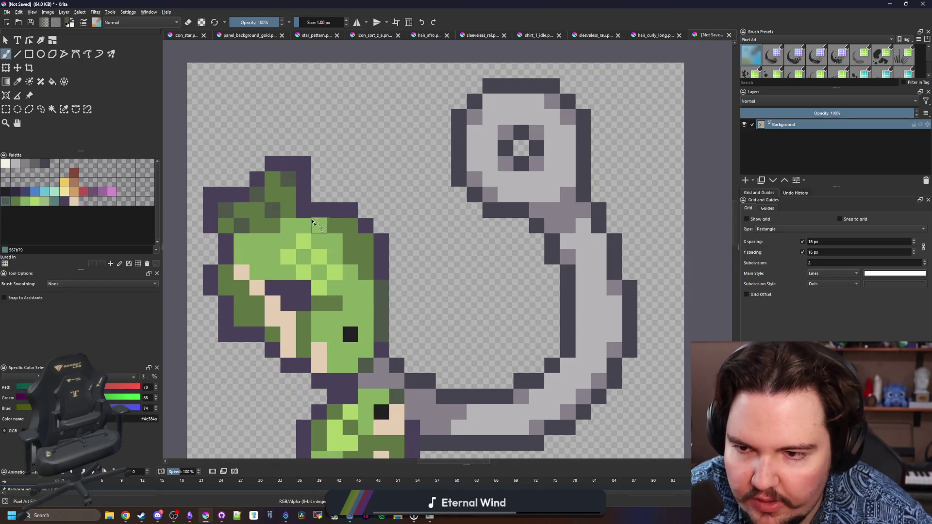
pyautogui.moveTo(342, 216); pyautogui.dragTo(329, 127)
pyautogui.moveTo(367, 321); pyautogui.dragTo(367, 257)
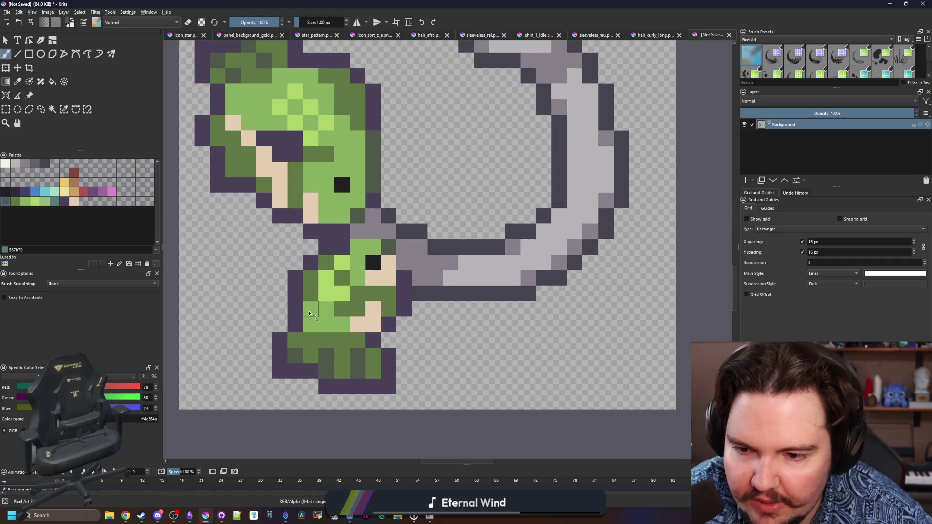
pyautogui.scroll(-2, 388, 314)
pyautogui.scroll(2, 495, 180)
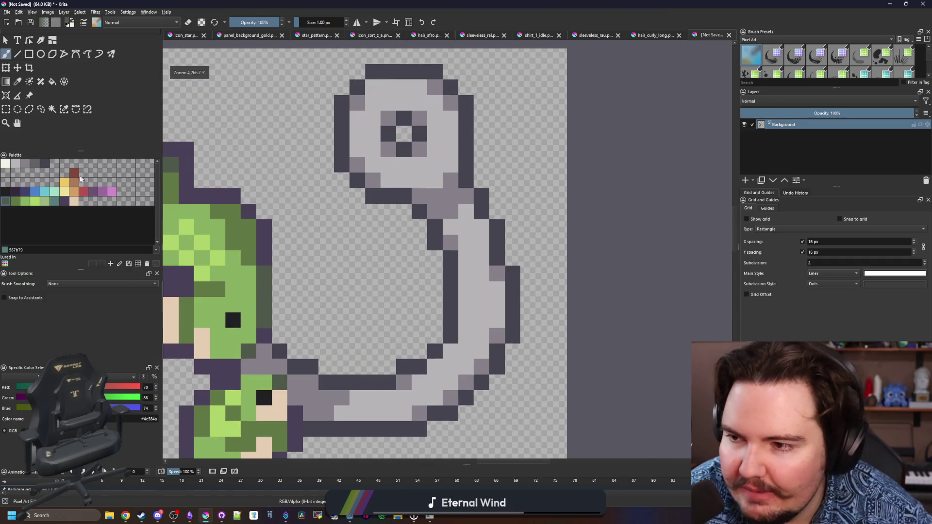
# Step: Add cream highlight pixels along the top of the hook's ring
pyautogui.click(5, 164)
pyautogui.scroll(1, 373, 182)
pyautogui.moveTo(360, 157); pyautogui.dragTo(382, 157)
pyautogui.click(342, 189)
pyautogui.scroll(-1, 410, 225)
pyautogui.scroll(1, 360, 365)
# Step: Add a cream highlight down the hook's lower stem and extend the ring-top highlight
pyautogui.moveTo(305, 387)
pyautogui.mouseDown()
pyautogui.moveTo(348, 384)
pyautogui.moveTo(436, 315)
pyautogui.mouseUp()
pyautogui.scroll(-5, 389, 291)
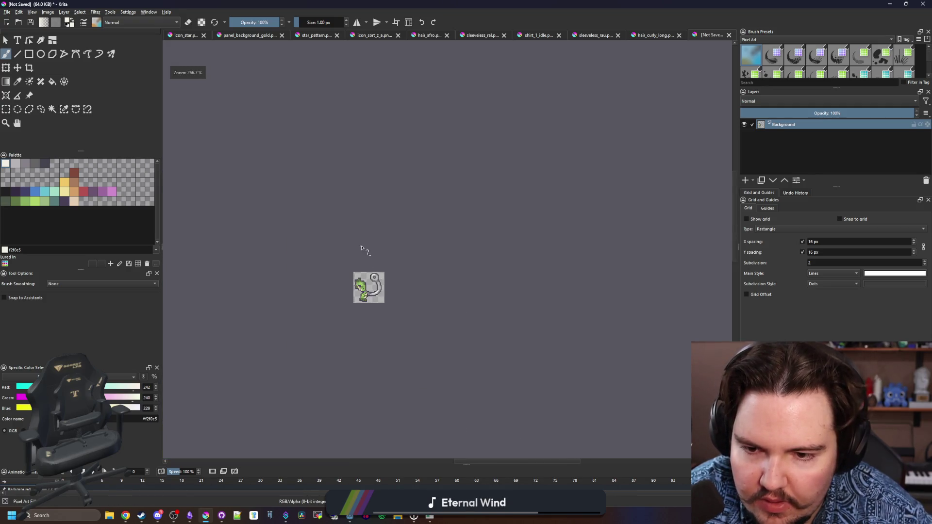
pyautogui.scroll(3, 369, 252)
pyautogui.scroll(3, 388, 132)
pyautogui.moveTo(334, 190)
pyautogui.mouseDown()
pyautogui.moveTo(360, 162)
pyautogui.moveTo(407, 163)
pyautogui.mouseUp()
pyautogui.scroll(-4, 335, 225)
pyautogui.scroll(-4, 335, 224)
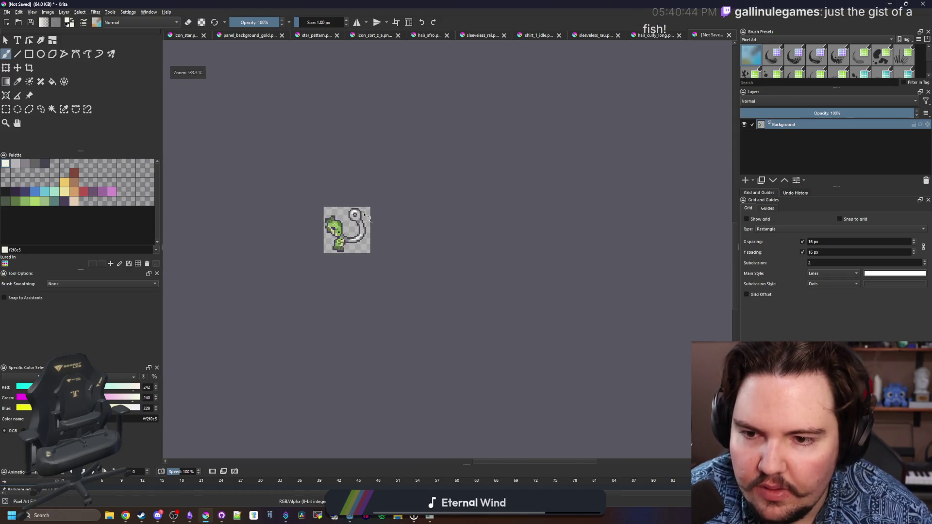
pyautogui.scroll(4, 345, 228)
pyautogui.scroll(4, 383, 172)
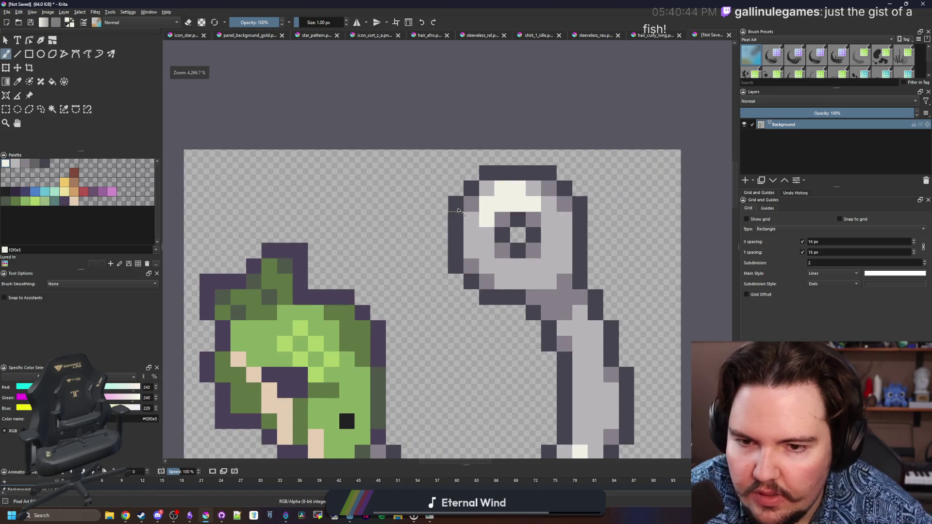
# Step: Draw the cream fishing line running out from the hook's ring
pyautogui.moveTo(431, 247)
pyautogui.mouseDown()
pyautogui.moveTo(339, 156)
pyautogui.moveTo(243, 222)
pyautogui.moveTo(198, 175)
pyautogui.mouseUp()
pyautogui.scroll(-2, 311, 233)
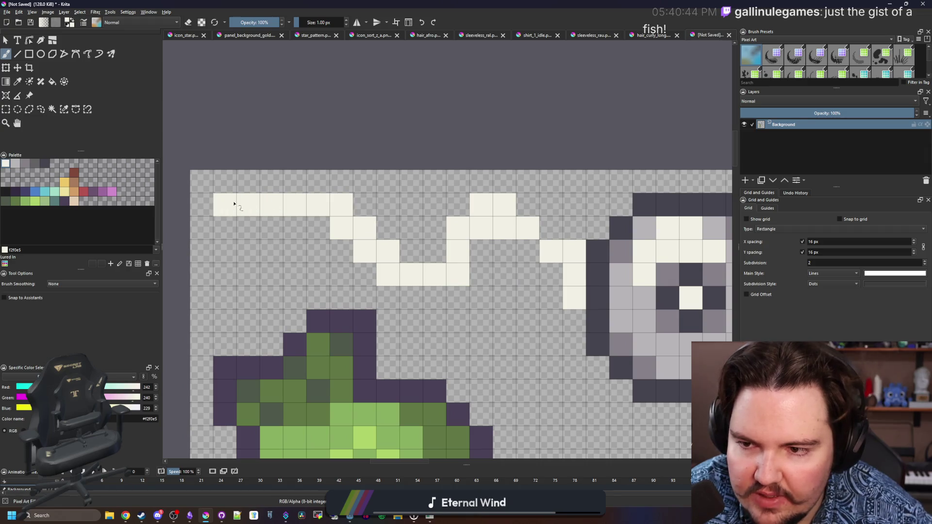
pyautogui.scroll(-6, 286, 185)
pyautogui.scroll(2, 276, 173)
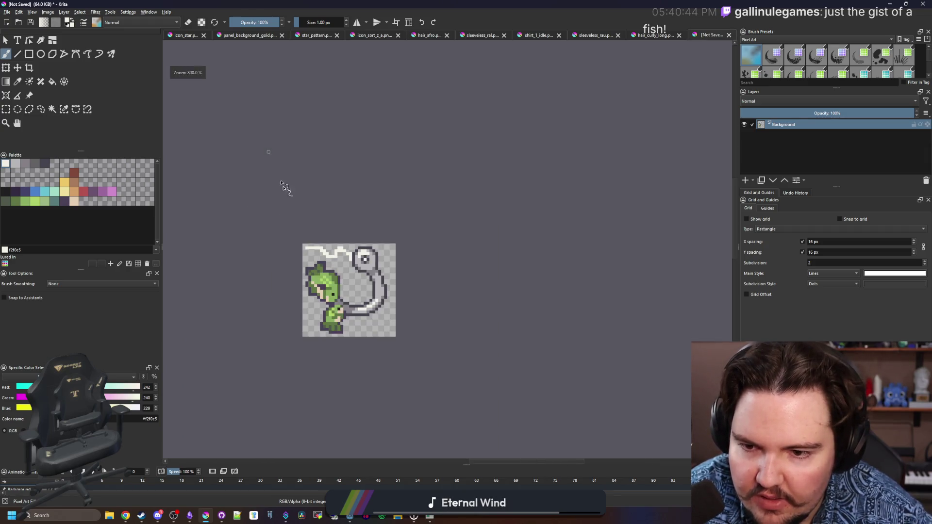
pyautogui.scroll(2, 330, 292)
pyautogui.scroll(2, 345, 298)
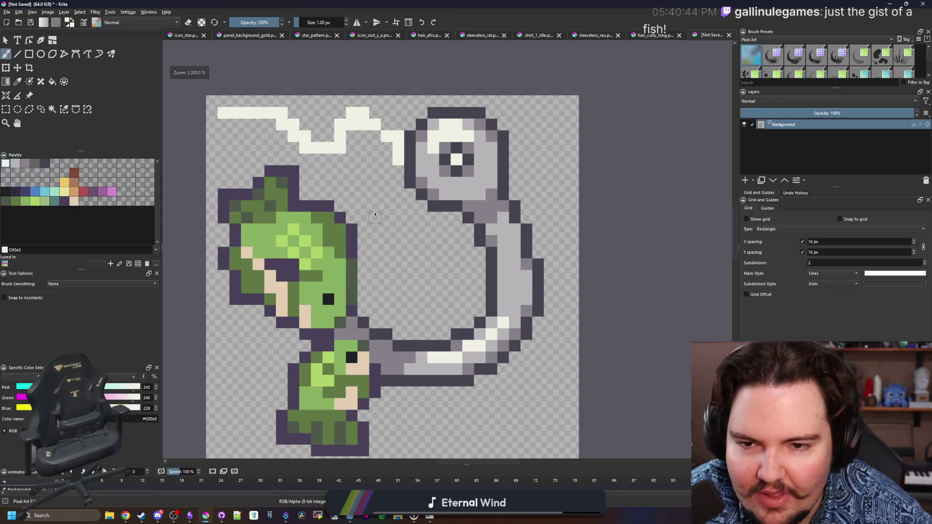
pyautogui.scroll(3, 393, 257)
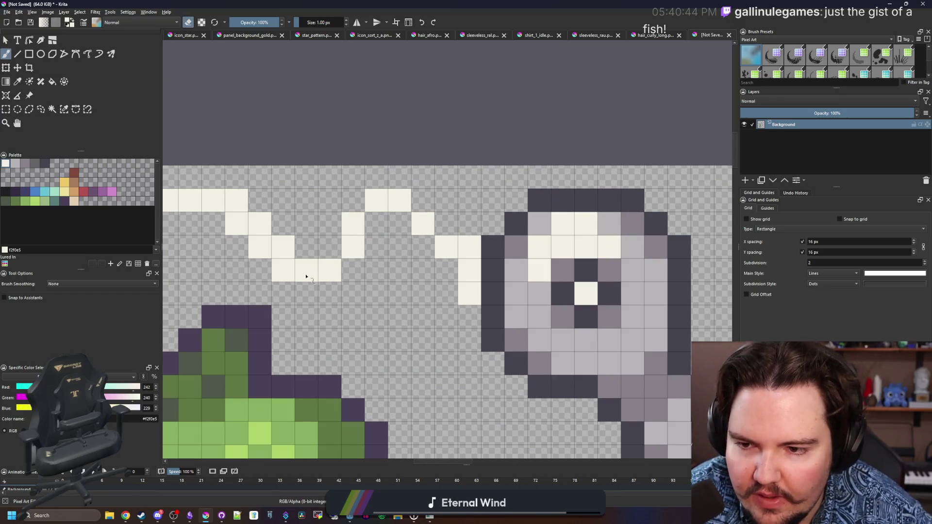
# Step: Erase stray cream pixels from the fishing line's staircase to leave a stepped wave
pyautogui.moveTo(271, 229)
pyautogui.mouseDown()
pyautogui.moveTo(276, 249)
pyautogui.moveTo(371, 240)
pyautogui.mouseUp()
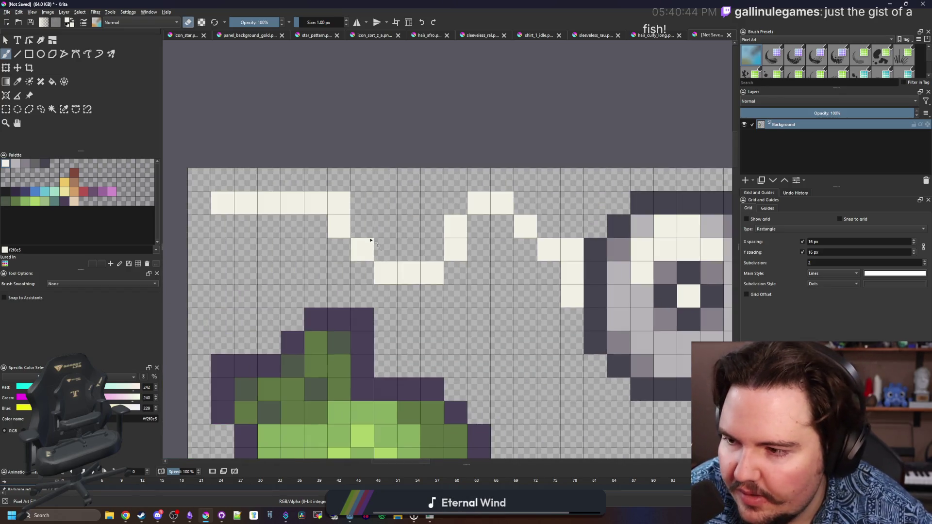
pyautogui.click(343, 201)
pyautogui.moveTo(318, 208); pyautogui.dragTo(197, 186)
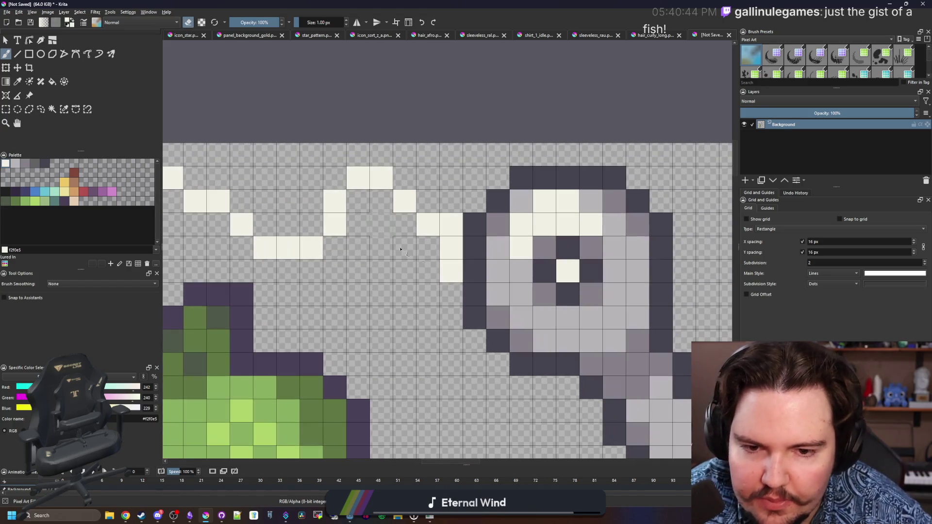
pyautogui.press('e')
pyautogui.press('e')
pyautogui.click(450, 267)
pyautogui.scroll(-10, 350, 208)
pyautogui.scroll(10, 340, 164)
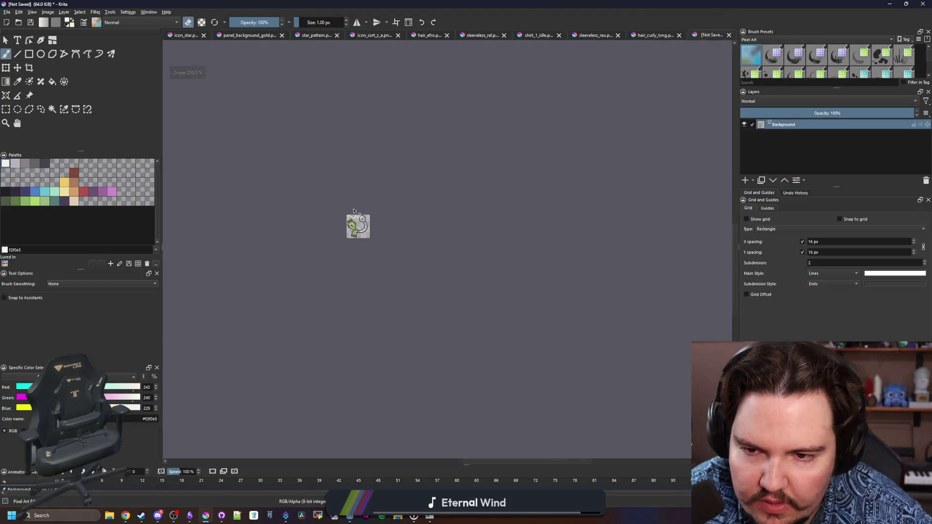
pyautogui.press('e')
pyautogui.scroll(-4, 315, 174)
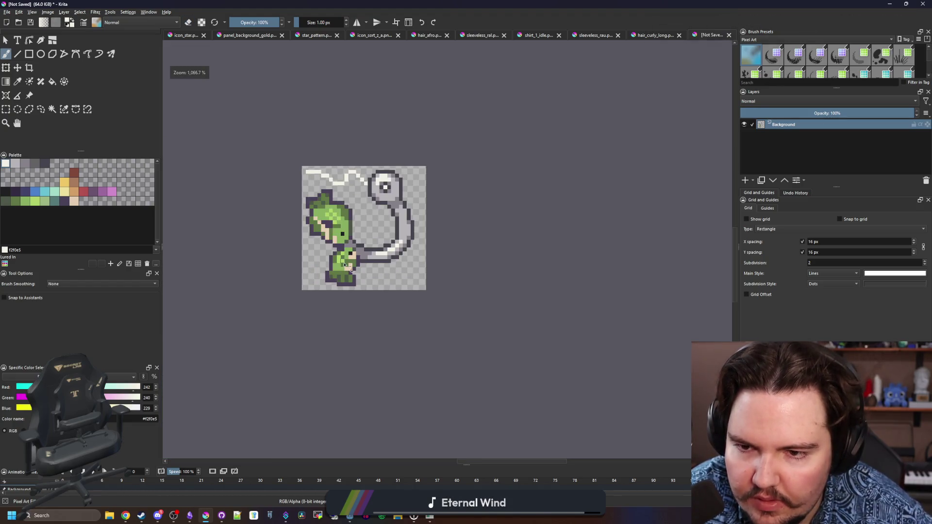
pyautogui.scroll(4, 360, 184)
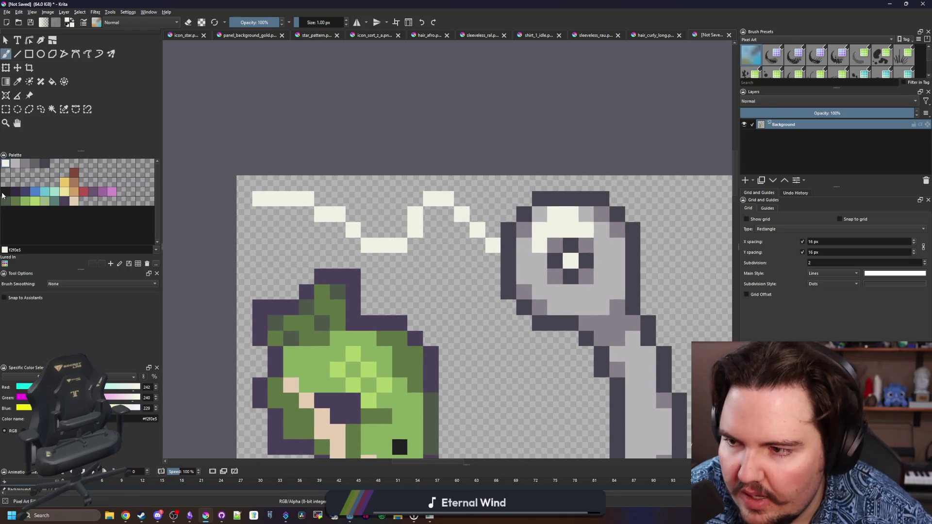
# Step: Paint a dark diagonal run along the fishing line; a light grey fill attempt is undone
pyautogui.keyDown('ctrl'); pyautogui.click(505, 254); pyautogui.keyUp('ctrl')
pyautogui.moveTo(508, 260)
pyautogui.mouseDown()
pyautogui.moveTo(432, 216)
pyautogui.moveTo(442, 214)
pyautogui.moveTo(398, 258)
pyautogui.moveTo(257, 213)
pyautogui.moveTo(330, 200)
pyautogui.moveTo(395, 225)
pyautogui.moveTo(419, 194)
pyautogui.moveTo(446, 183)
pyautogui.moveTo(496, 229)
pyautogui.mouseUp()
pyautogui.press('f')
pyautogui.keyDown('ctrl'); pyautogui.click(542, 277); pyautogui.keyUp('ctrl')
pyautogui.click(498, 262)
pyautogui.scroll(-3, 504, 267)
pyautogui.hotkey('ctrl', 'z')
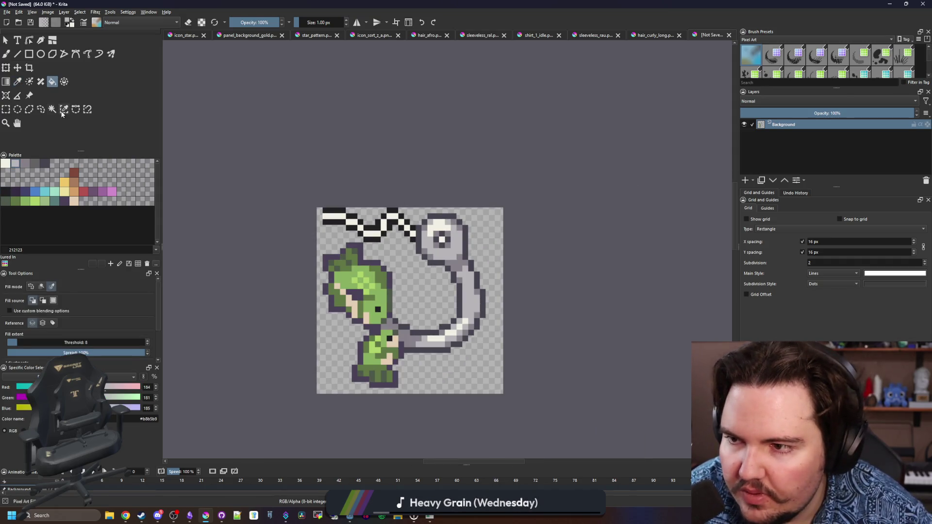
# Step: Magic-wand select the stripe along the line and paint it light grey with a 5 px brush
pyautogui.click(64, 109)
pyautogui.scroll(2, 388, 245)
pyautogui.click(390, 206)
pyautogui.press('b')
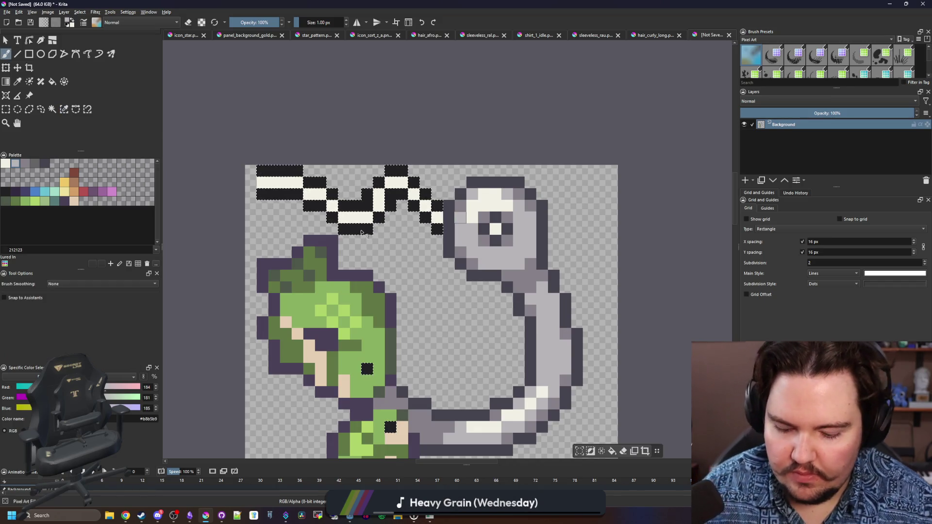
pyautogui.press(']')
pyautogui.moveTo(400, 219)
pyautogui.mouseDown()
pyautogui.moveTo(398, 208)
pyautogui.moveTo(340, 214)
pyautogui.moveTo(272, 184)
pyautogui.mouseUp()
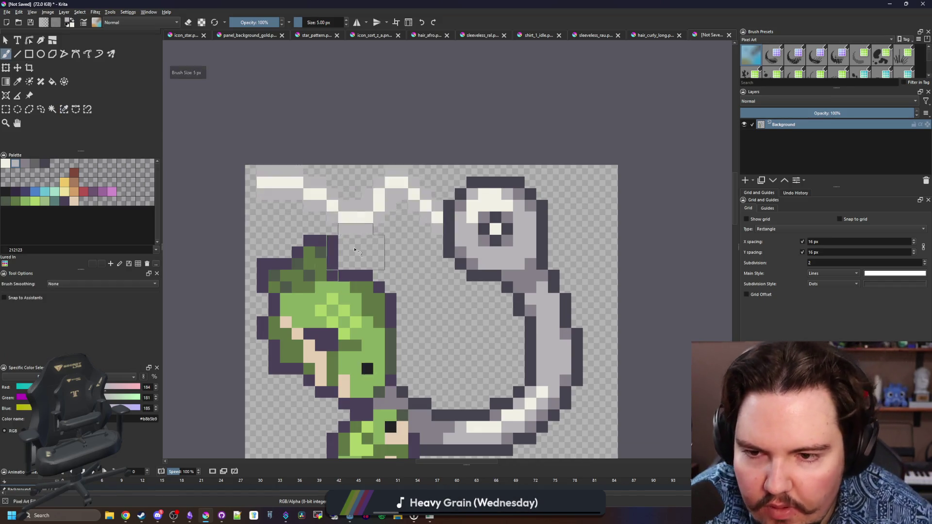
pyautogui.scroll(-5, 346, 202)
pyautogui.scroll(6, 346, 202)
pyautogui.press('[')
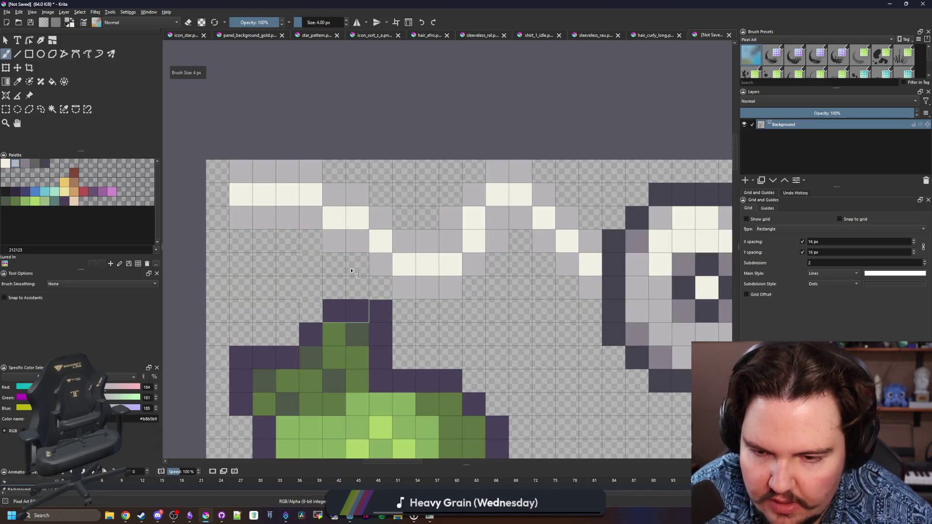
# Step: Erase the fishing line's leftmost pixels with a 1 px eraser at 50% opacity
pyautogui.press('e')
pyautogui.moveTo(279, 23); pyautogui.dragTo(263, 22)
pyautogui.moveTo(241, 171)
pyautogui.mouseDown()
pyautogui.moveTo(241, 219)
pyautogui.moveTo(267, 217)
pyautogui.mouseUp()
# Step: Start a File > Save As for the icon, then cancel it
pyautogui.scroll(-5, 262, 218)
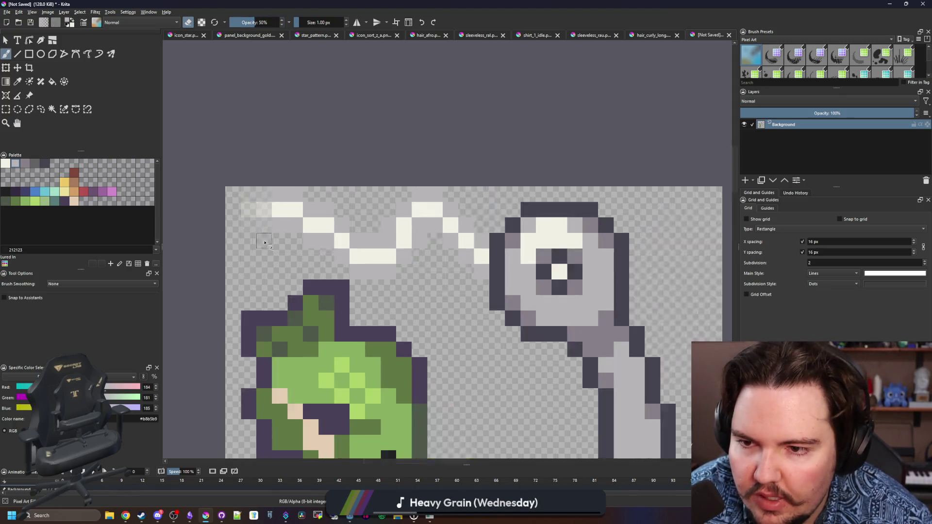
pyautogui.scroll(-1, 302, 173)
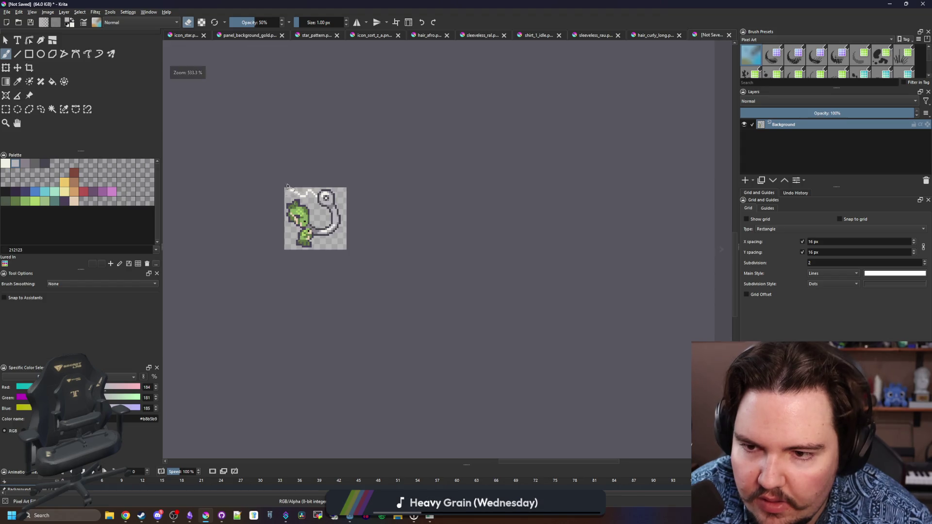
pyautogui.scroll(6, 321, 257)
pyautogui.scroll(-4, 322, 262)
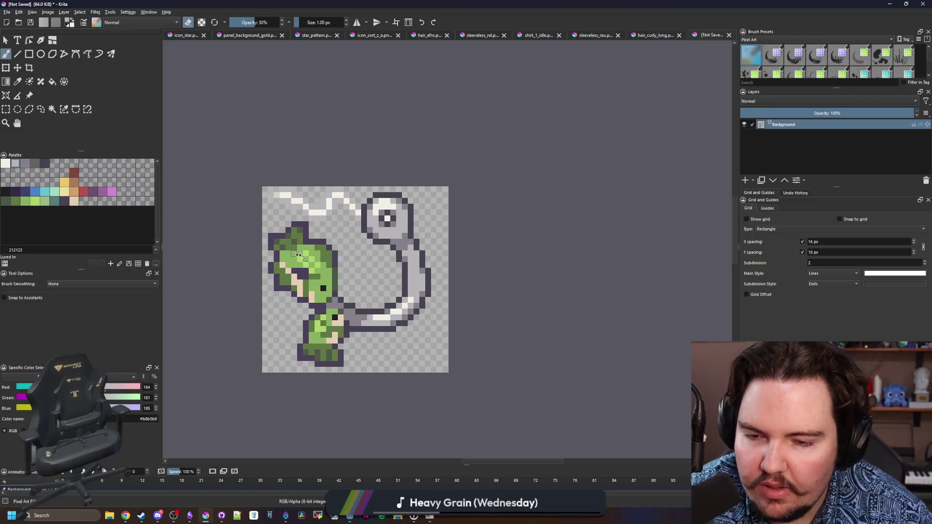
pyautogui.scroll(-1, 345, 300)
pyautogui.scroll(1, 346, 300)
pyautogui.click(7, 12)
pyautogui.click(31, 55)
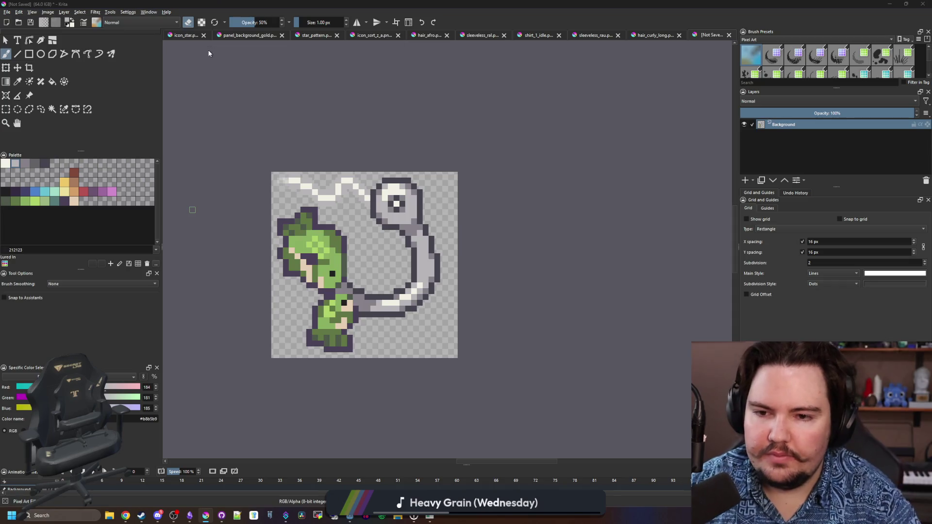
pyautogui.press('Escape')
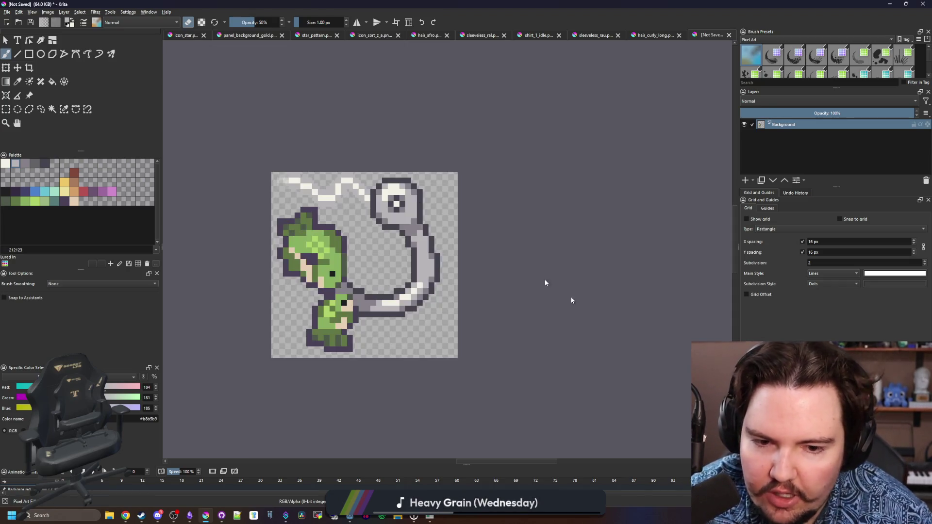
# Step: Turn off the eraser, pick the cream line colour, and paint three more fishing-line cells
pyautogui.scroll(5, 376, 199)
pyautogui.press('e')
pyautogui.keyDown('ctrl'); pyautogui.click(461, 250); pyautogui.keyUp('ctrl')
pyautogui.moveTo(465, 269)
pyautogui.mouseDown()
pyautogui.moveTo(423, 269)
pyautogui.moveTo(423, 251)
pyautogui.moveTo(468, 259)
pyautogui.moveTo(491, 249)
pyautogui.moveTo(491, 264)
pyautogui.mouseUp()
# Step: Restore 100% brush opacity and reshade the hook's eye cells in medium grey #868188
pyautogui.click(281, 23)
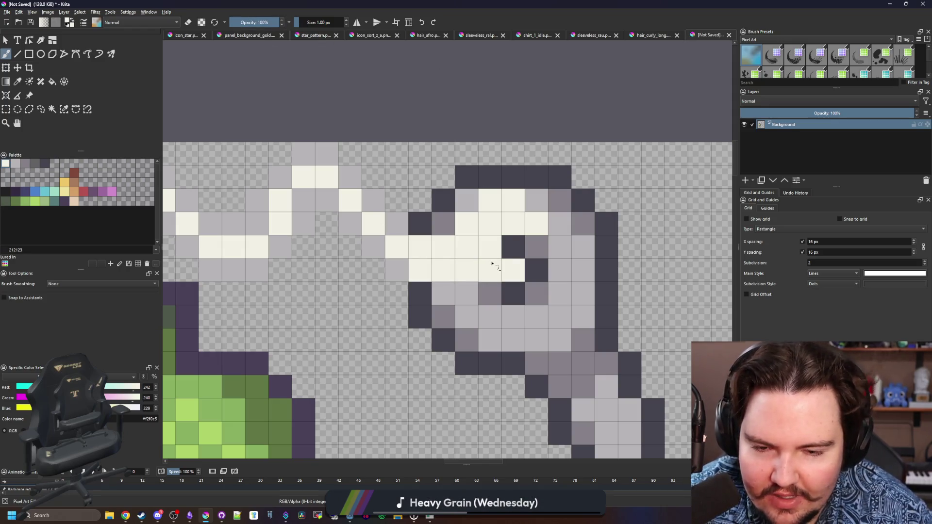
pyautogui.keyDown('ctrl'); pyautogui.click(443, 312); pyautogui.keyUp('ctrl')
pyautogui.moveTo(444, 294); pyautogui.dragTo(467, 294)
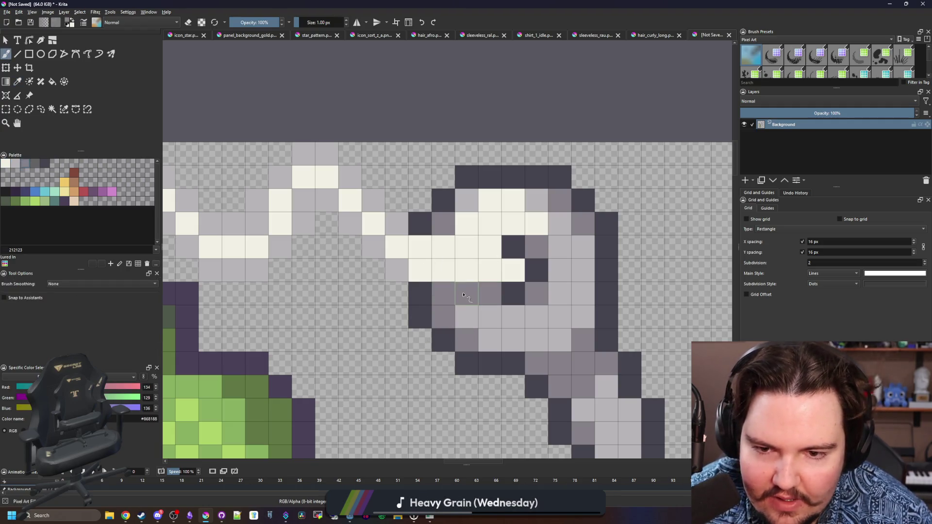
pyautogui.moveTo(466, 223); pyautogui.dragTo(490, 223)
pyautogui.scroll(-6, 393, 185)
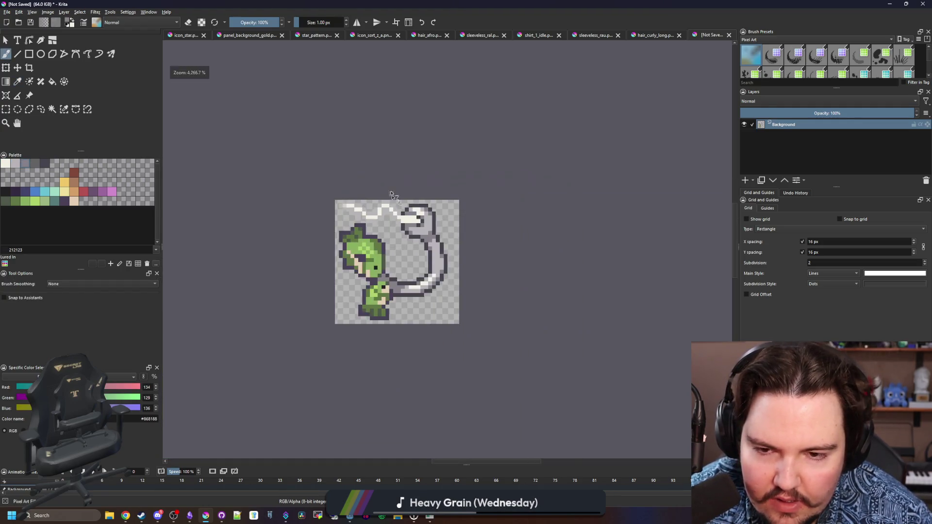
pyautogui.scroll(5, 398, 189)
pyautogui.scroll(2, 397, 189)
pyautogui.moveTo(474, 236); pyautogui.dragTo(398, 237)
# Step: Paint the remaining eye cells, including a cream one, in light grey #b8b5b9
pyautogui.keyDown('ctrl'); pyautogui.click(510, 250); pyautogui.keyUp('ctrl')
pyautogui.moveTo(447, 214); pyautogui.dragTo(422, 213)
pyautogui.scroll(-1, 391, 251)
pyautogui.click(381, 241)
pyautogui.scroll(-5, 381, 242)
pyautogui.scroll(5, 388, 351)
pyautogui.click(389, 350)
pyautogui.scroll(-5, 392, 256)
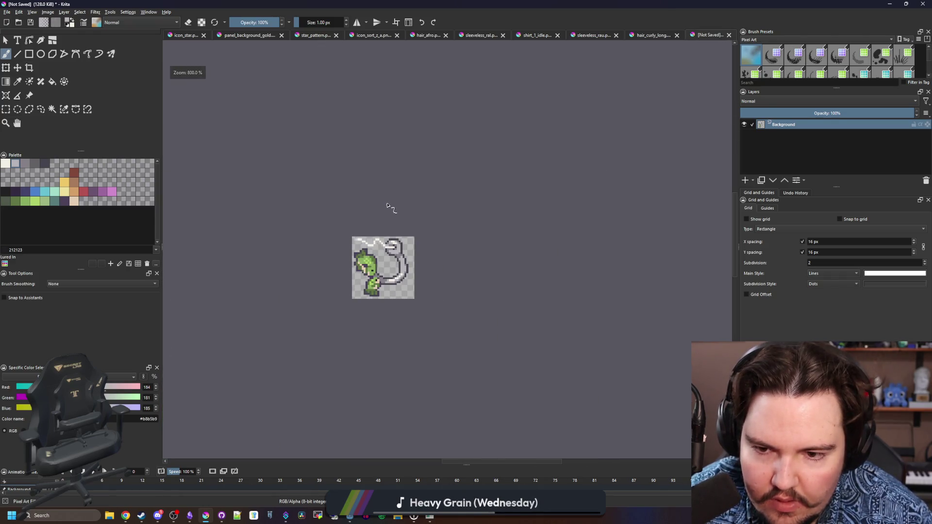
pyautogui.scroll(3, 368, 271)
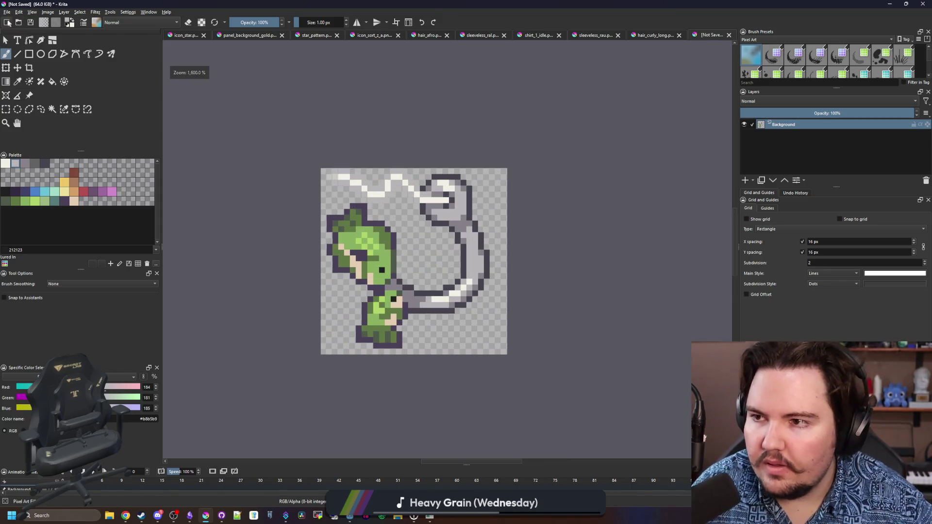
pyautogui.click(7, 12)
pyautogui.press('Escape')
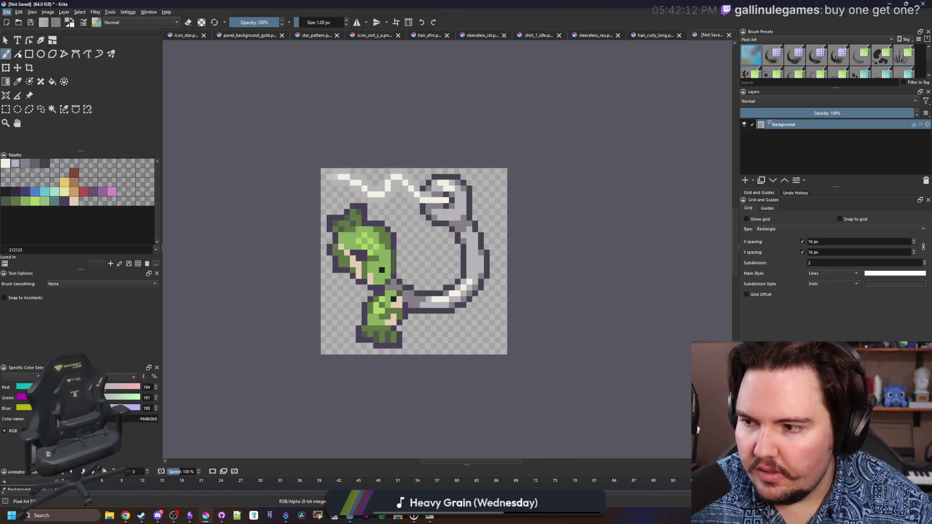
# Step: Open Save As in the Sprites > Icons folder with file type PNG image (*.png)
pyautogui.hotkey('ctrl', 's')
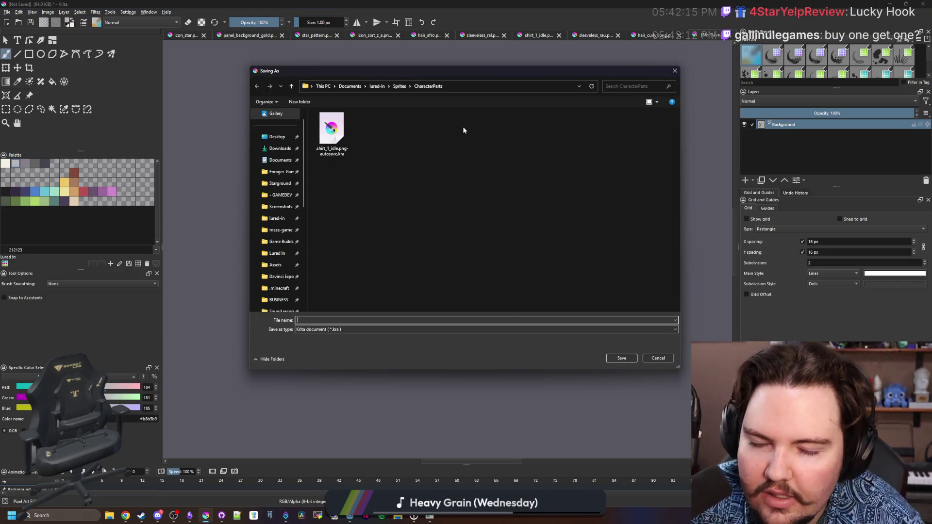
pyautogui.click(395, 87)
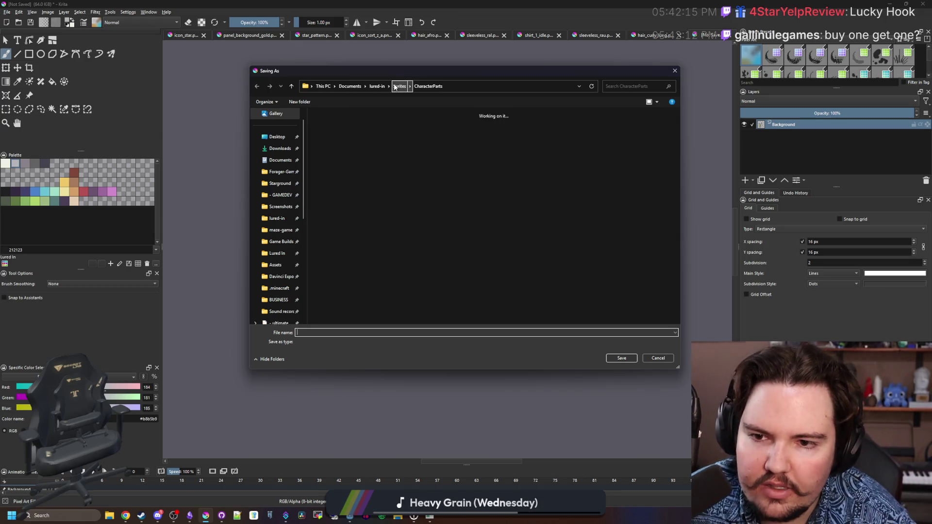
pyautogui.click(587, 143)
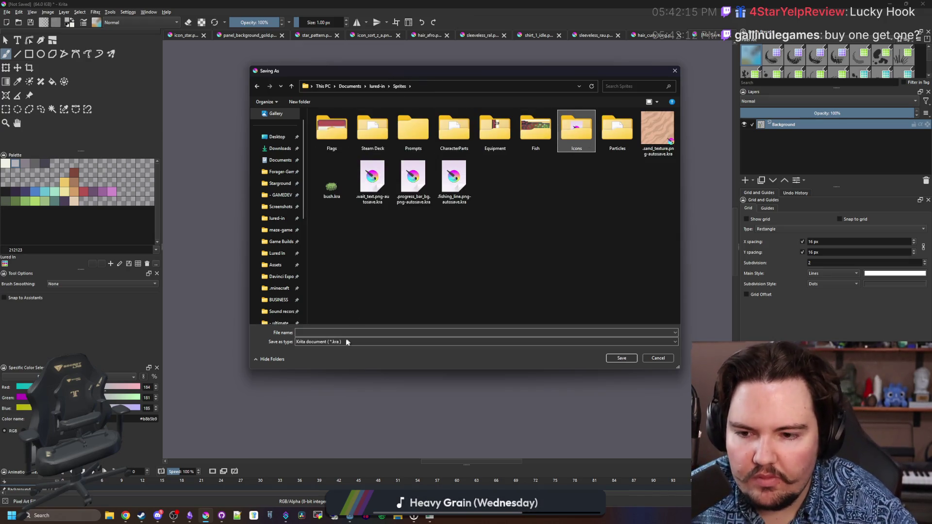
pyautogui.click(339, 342)
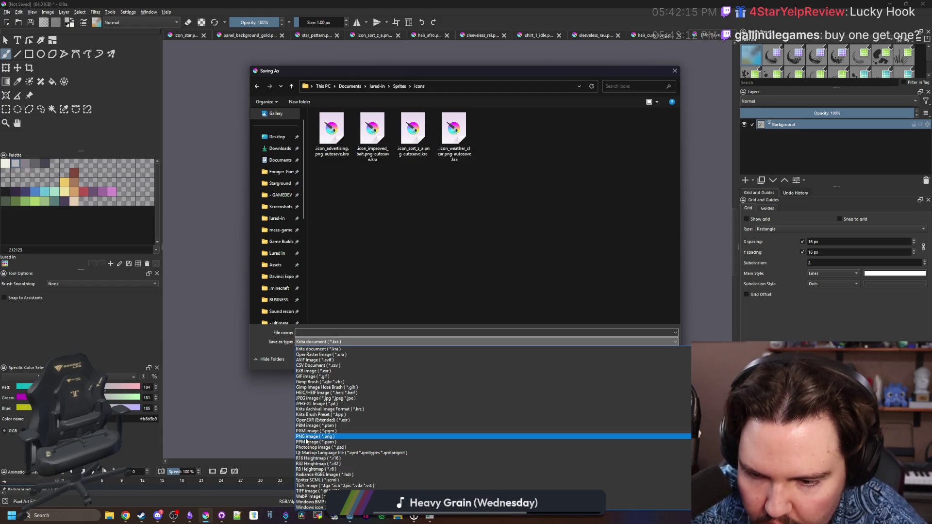
pyautogui.click(306, 436)
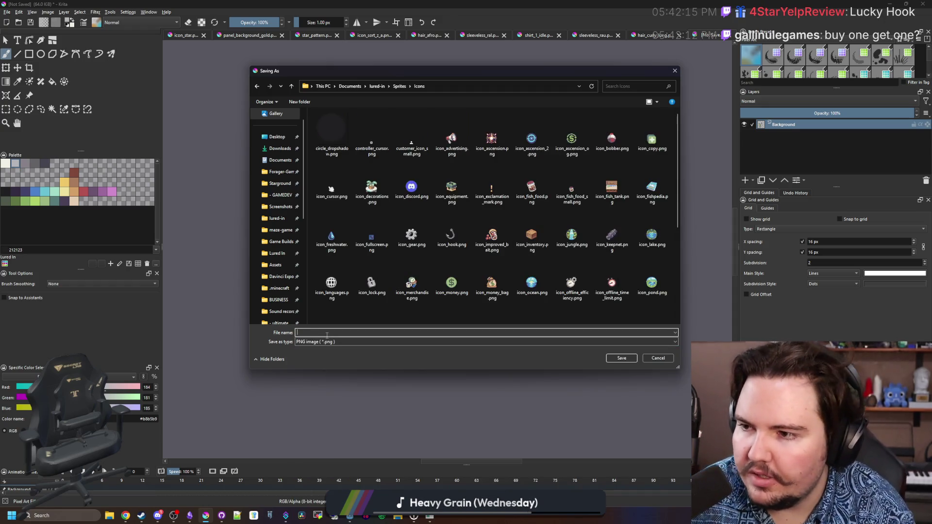
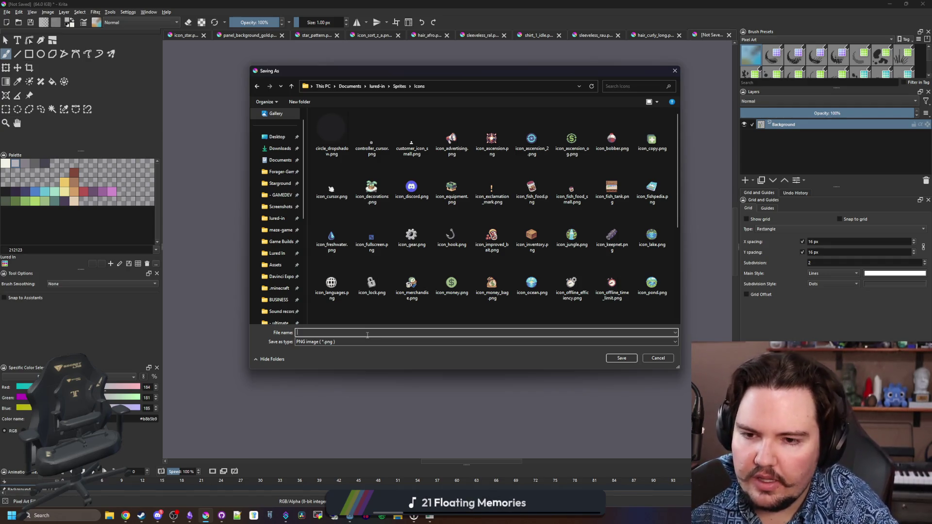
# Step: Save the hook icon as icon_lucky_hook.png, accepting the default PNG export options
pyautogui.write('icon_')
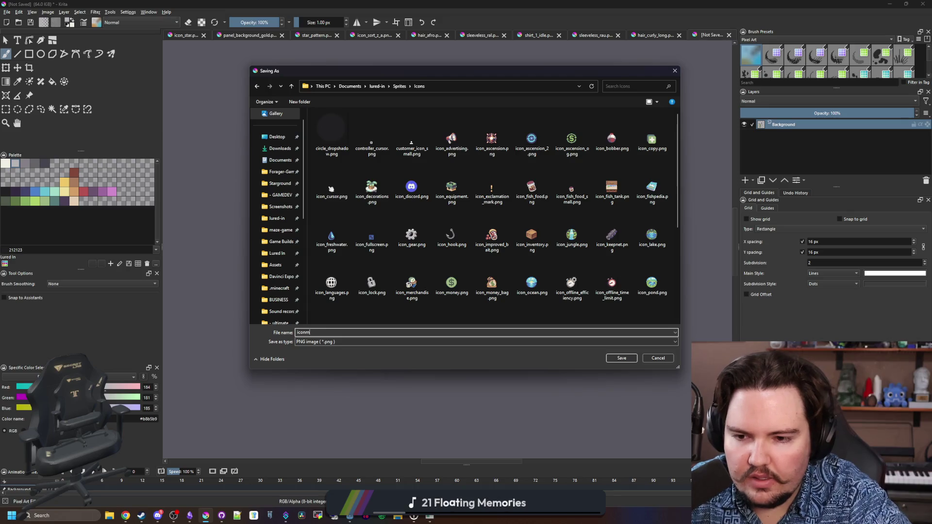
pyautogui.write('lucky_hook')
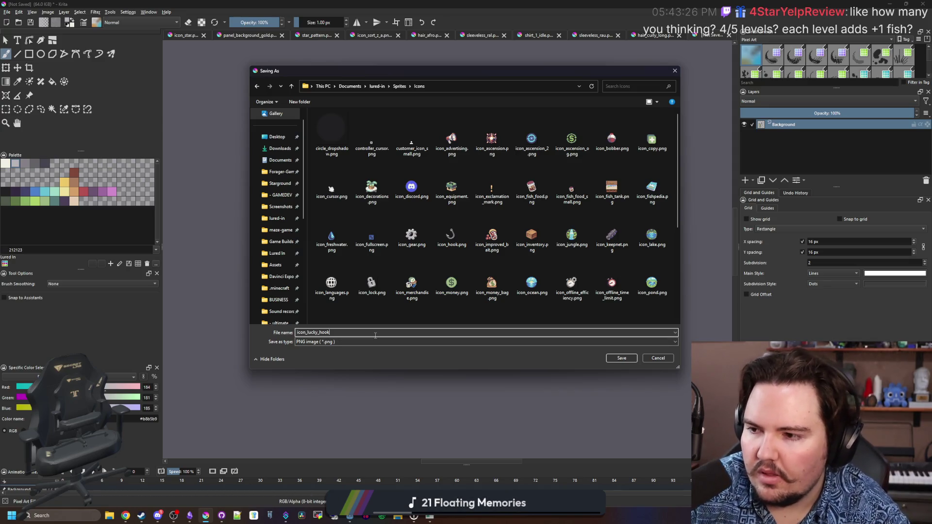
pyautogui.click(621, 358)
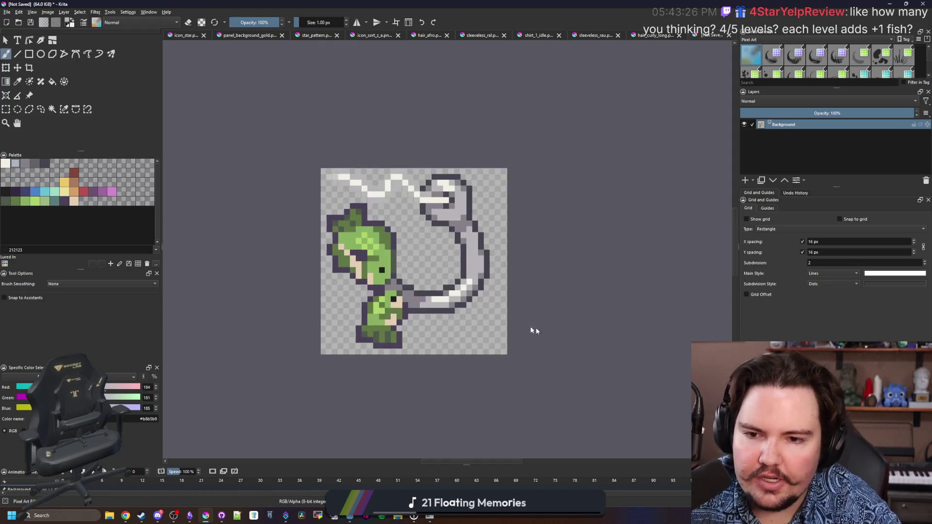
pyautogui.click(498, 327)
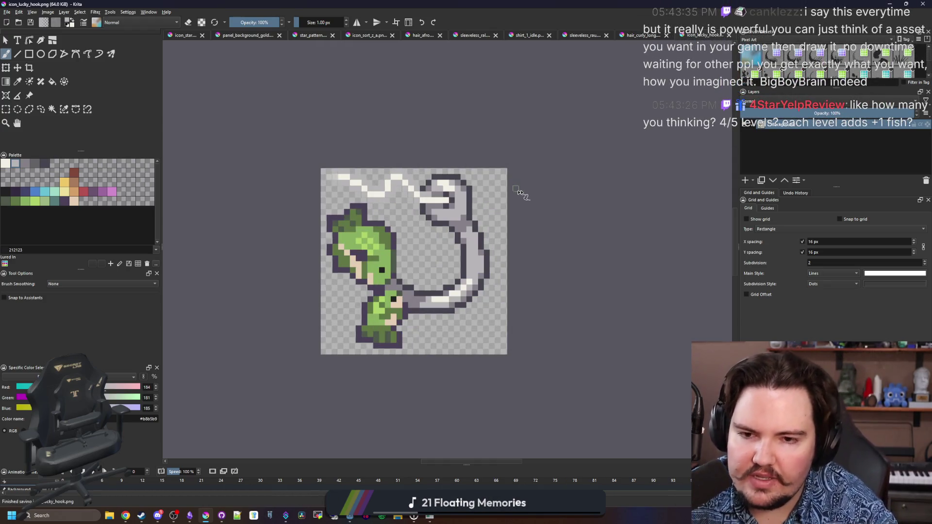
# Step: Bring Krita back maximized and switch to the curly long hair image
pyautogui.press('super+Down')
pyautogui.click(580, 238)
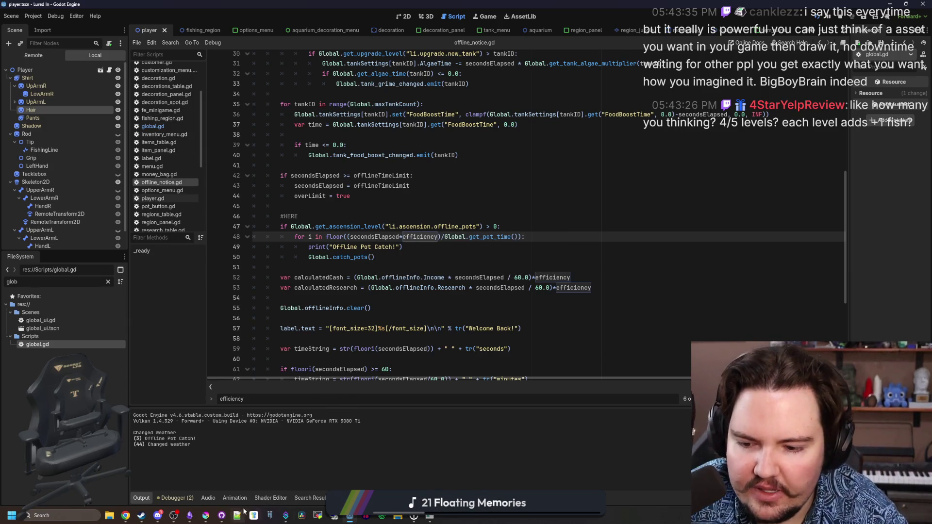
pyautogui.click(208, 516)
pyautogui.doubleClick(504, 310)
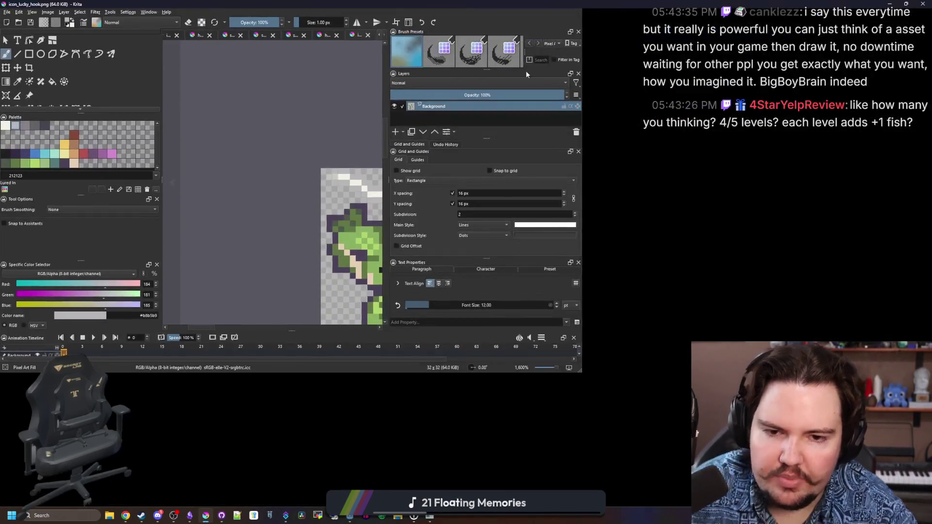
pyautogui.click(641, 35)
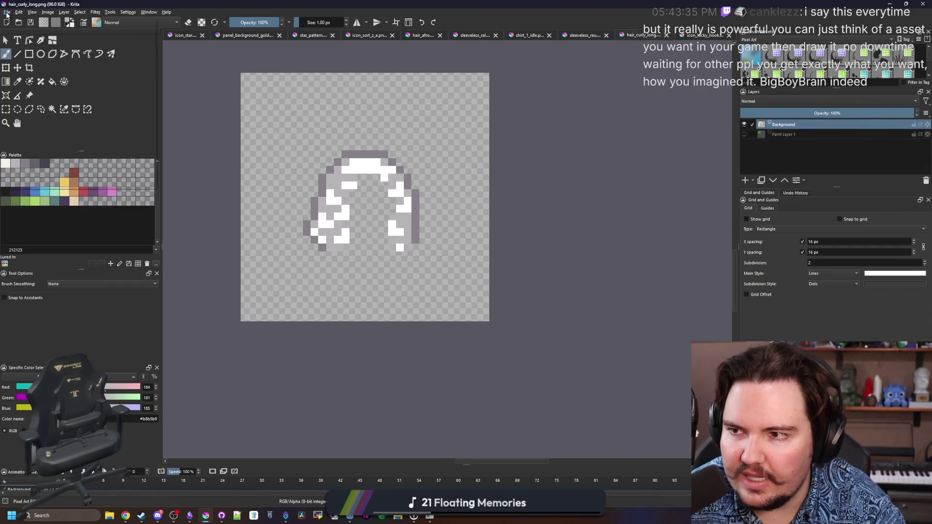
# Step: Create a new 256 × 256 pixel document from File > New
pyautogui.click(7, 14)
pyautogui.click(10, 19)
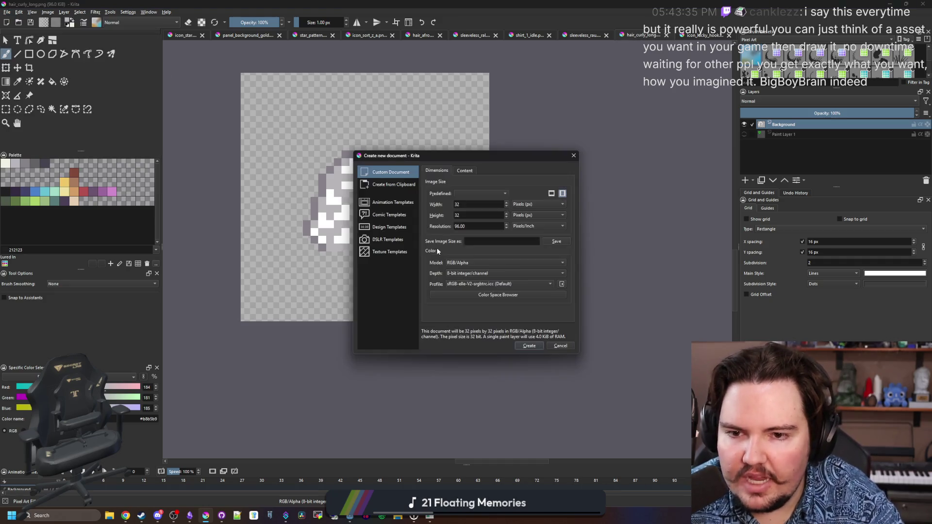
pyautogui.doubleClick(471, 204)
pyautogui.write('256')
pyautogui.press('Tab')
pyautogui.write('256')
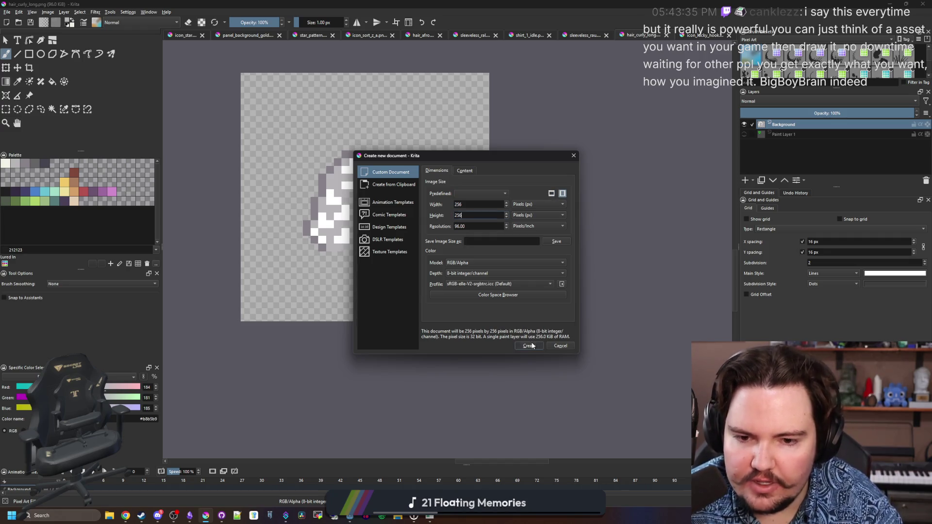
pyautogui.click(529, 345)
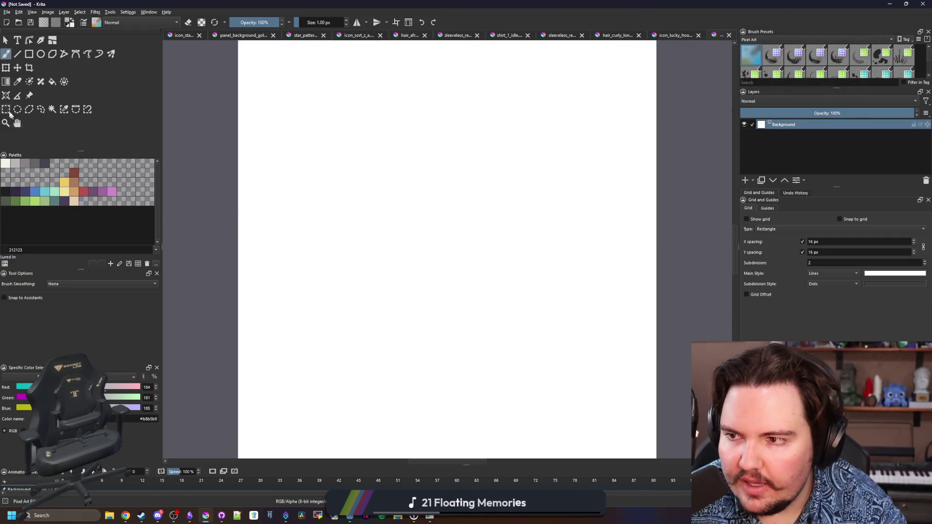
# Step: Select the whole canvas and delete its white fill to leave it transparent
pyautogui.click(6, 109)
pyautogui.scroll(-3, 374, 277)
pyautogui.moveTo(576, 391)
pyautogui.mouseDown()
pyautogui.moveTo(490, 313)
pyautogui.moveTo(264, 142)
pyautogui.mouseUp()
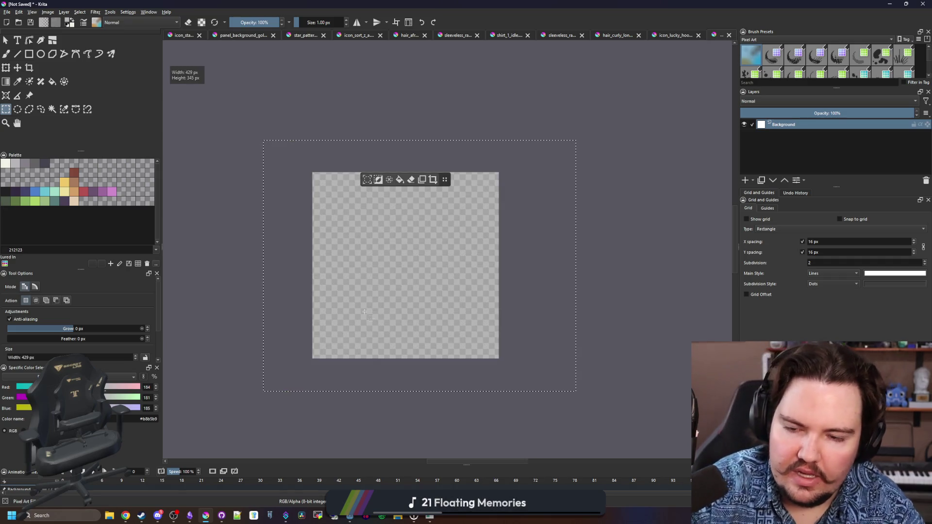
pyautogui.hotkey('ctrl', 'shift', 'a')
pyautogui.scroll(3, 320, 364)
pyautogui.press('b')
pyautogui.scroll(2, 318, 364)
pyautogui.press(']')
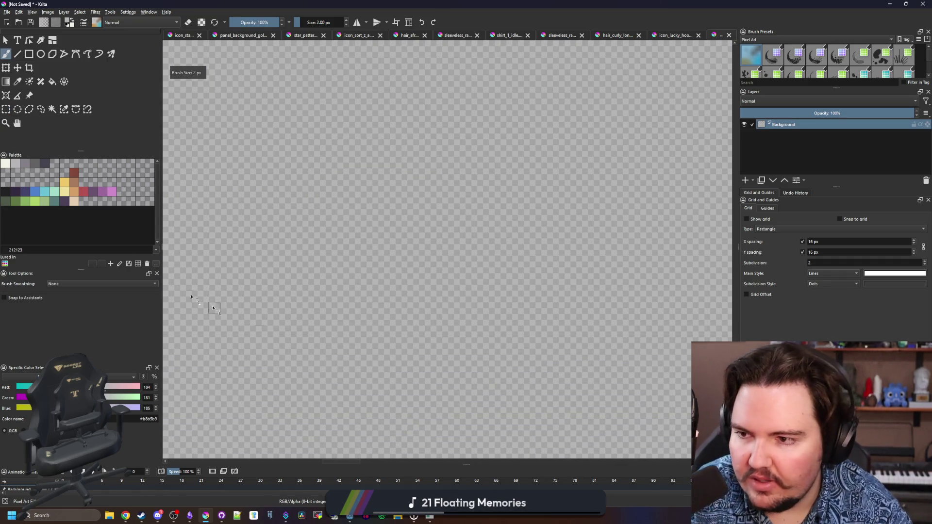
# Step: Paint blue dots with an enlarged brush, undoing the test dots
pyautogui.click(35, 192)
pyautogui.press(']')
pyautogui.press(']')
pyautogui.press(']')
pyautogui.press(']')
pyautogui.press(']')
pyautogui.press(']')
pyautogui.click(279, 373)
pyautogui.scroll(-2, 278, 372)
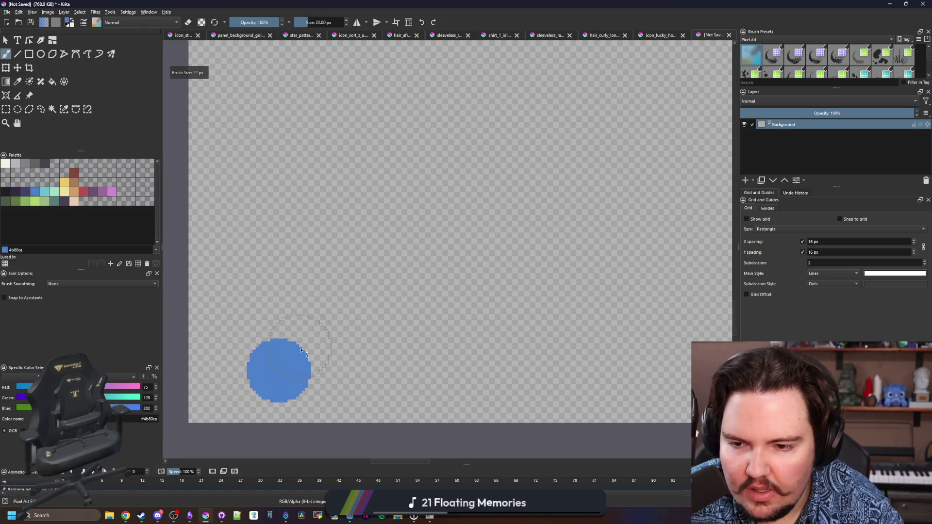
pyautogui.click(338, 302)
pyautogui.click(401, 235)
pyautogui.hotkey('ctrl', 'z')
pyautogui.hotkey('ctrl', 'z')
pyautogui.scroll(1, 322, 301)
# Step: Paint a diagonal row of four red circles above the blue ones
pyautogui.click(84, 192)
pyautogui.click(299, 328)
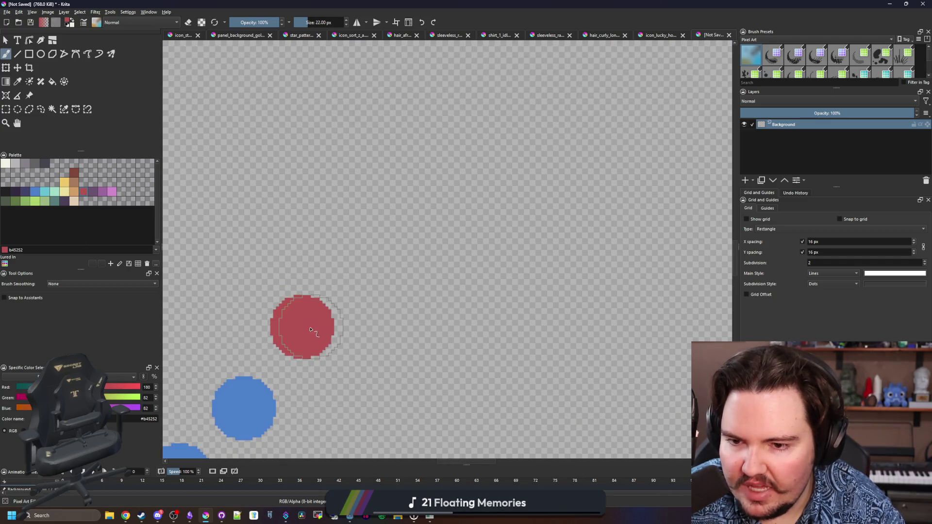
pyautogui.scroll(-2, 320, 323)
pyautogui.click(341, 277)
pyautogui.click(375, 225)
pyautogui.click(402, 173)
# Step: With a smaller yellow brush, draw a 2 on each of the three blue circles
pyautogui.press('[')
pyautogui.press('[')
pyautogui.press('[')
pyautogui.press('[')
pyautogui.press('[')
pyautogui.press('[')
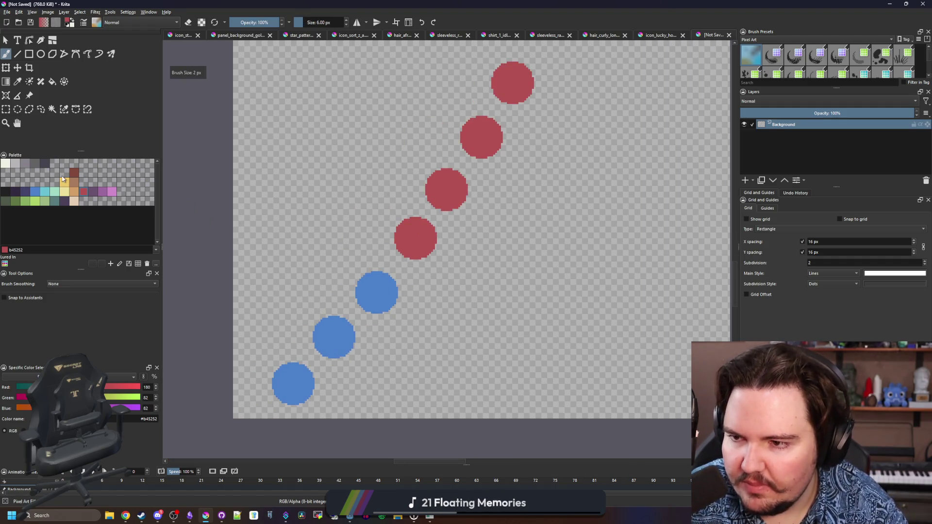
pyautogui.click(64, 182)
pyautogui.scroll(3, 328, 384)
pyautogui.moveTo(195, 362)
pyautogui.mouseDown()
pyautogui.moveTo(210, 416)
pyautogui.moveTo(222, 418)
pyautogui.mouseUp()
pyautogui.moveTo(312, 224); pyautogui.dragTo(355, 272)
pyautogui.moveTo(457, 91)
pyautogui.mouseDown()
pyautogui.moveTo(482, 97)
pyautogui.moveTo(483, 162)
pyautogui.mouseUp()
pyautogui.scroll(-4, 384, 218)
pyautogui.scroll(1, 345, 233)
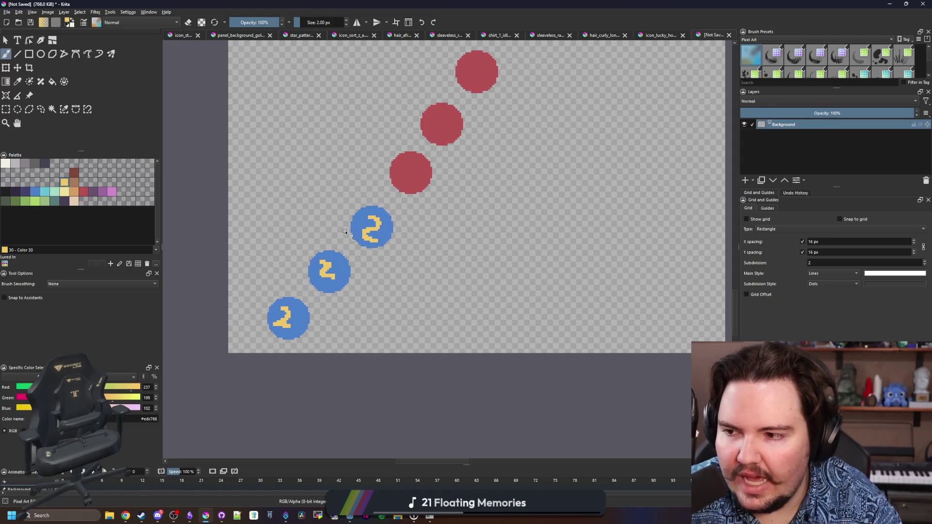
pyautogui.scroll(4, 345, 233)
# Step: Add yellow marks and draw 3s on the lower red circles
pyautogui.moveTo(284, 328)
pyautogui.mouseDown()
pyautogui.moveTo(303, 249)
pyautogui.moveTo(320, 313)
pyautogui.mouseUp()
pyautogui.moveTo(345, 194)
pyautogui.mouseDown()
pyautogui.moveTo(360, 258)
pyautogui.moveTo(346, 264)
pyautogui.mouseUp()
pyautogui.scroll(-4, 346, 265)
pyautogui.scroll(5, 370, 198)
pyautogui.moveTo(370, 197); pyautogui.dragTo(387, 288)
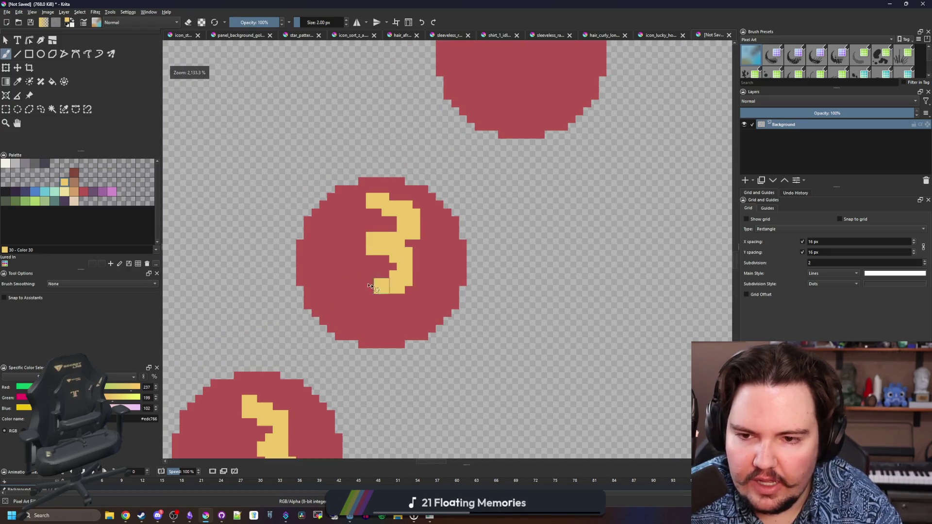
pyautogui.scroll(-5, 387, 288)
pyautogui.scroll(7, 380, 205)
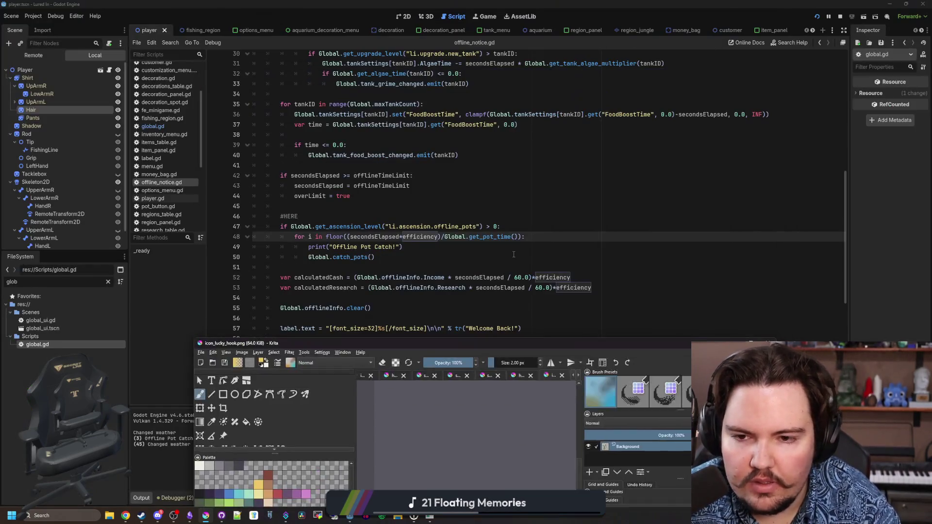
# Step: In Godot, filter FileSystem by 'ascen' and open ascension_table.gd at line 93
pyautogui.click(391, 187)
pyautogui.click(351, 216)
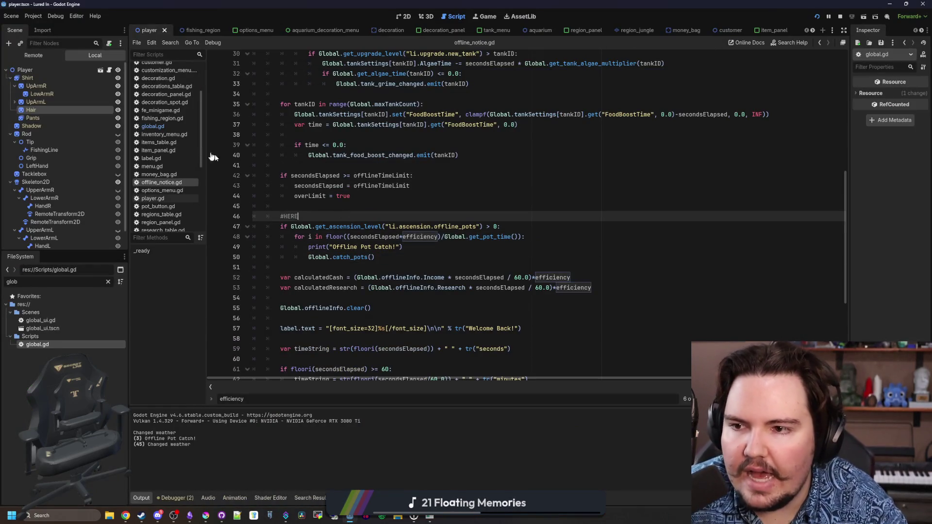
pyautogui.click(108, 283)
pyautogui.write('ascen')
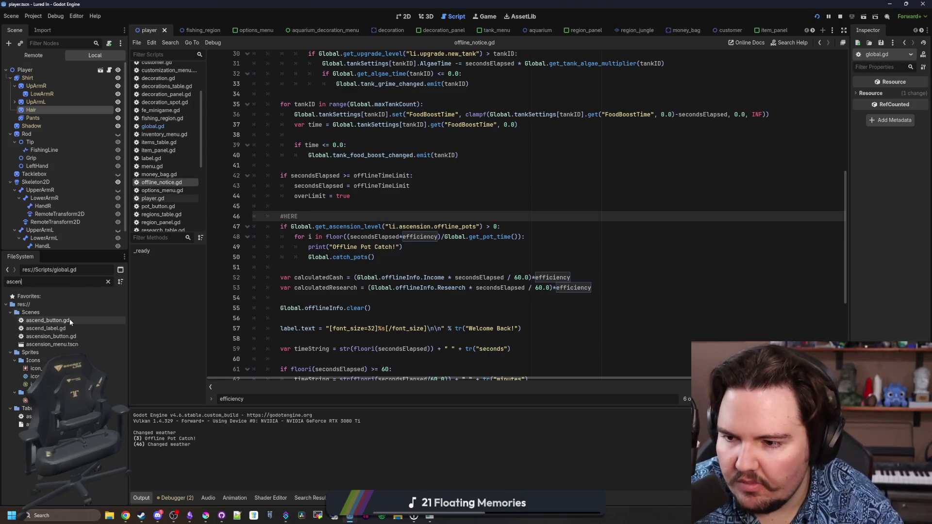
pyautogui.doubleClick(28, 417)
pyautogui.click(413, 292)
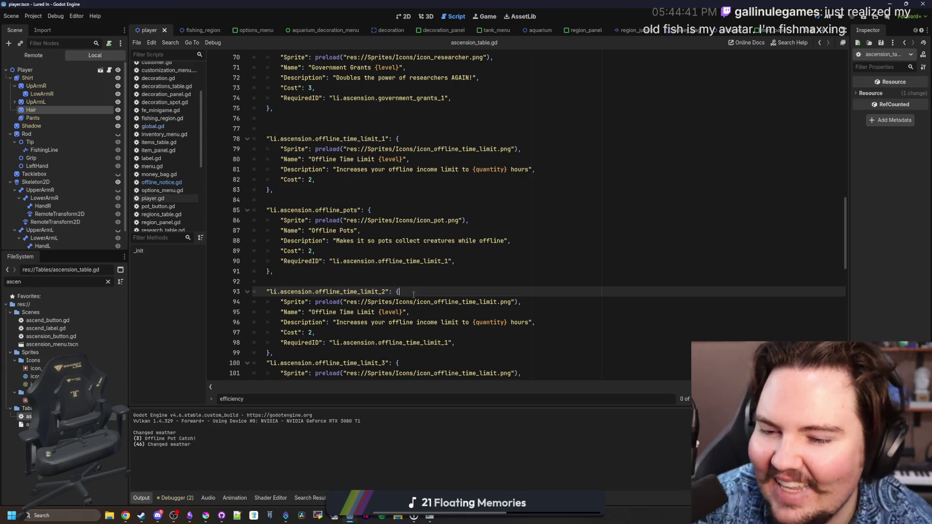
# Step: Locate and select the offline_time_limit upgrade blocks around lines 91–93
pyautogui.rightClick(414, 295)
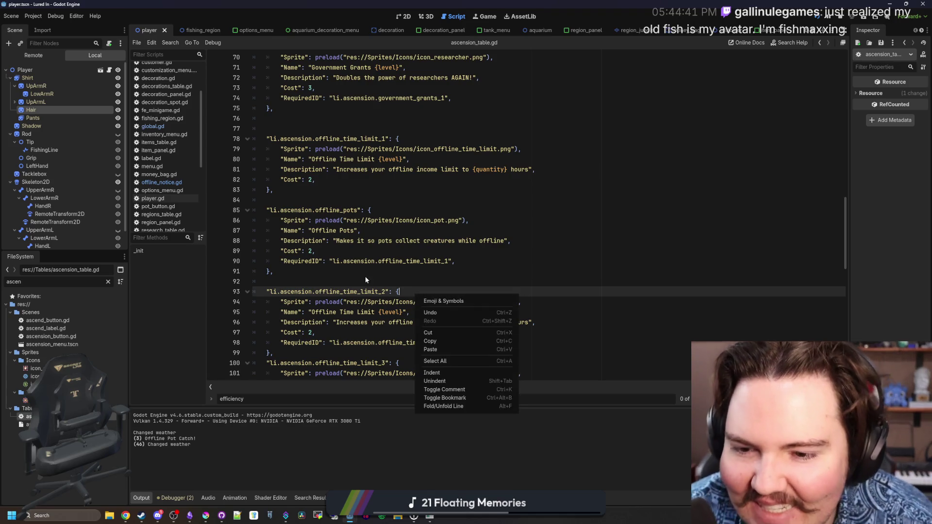
pyautogui.click(365, 280)
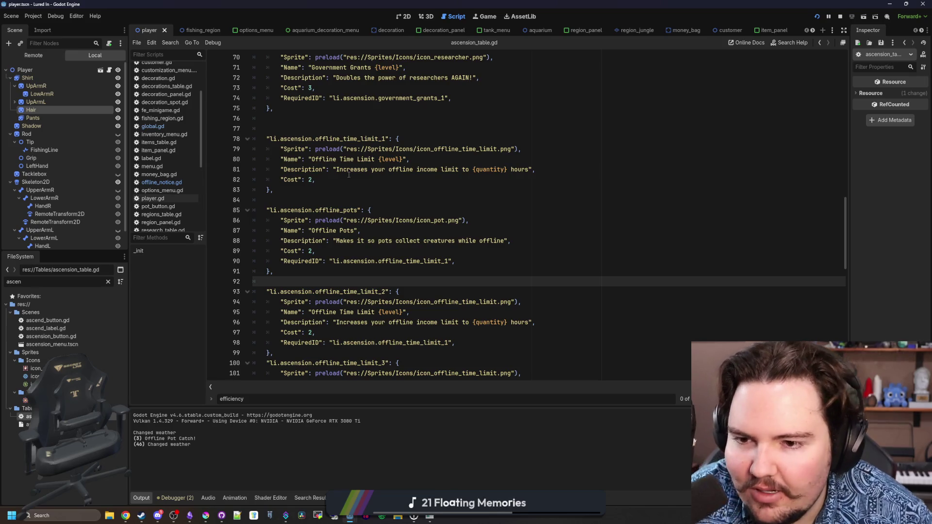
pyautogui.click(321, 273)
pyautogui.scroll(-8, 322, 273)
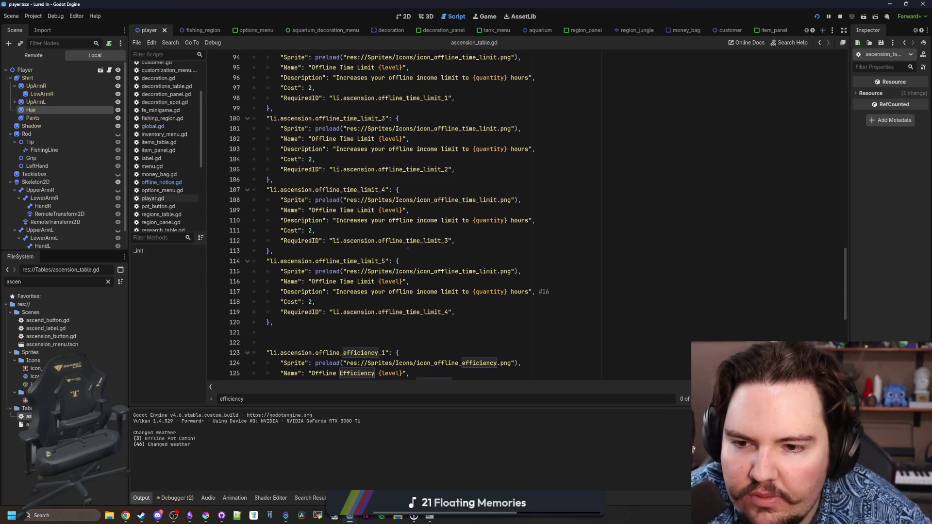
pyautogui.scroll(7, 408, 245)
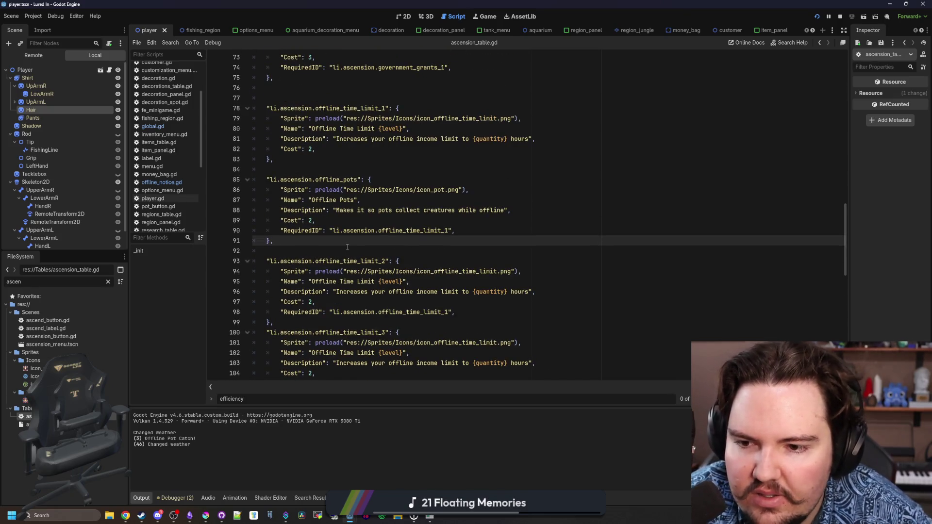
pyautogui.moveTo(293, 323); pyautogui.dragTo(204, 259)
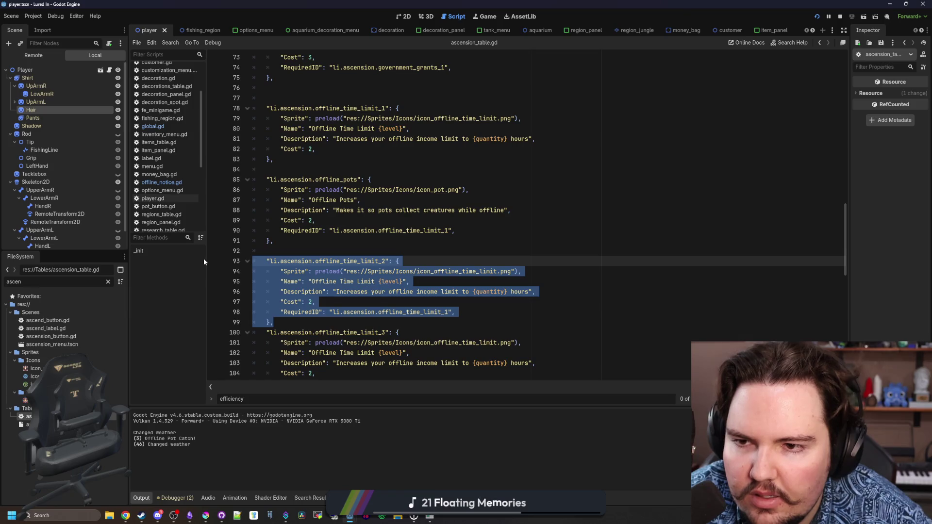
pyautogui.scroll(4, 280, 227)
pyautogui.moveTo(273, 281)
pyautogui.mouseDown()
pyautogui.moveTo(252, 271)
pyautogui.moveTo(240, 223)
pyautogui.mouseUp()
# Step: Paste a copy of the offline_time_limit_1 entry on empty line 76 and fix its indentation
pyautogui.moveTo(536, 261)
pyautogui.mouseDown()
pyautogui.moveTo(254, 261)
pyautogui.moveTo(291, 281)
pyautogui.moveTo(252, 231)
pyautogui.mouseUp()
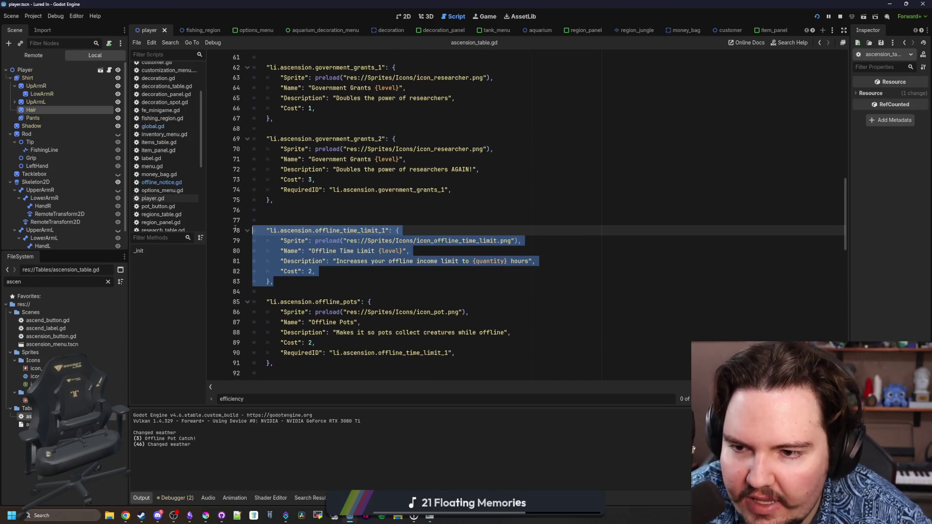
pyautogui.click(294, 211)
pyautogui.hotkey('ctrl', 'v')
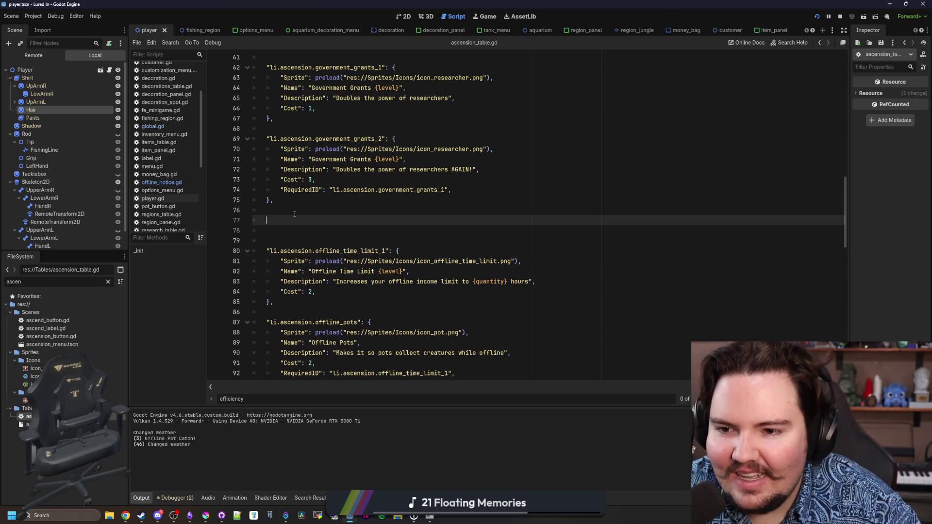
pyautogui.press('BackSpace')
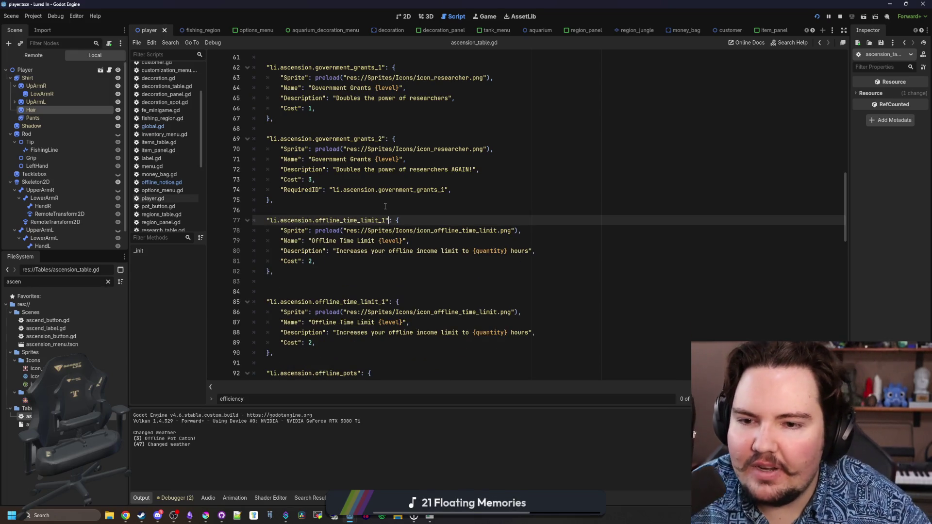
pyautogui.click(385, 206)
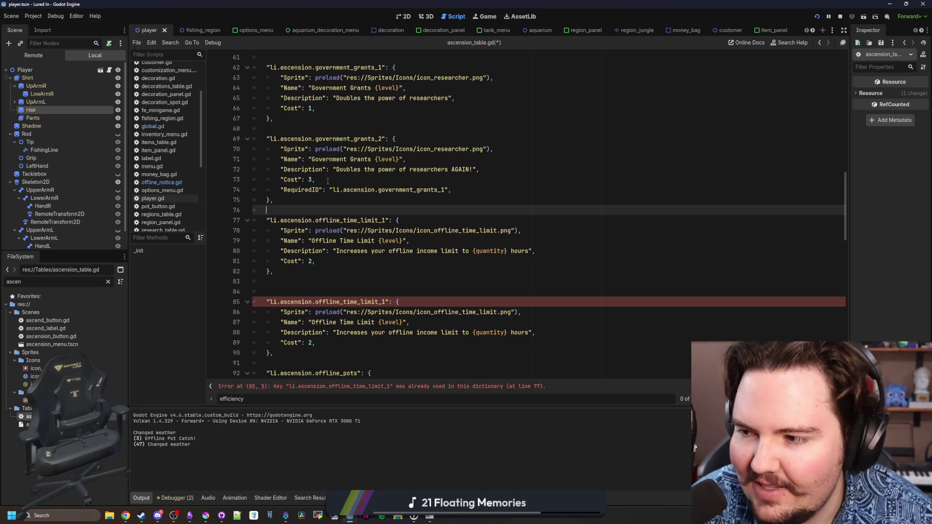
# Step: Remove the blank line, cut the duplicate key to li.ascension., and run the game
pyautogui.click(305, 279)
pyautogui.press('BackSpace')
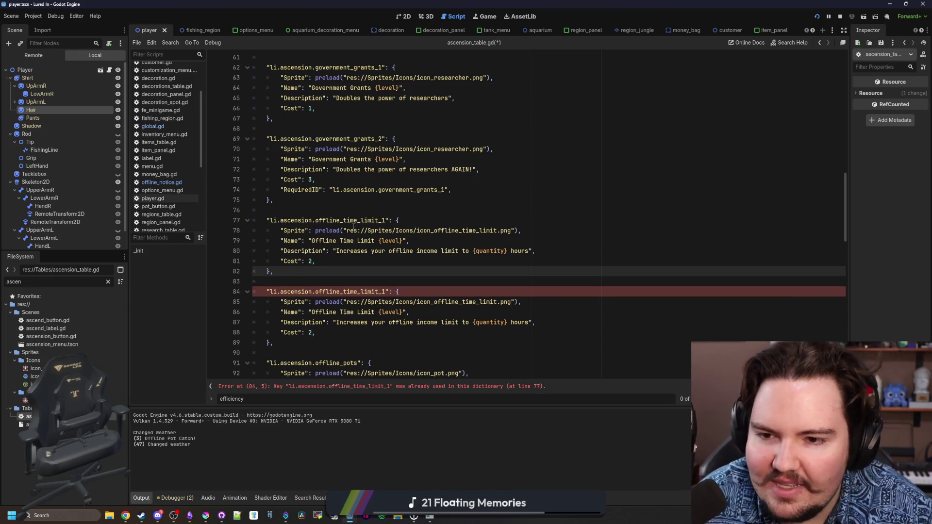
pyautogui.doubleClick(378, 221)
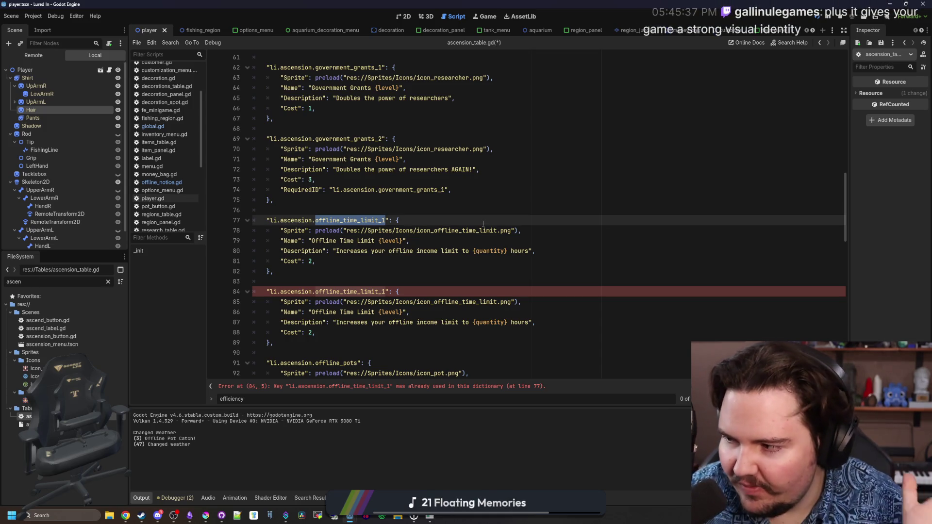
pyautogui.press('BackSpace')
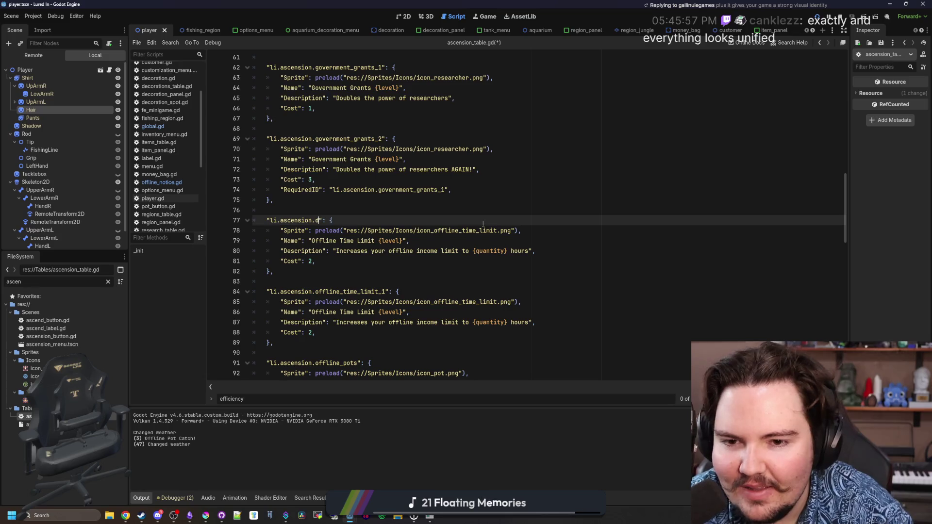
pyautogui.write('d')
pyautogui.press('BackSpace')
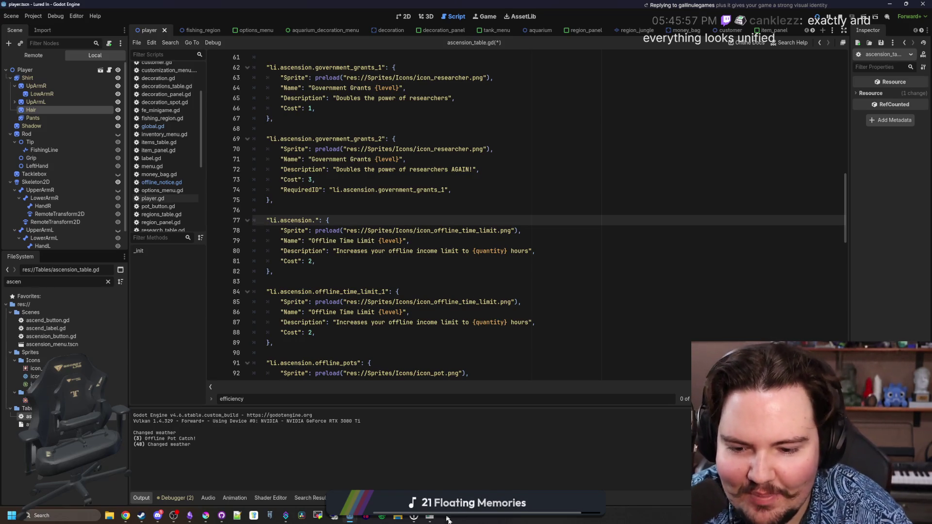
pyautogui.hotkey('alt', 'Tab')
pyautogui.moveTo(500, 322)
pyautogui.mouseDown()
pyautogui.moveTo(500, 4)
pyautogui.moveTo(498, 57)
pyautogui.mouseUp()
# Step: Maximize the game and browse Inventory plus the Aquarium, Marketing, Equipment and Decorations shop tabs
pyautogui.press('super+Up')
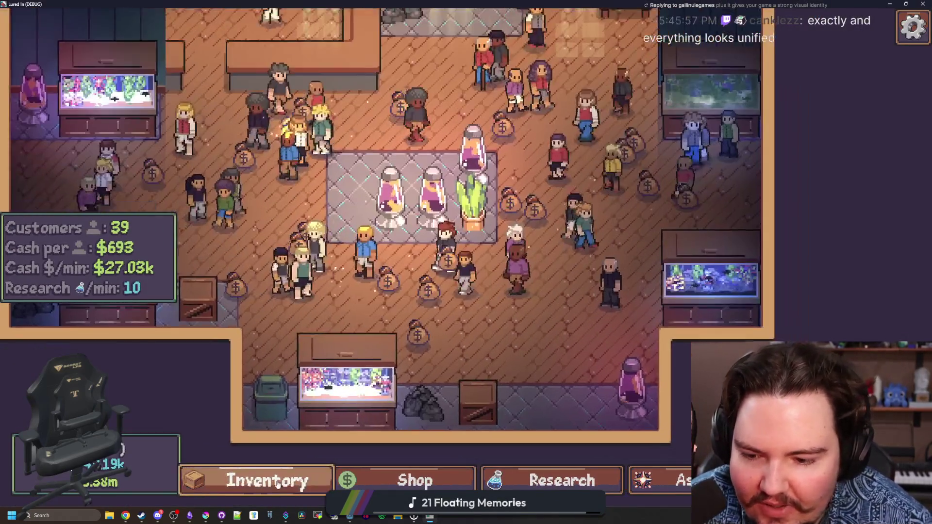
pyautogui.click(267, 480)
pyautogui.scroll(-4, 370, 394)
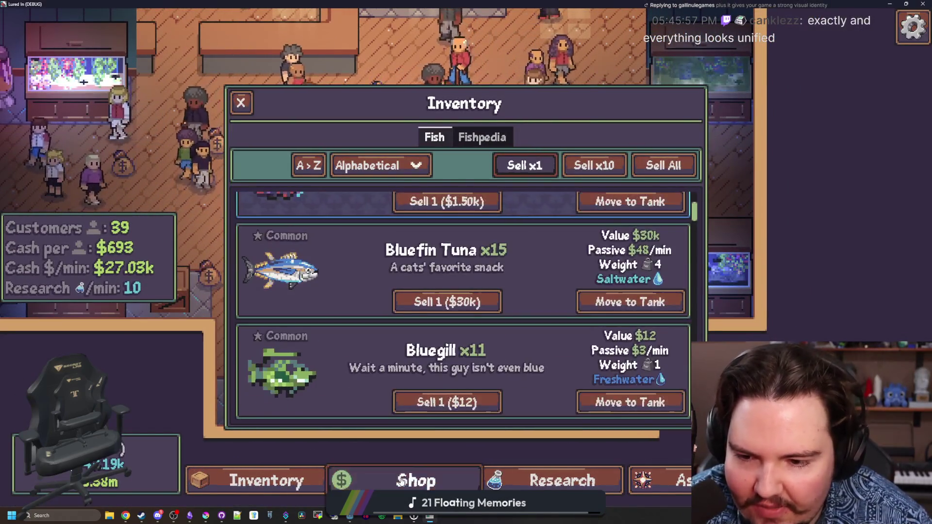
pyautogui.click(403, 480)
pyautogui.click(357, 140)
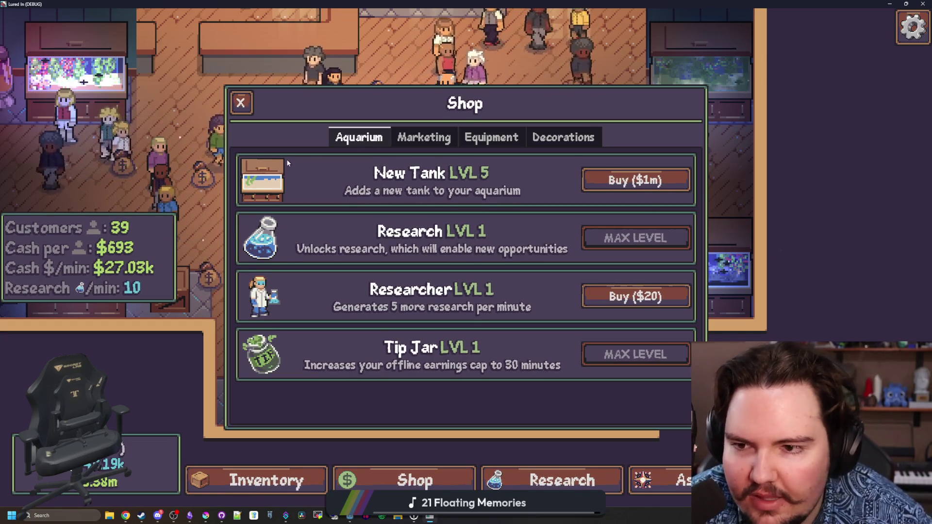
pyautogui.click(395, 145)
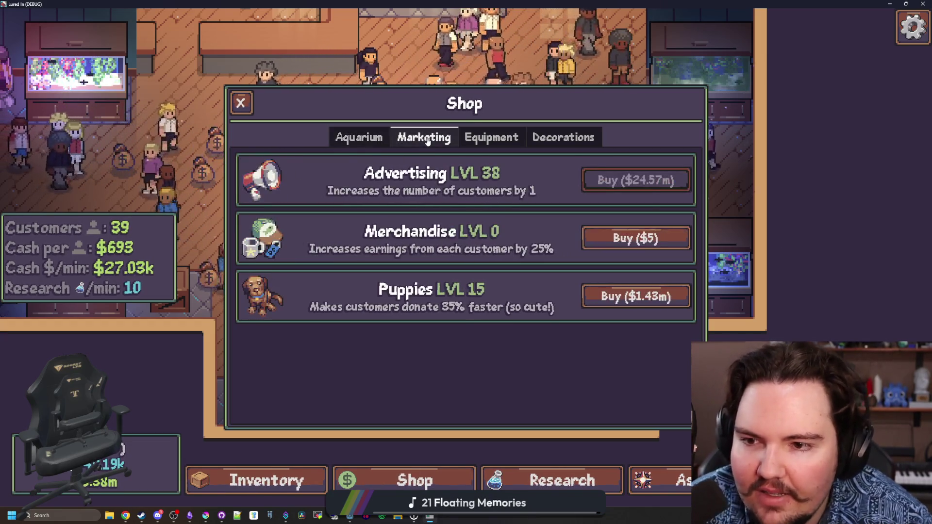
pyautogui.click(490, 138)
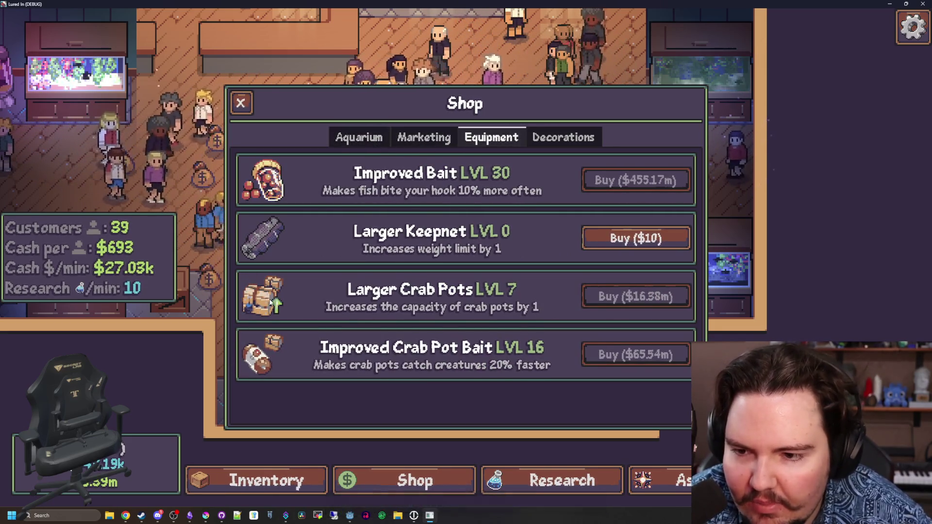
pyautogui.click(548, 139)
pyautogui.scroll(-5, 376, 252)
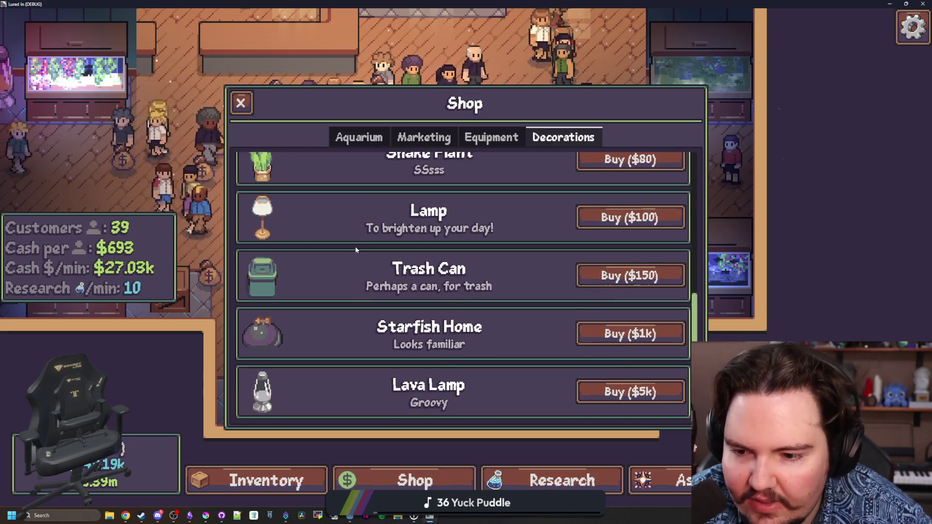
pyautogui.scroll(5, 377, 252)
pyautogui.click(241, 102)
# Step: View the Research tree, then restore and close the game window
pyautogui.click(562, 480)
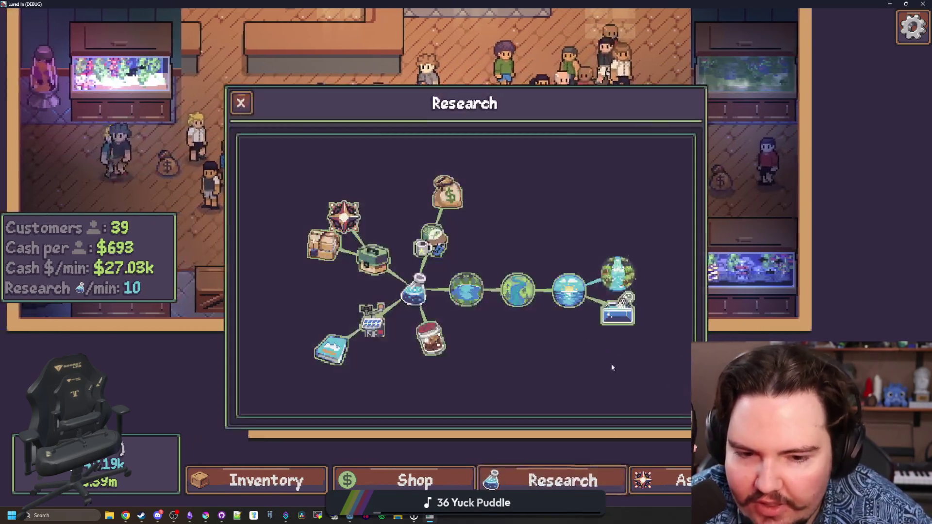
pyautogui.press('super+Down')
pyautogui.click(504, 242)
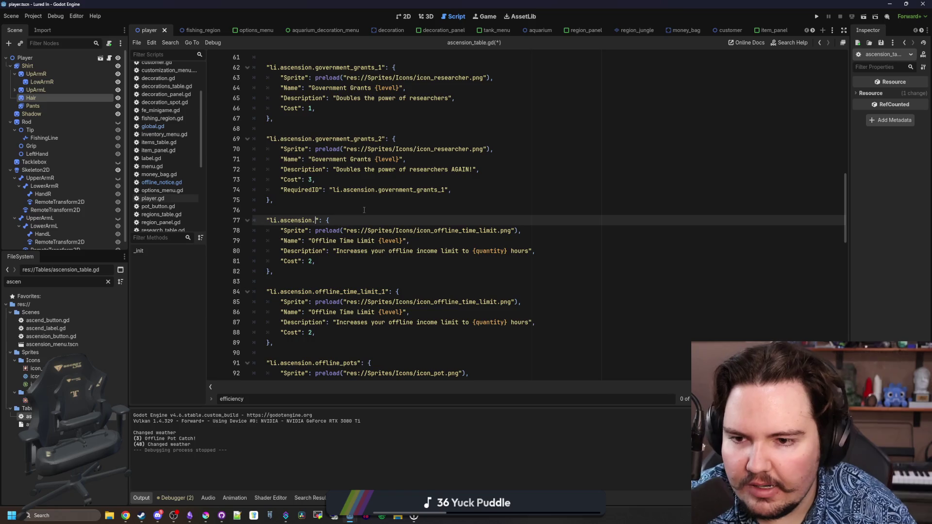
# Step: Make the key li.ascension.lucky_hook and set its sprite to icon_lucky_hook.png
pyautogui.write('d')
pyautogui.press('BackSpace')
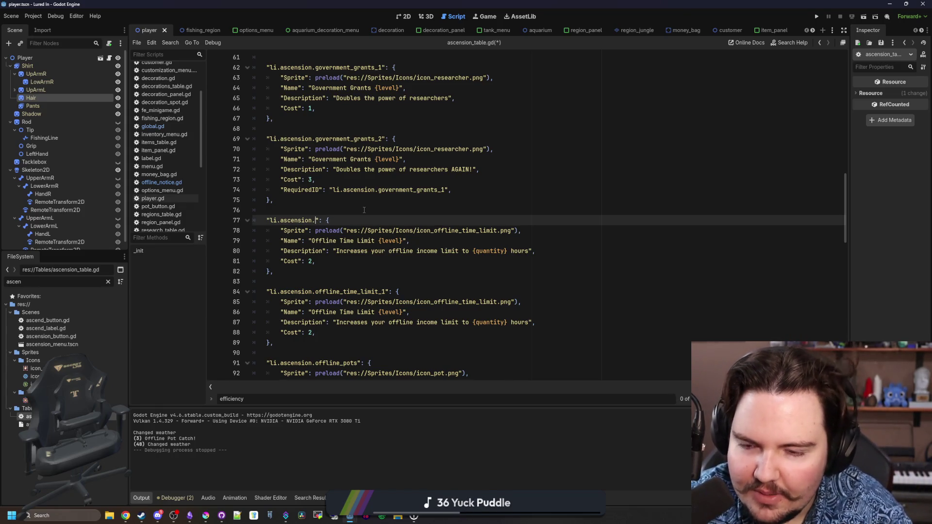
pyautogui.write('lucky_hook')
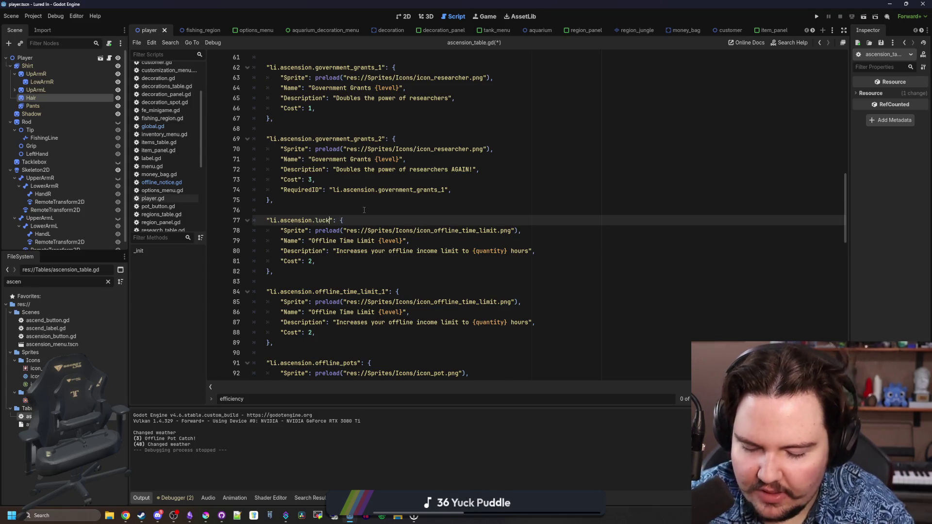
pyautogui.doubleClick(436, 231)
pyautogui.write('ici')
pyautogui.press('BackSpace')
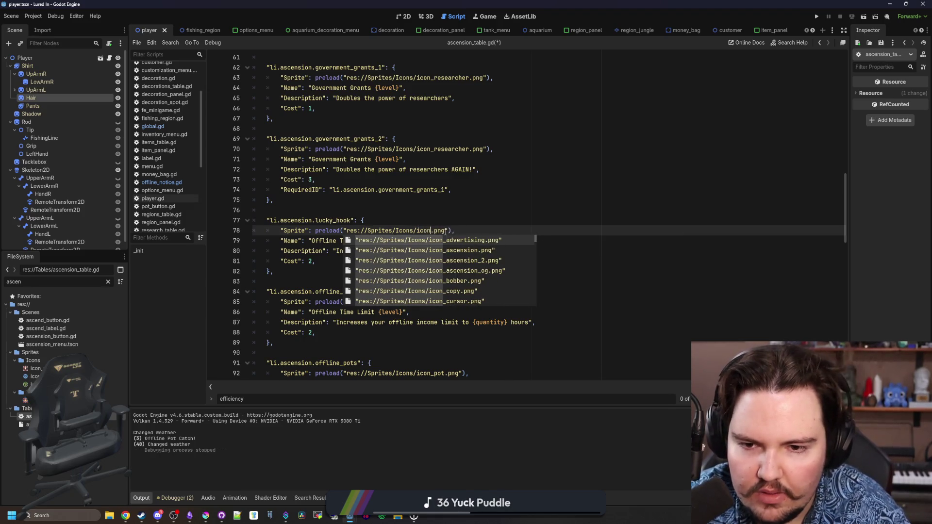
pyautogui.write('on_luc')
pyautogui.write('ky_hook')
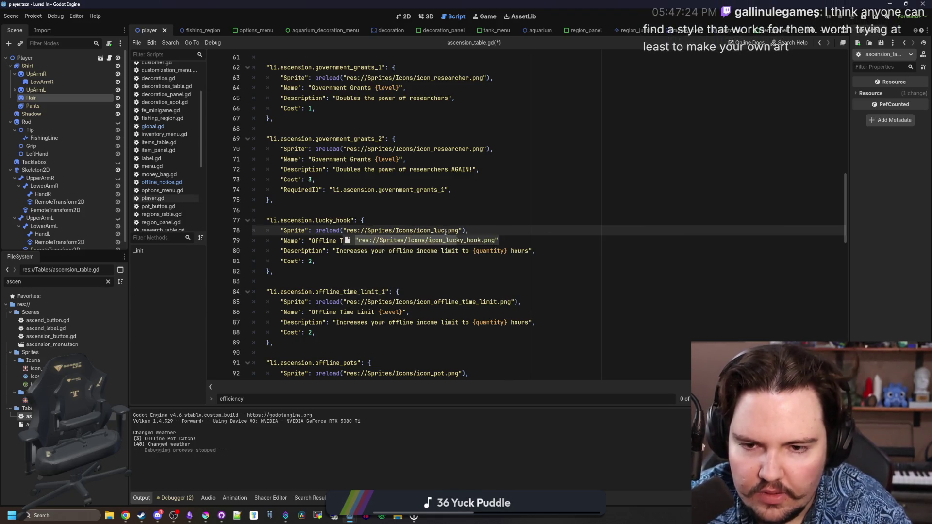
pyautogui.click(391, 252)
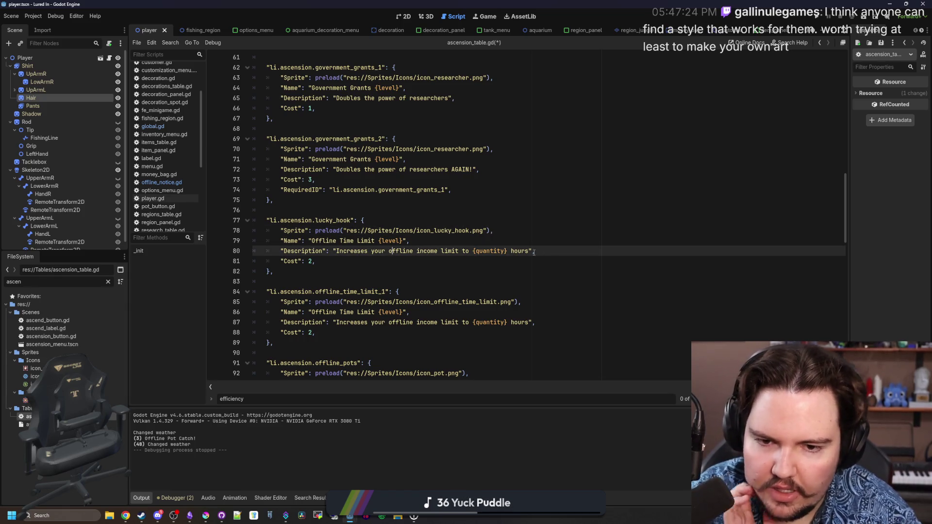
# Step: Set the description to 'Increases the chance to catch a second fish by {percent}' and name 'Lucky Hook {level}'
pyautogui.moveTo(532, 251); pyautogui.dragTo(337, 251)
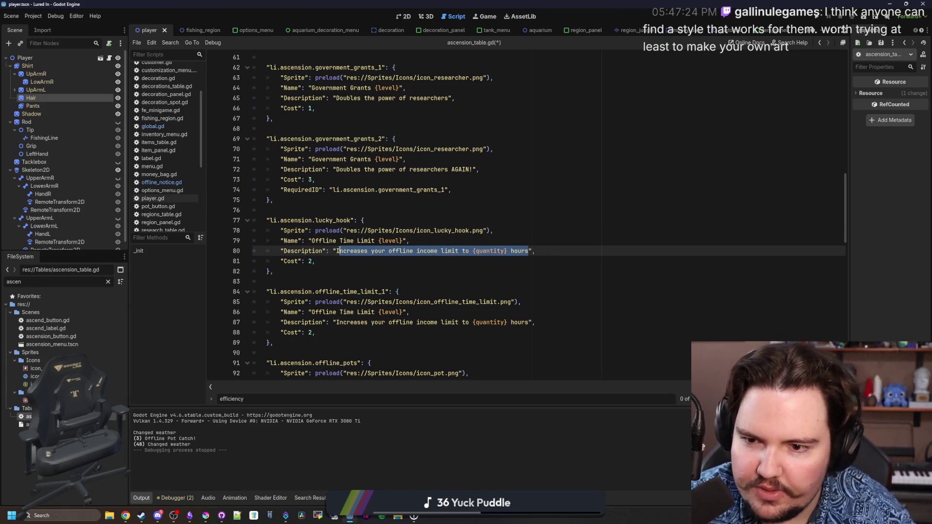
pyautogui.write('Increases the chance t')
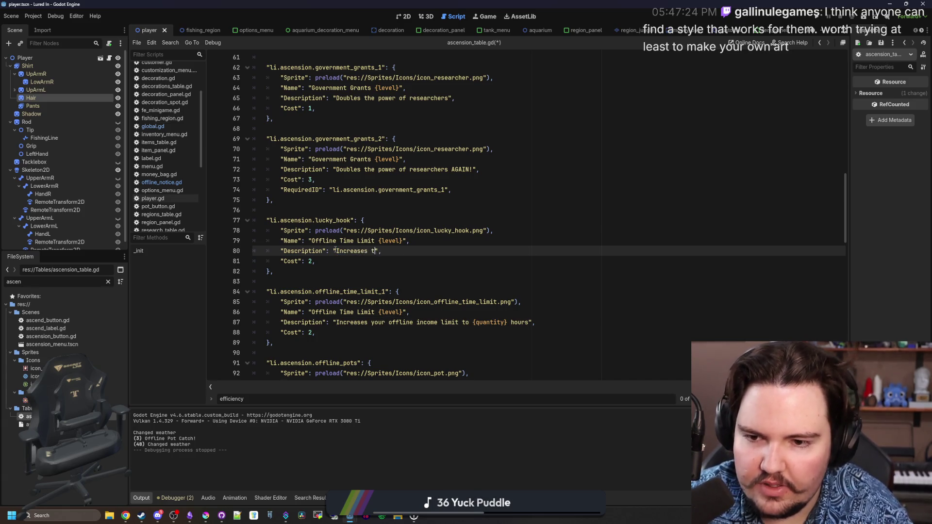
pyautogui.write('o catch ')
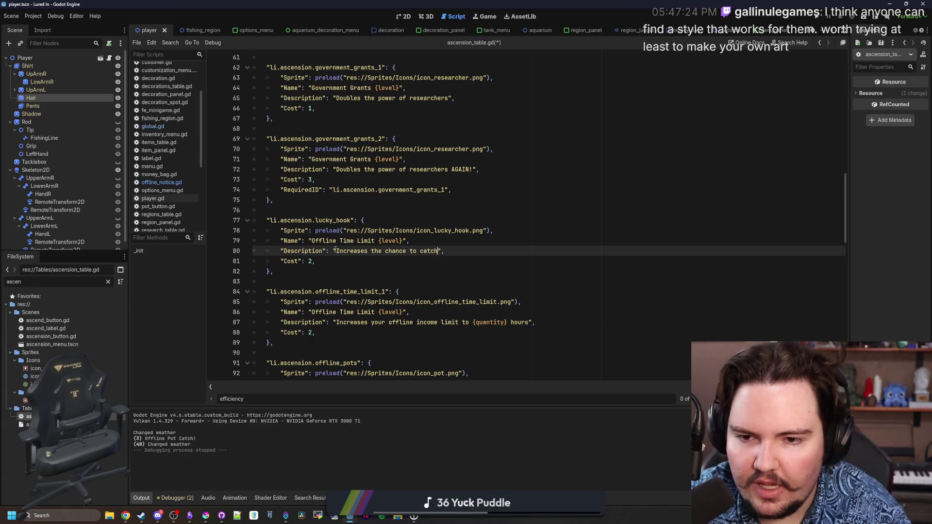
pyautogui.write('a second fish by ')
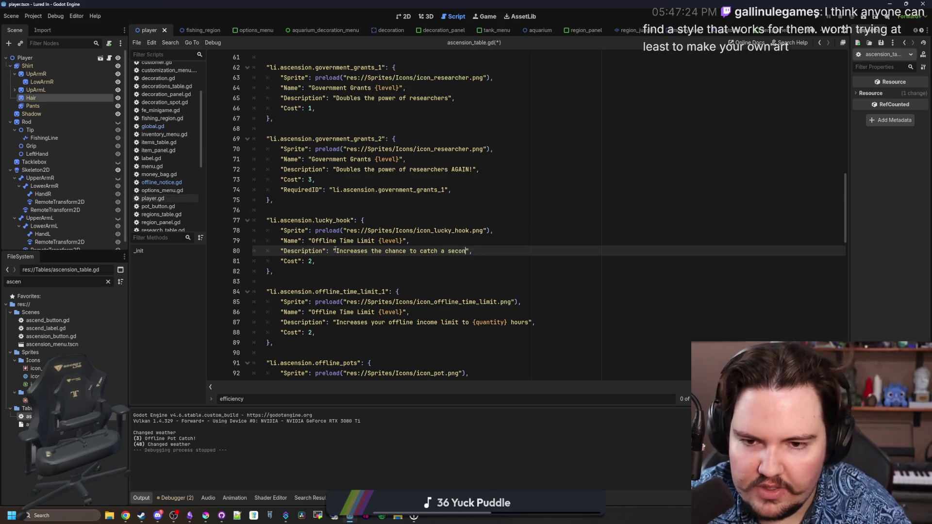
pyautogui.write('{percent}')
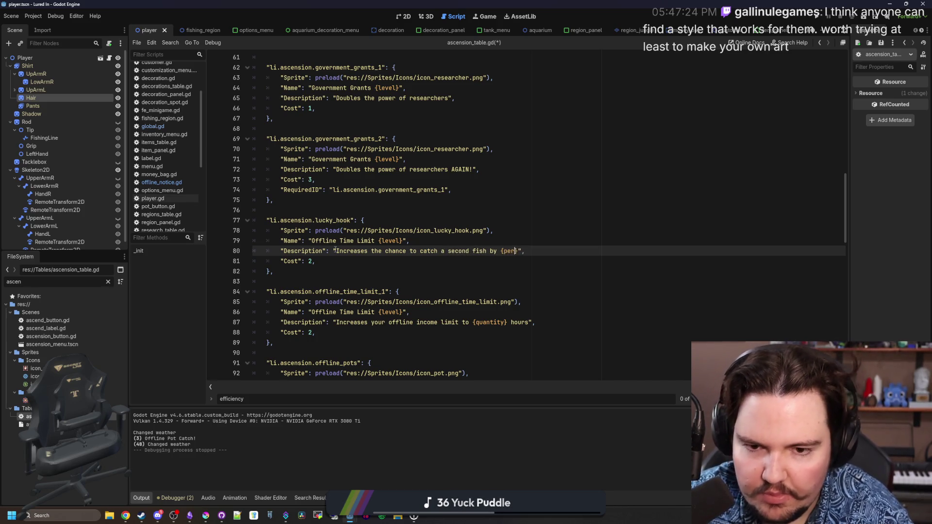
pyautogui.press('Up')
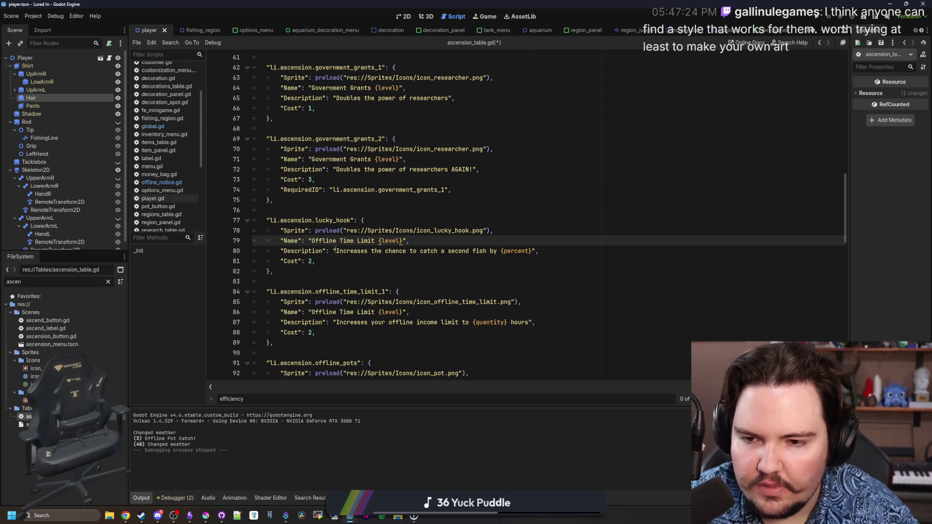
pyautogui.press('BackSpace')
pyautogui.press('BackSpace')
pyautogui.press('BackSpace')
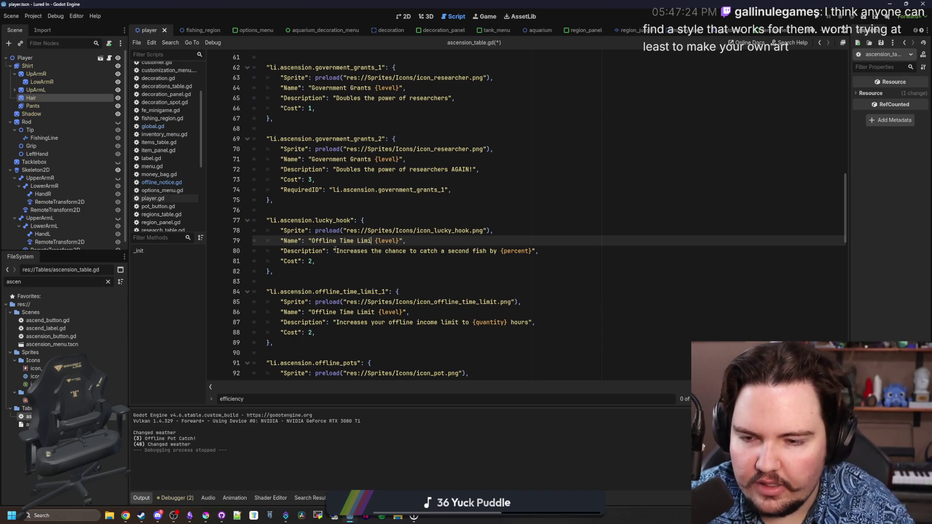
pyautogui.write('Luc')
pyautogui.write('ky Hook')
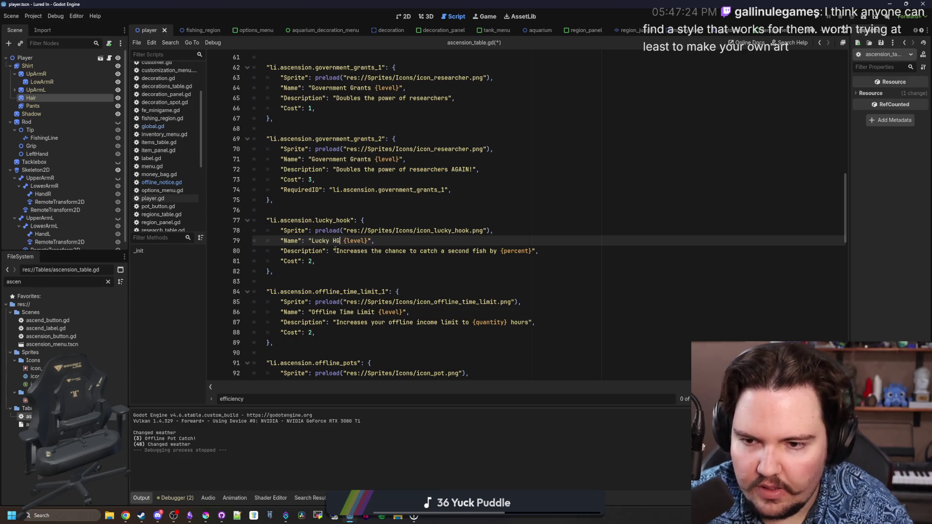
pyautogui.click(322, 281)
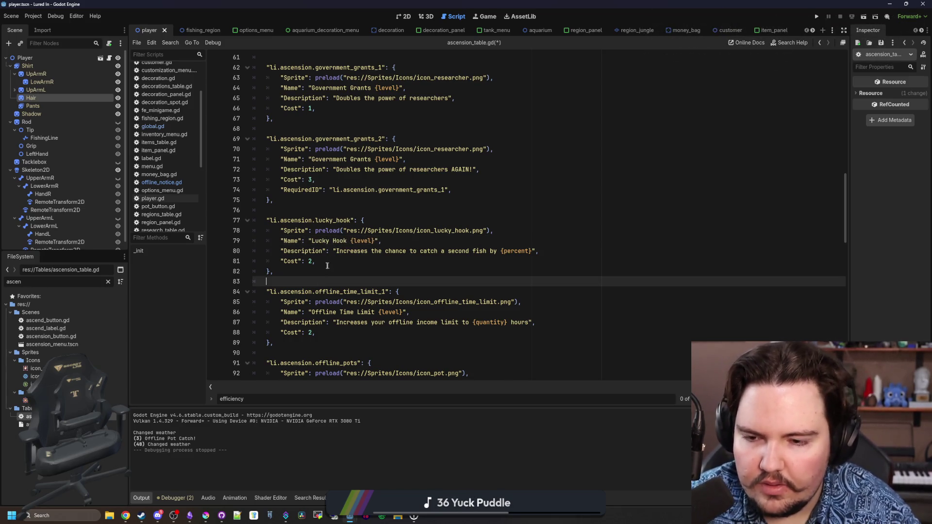
pyautogui.click(313, 263)
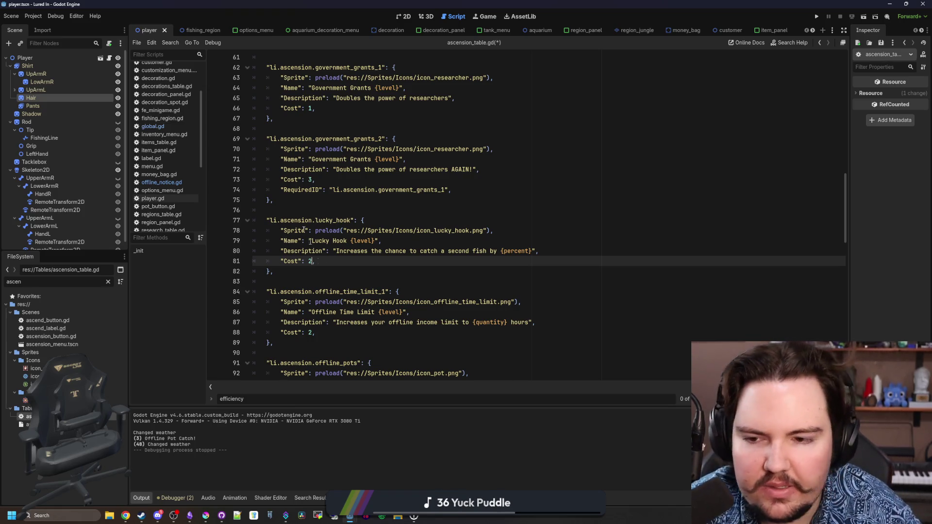
# Step: Review the lucky_hook_1 entry on lines 77–82 and save ascension_table.gd
pyautogui.moveTo(322, 272); pyautogui.dragTo(223, 220)
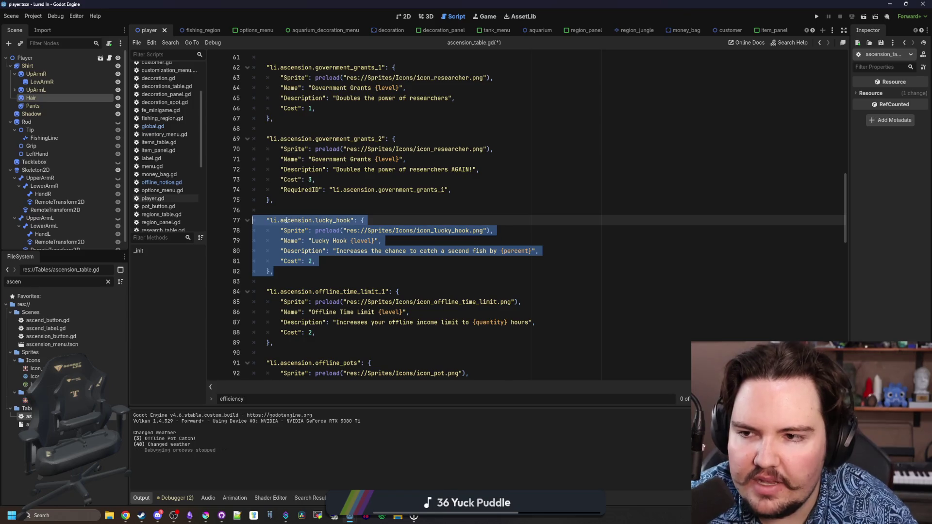
pyautogui.click(310, 218)
pyautogui.moveTo(322, 272)
pyautogui.mouseDown()
pyautogui.moveTo(311, 243)
pyautogui.moveTo(257, 220)
pyautogui.mouseUp()
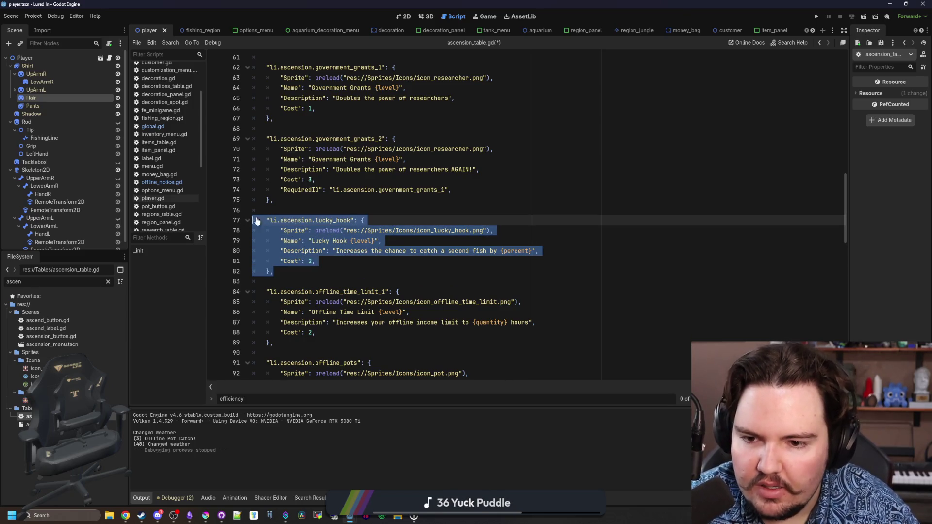
pyautogui.click(266, 209)
pyautogui.click(351, 221)
pyautogui.write('_1')
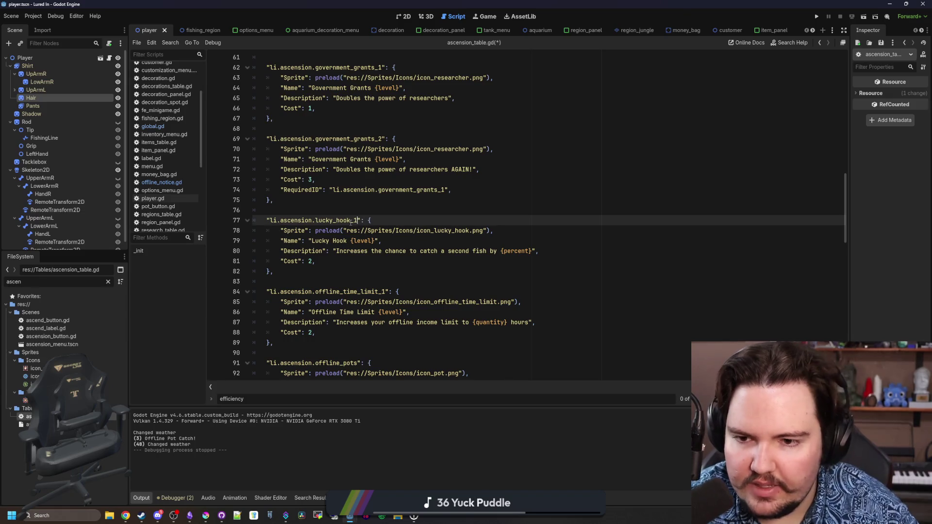
pyautogui.moveTo(321, 272); pyautogui.dragTo(213, 221)
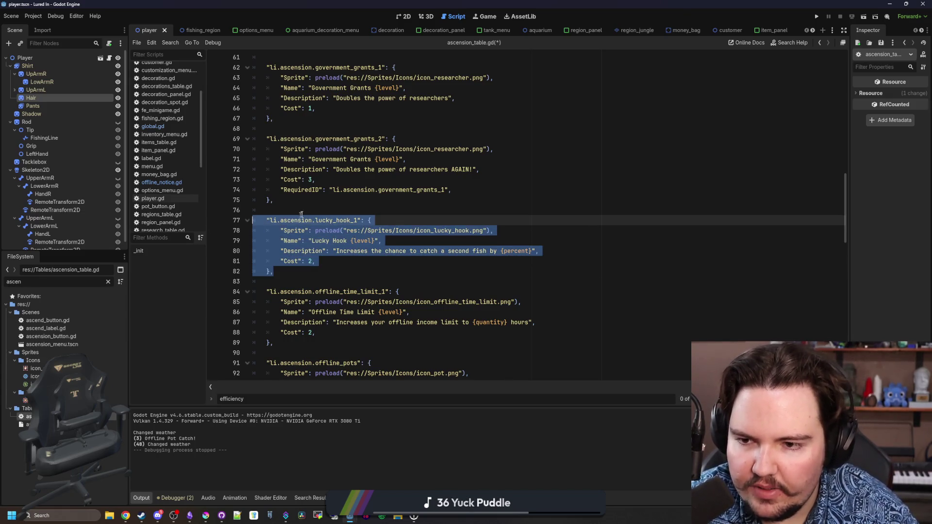
pyautogui.press('Up')
pyautogui.hotkey('ctrl', 's')
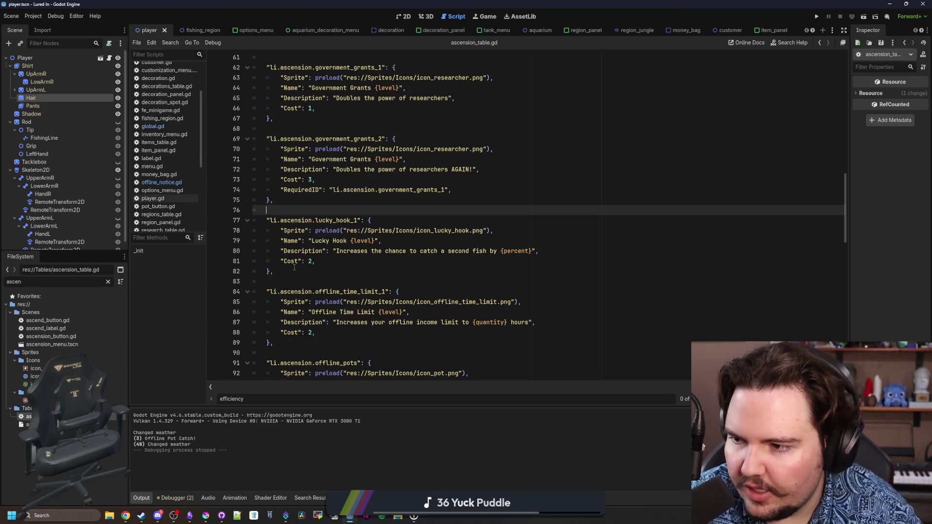
# Step: Reselect the lucky_hook_1 entry for another look, then open a new browser window
pyautogui.moveTo(299, 266); pyautogui.dragTo(212, 225)
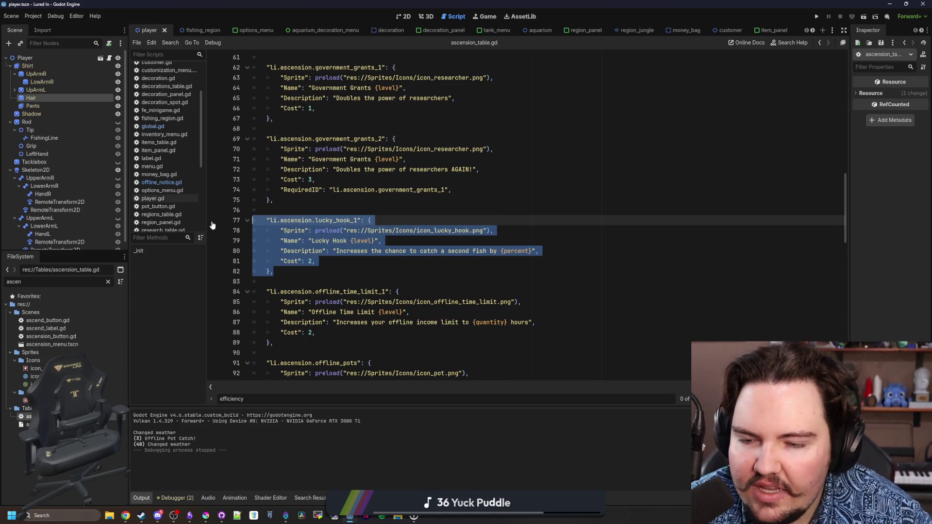
pyautogui.click(281, 213)
pyautogui.moveTo(275, 271); pyautogui.dragTo(247, 221)
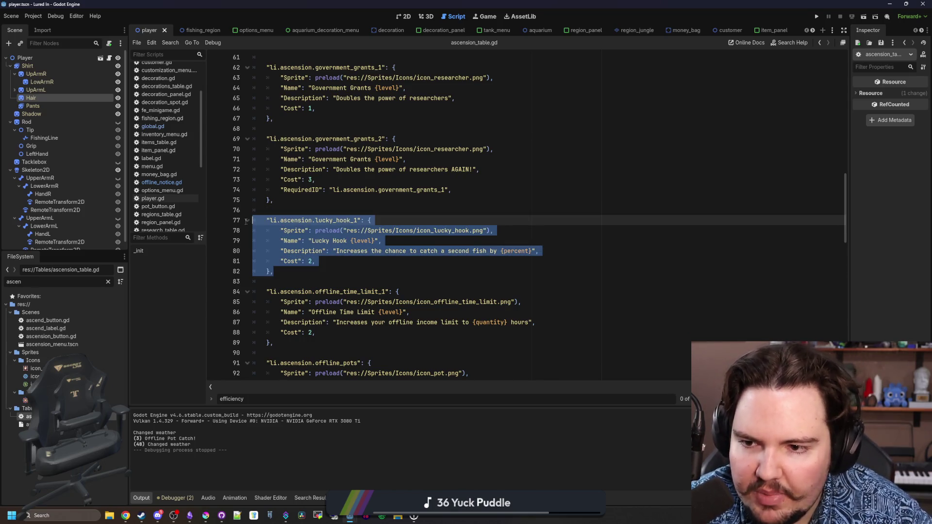
pyautogui.click(283, 213)
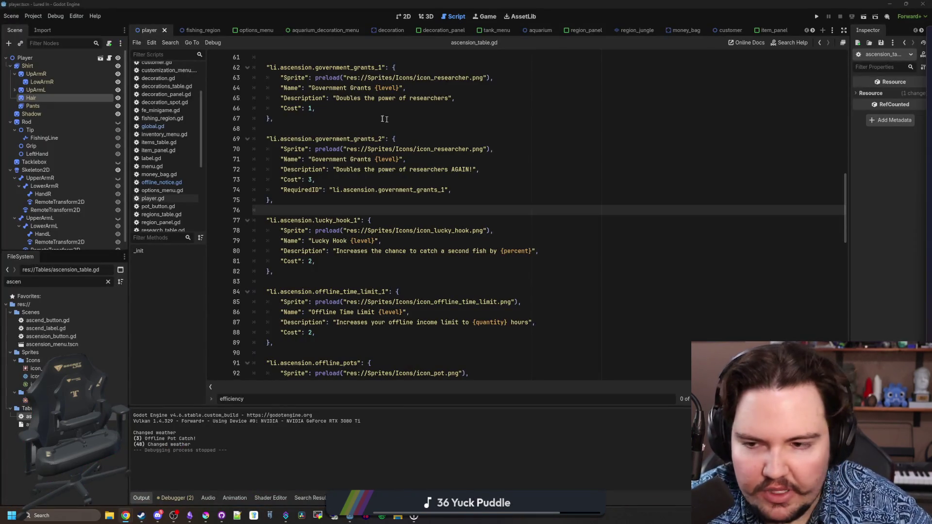
pyautogui.click(125, 515)
# Step: Go to godotshaders.com and open the 3D Tree Sway Wind Shader in a new tab to look over it
pyautogui.write('godot')
pyautogui.press('Return')
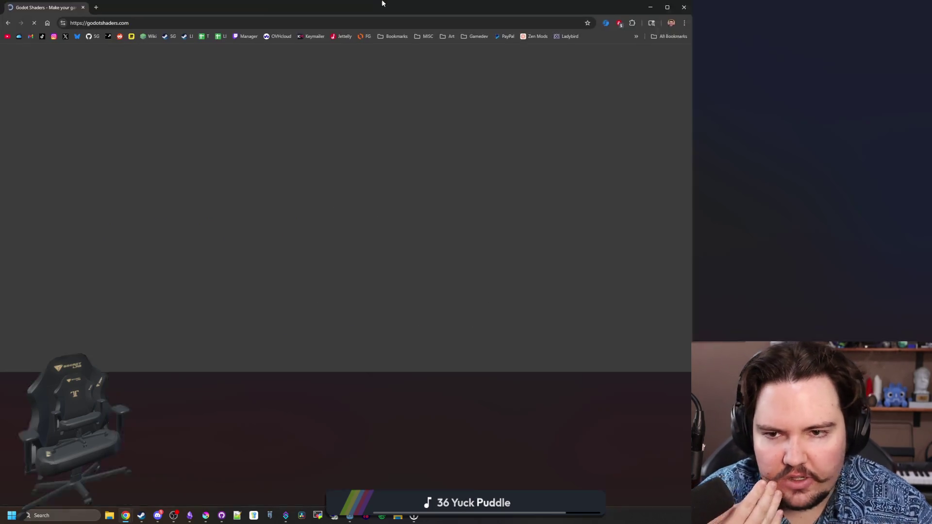
pyautogui.moveTo(390, 120); pyautogui.dragTo(382, 4)
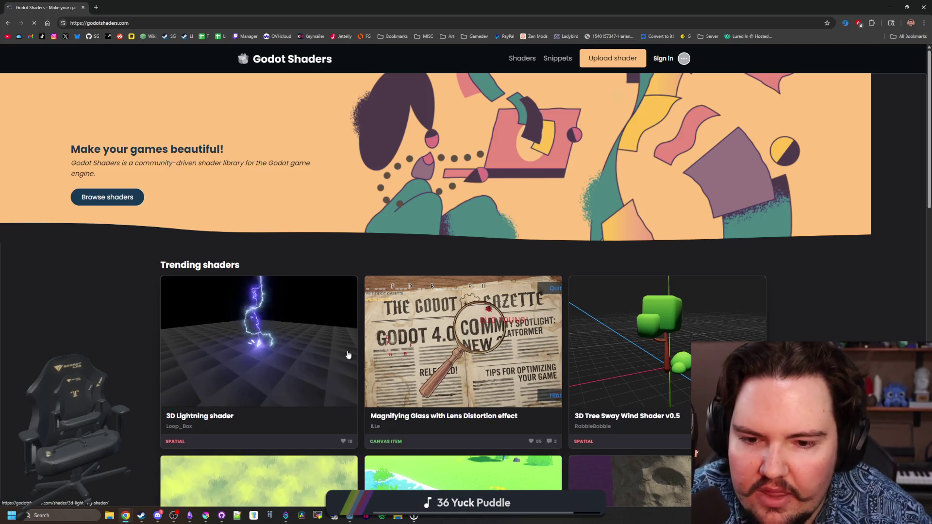
pyautogui.middleClick(512, 345)
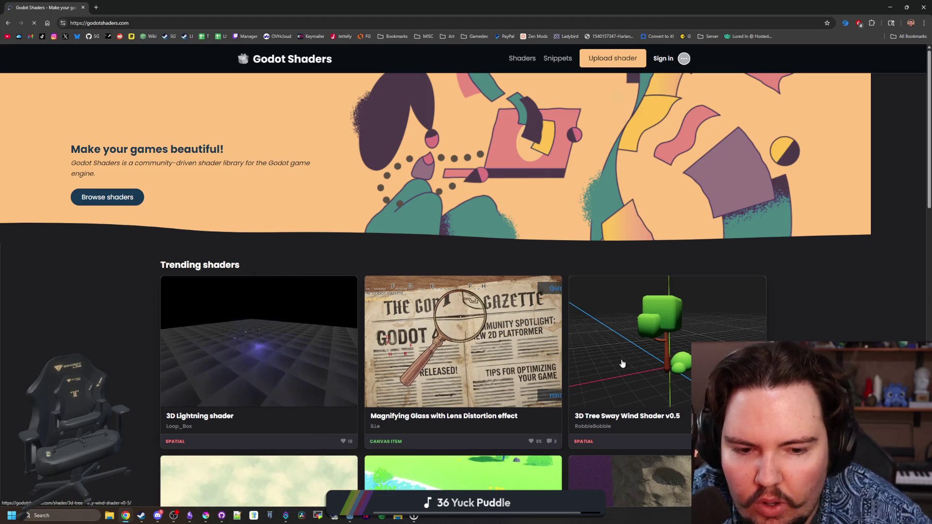
pyautogui.click(122, 2)
pyautogui.scroll(-10, 343, 325)
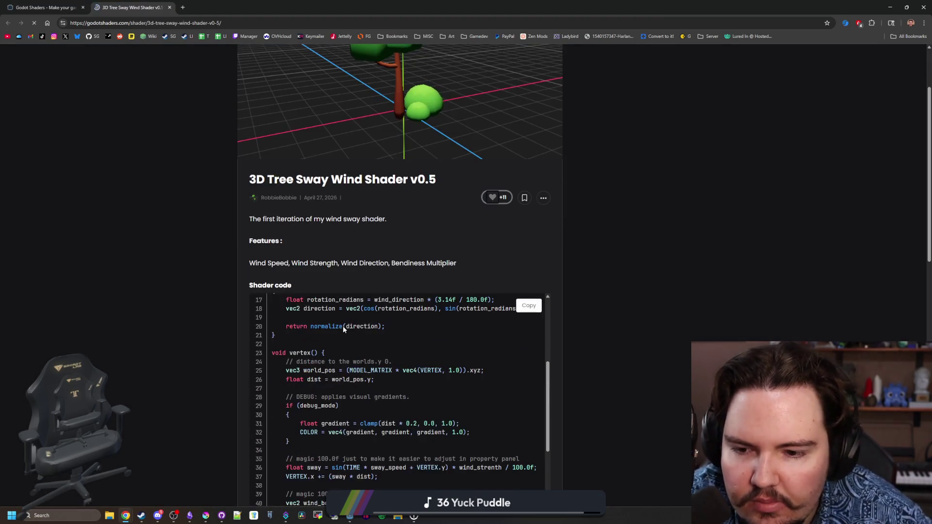
pyautogui.scroll(10, 417, 366)
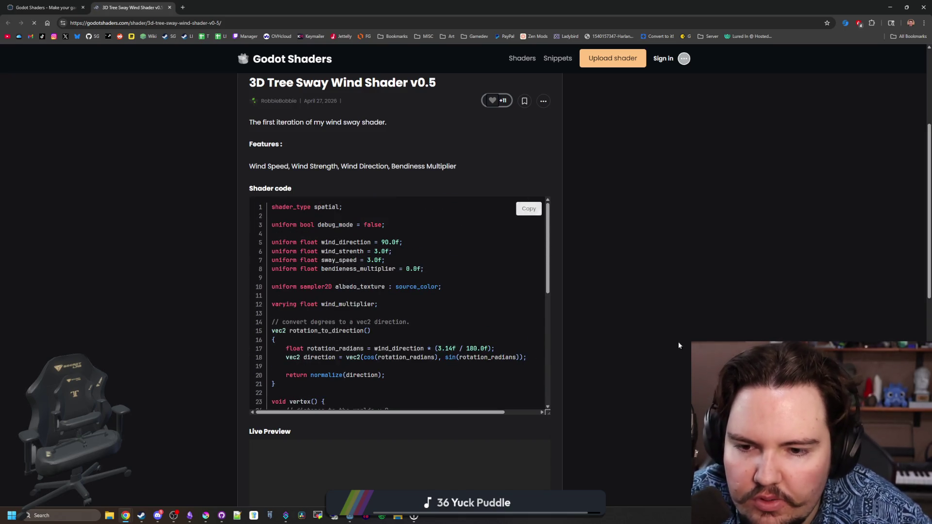
pyautogui.scroll(-10, 552, 234)
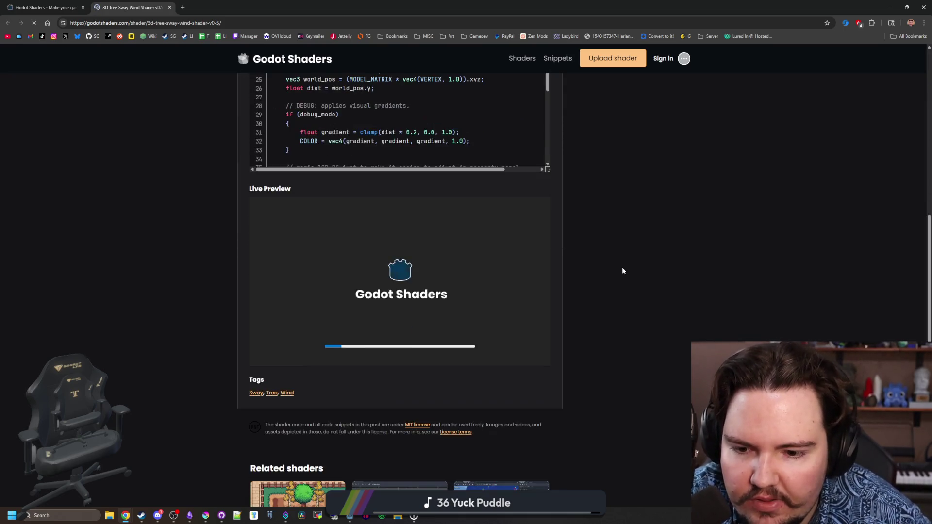
pyautogui.scroll(10, 234, 200)
pyautogui.hotkey('ctrl', 'shift', 'Tab')
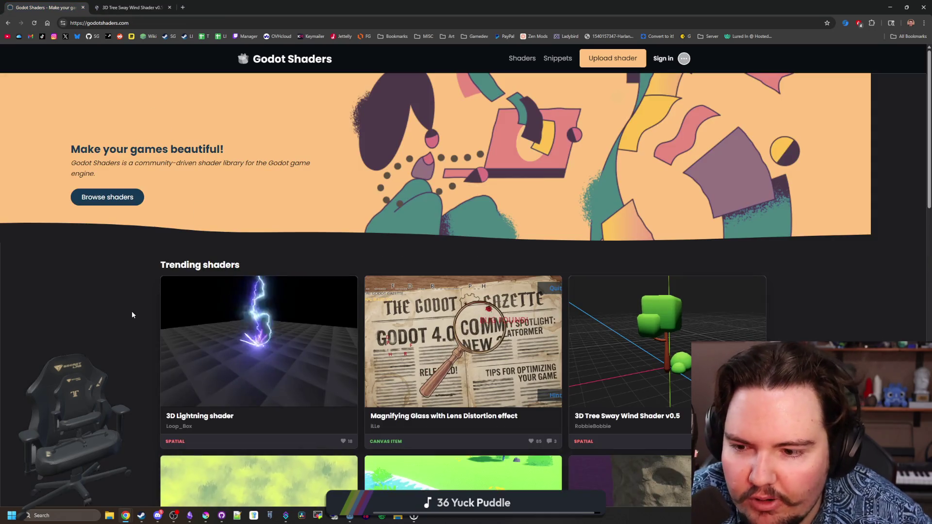
# Step: Open the Billboard Grass with Wind shader in its own tab and view it
pyautogui.scroll(-2, 238, 284)
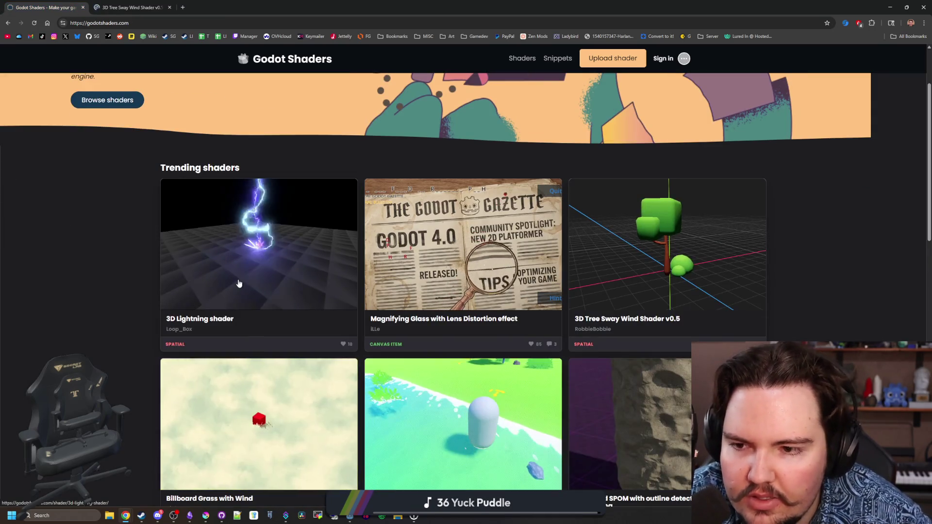
pyautogui.scroll(-1, 239, 283)
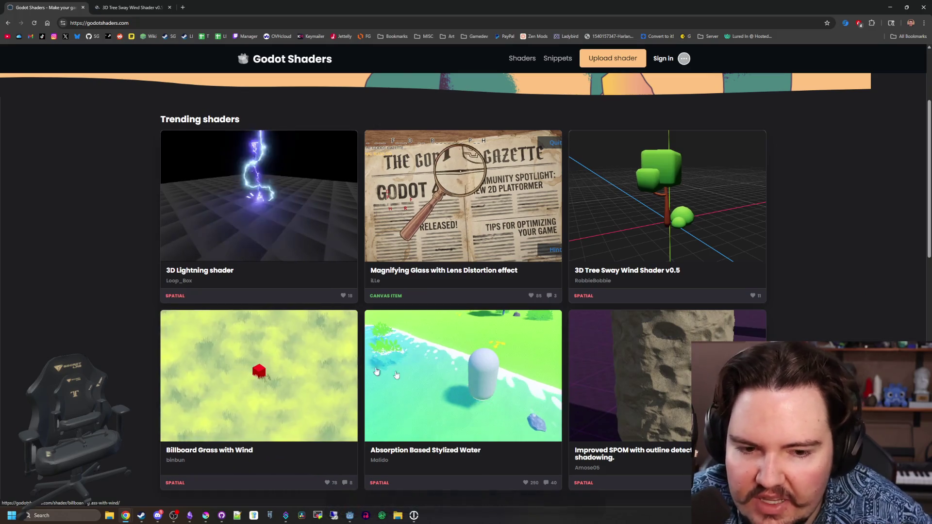
pyautogui.scroll(-2, 506, 386)
pyautogui.middleClick(247, 292)
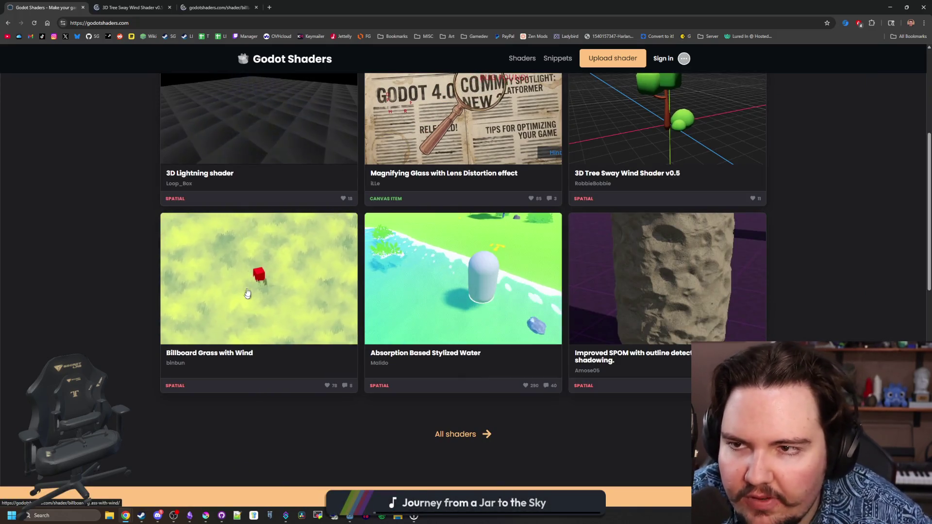
pyautogui.click(206, 6)
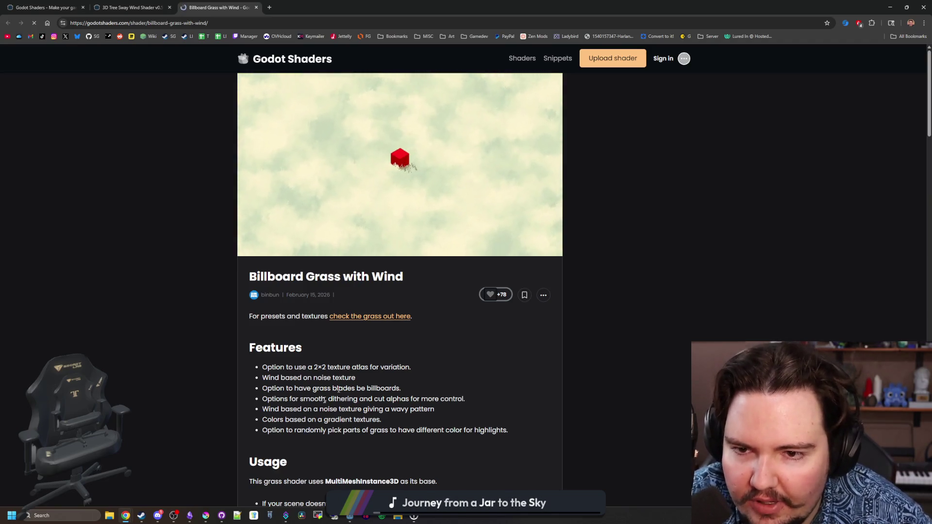
pyautogui.click(206, 516)
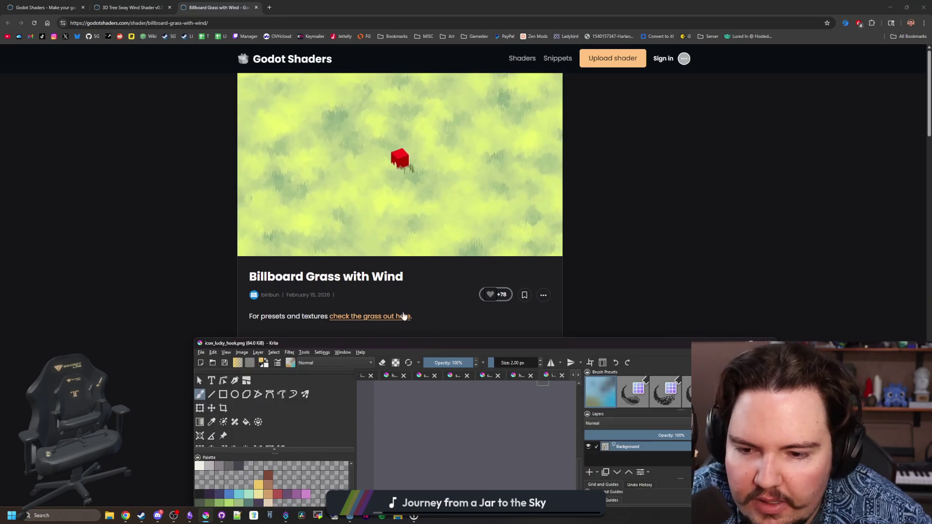
# Step: Maximize Krita and paint the hook's interior in icon_lucky_hook.png with off-white f2f0e5
pyautogui.doubleClick(422, 341)
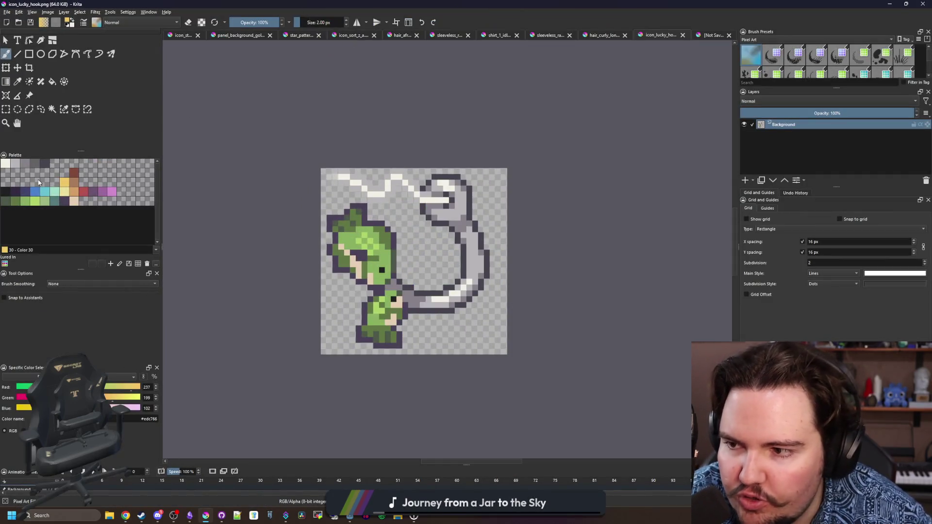
pyautogui.click(4, 165)
pyautogui.scroll(3, 351, 225)
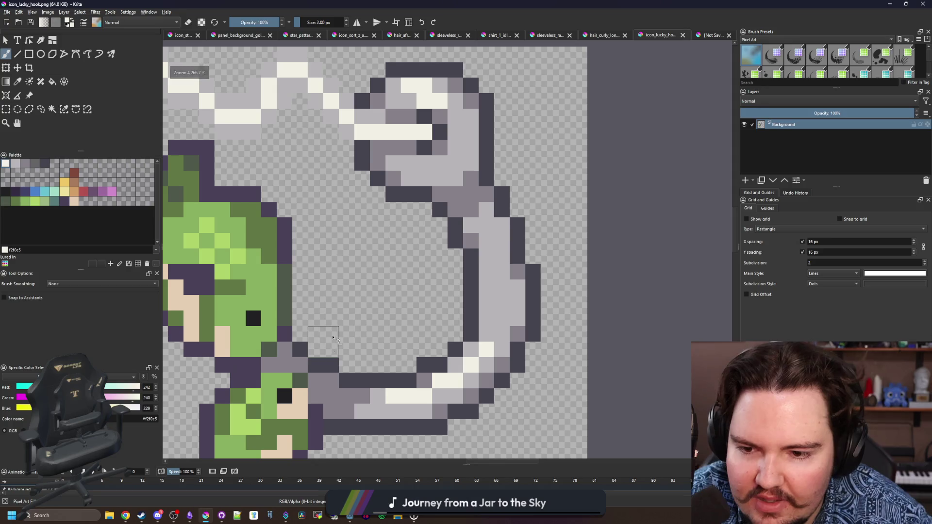
pyautogui.moveTo(346, 333)
pyautogui.mouseDown()
pyautogui.moveTo(362, 208)
pyautogui.moveTo(439, 320)
pyautogui.mouseUp()
pyautogui.moveTo(446, 195); pyautogui.dragTo(379, 335)
pyautogui.moveTo(339, 209)
pyautogui.mouseDown()
pyautogui.moveTo(315, 240)
pyautogui.moveTo(289, 194)
pyautogui.mouseUp()
pyautogui.scroll(-5, 410, 276)
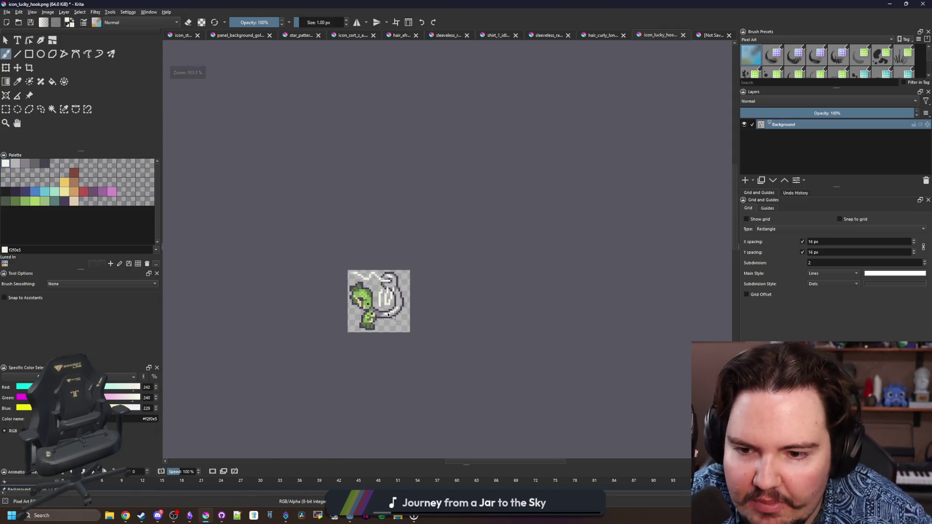
pyautogui.hotkey('alt', 'Tab')
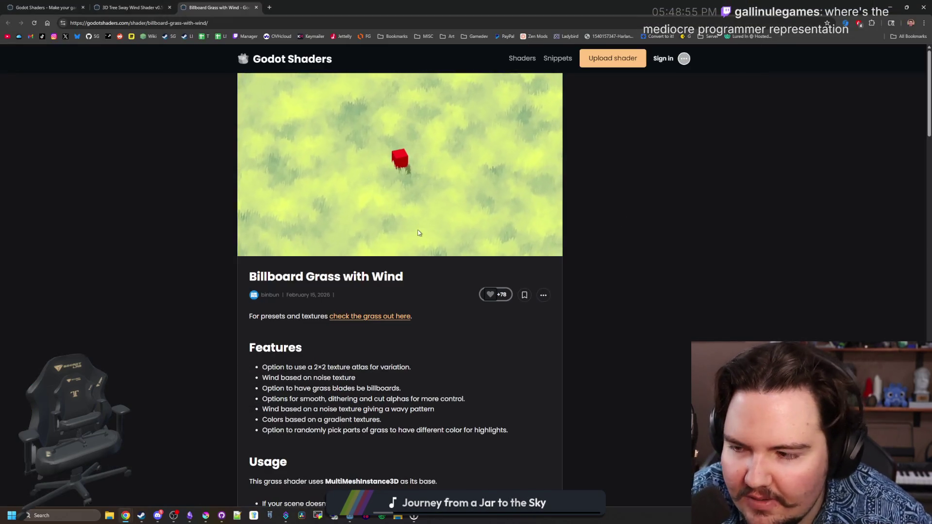
# Step: Scroll through the Billboard Grass with Wind page and view its two preview screenshots enlarged
pyautogui.scroll(-7, 419, 233)
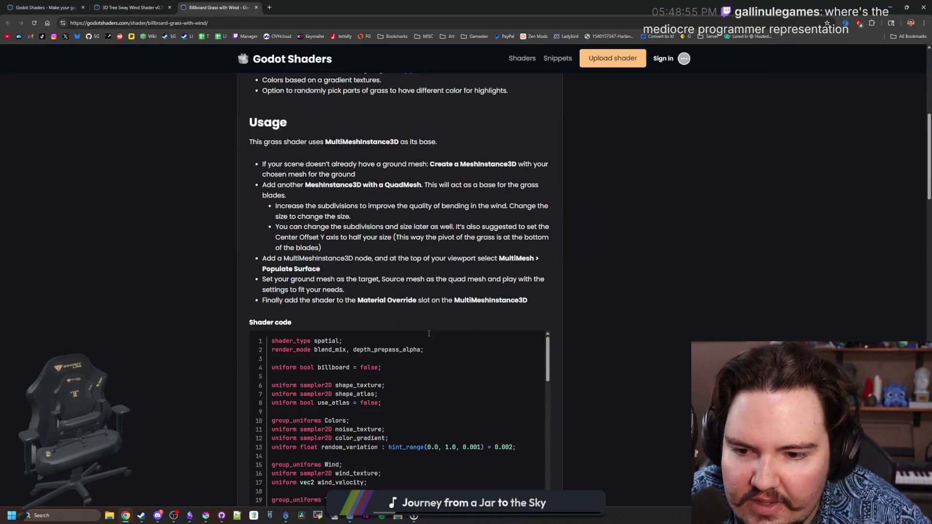
pyautogui.scroll(-5, 428, 333)
pyautogui.scroll(-12, 411, 268)
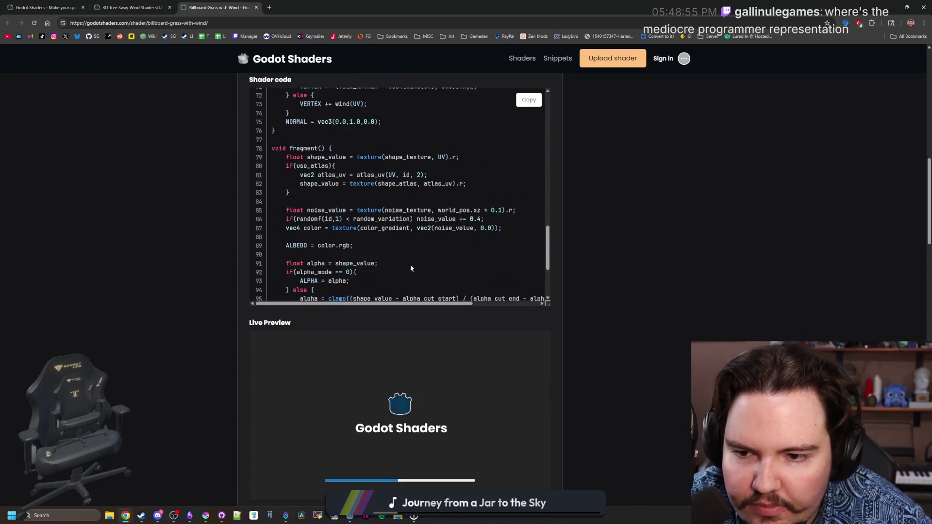
pyautogui.scroll(-3, 410, 268)
pyautogui.scroll(-5, 138, 279)
pyautogui.click(301, 315)
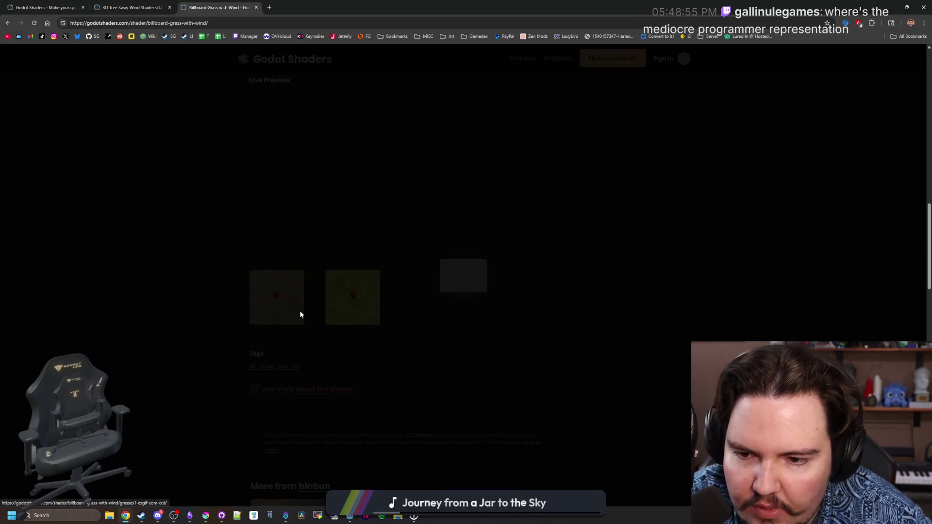
pyautogui.click(681, 316)
pyautogui.click(272, 294)
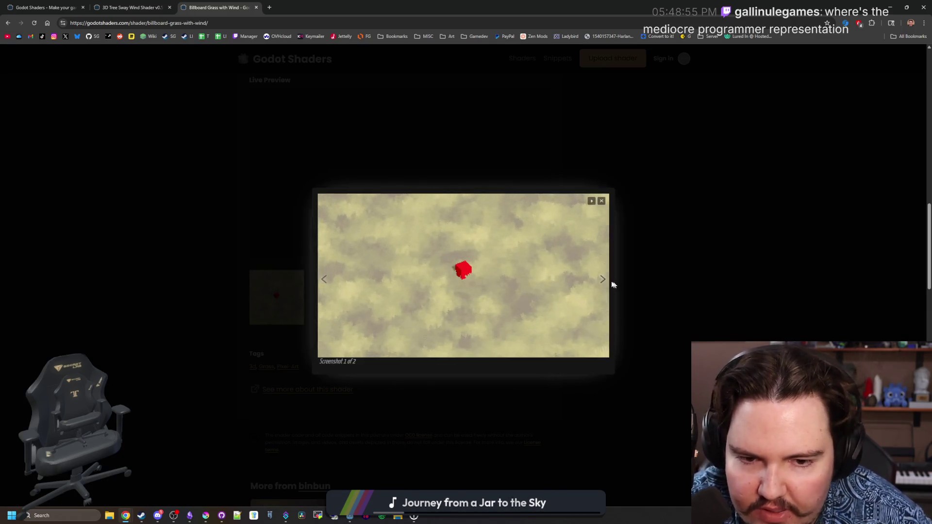
pyautogui.click(604, 281)
pyautogui.click(210, 329)
# Step: Glance at the 3D Tree Sway Wind Shader tab, then return to the Godot Shaders home page
pyautogui.scroll(-4, 211, 330)
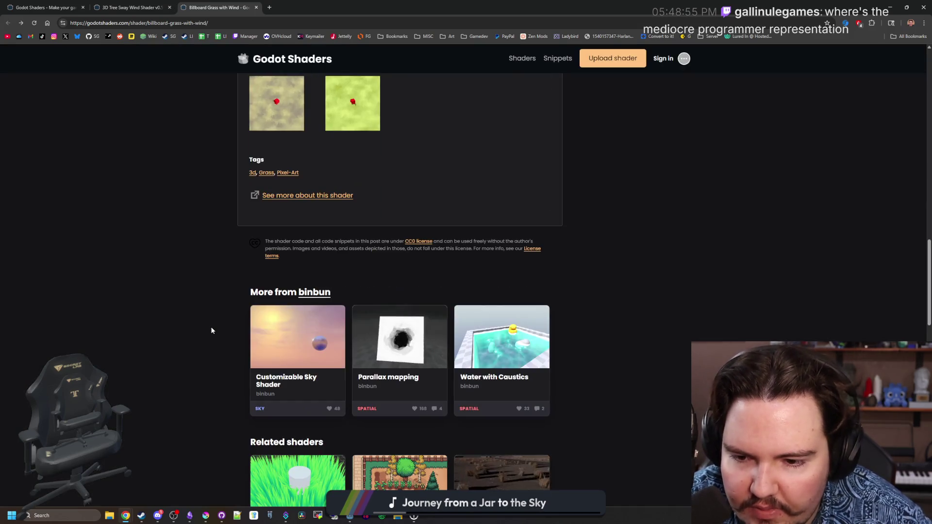
pyautogui.scroll(10, 212, 330)
pyautogui.scroll(1, 417, 185)
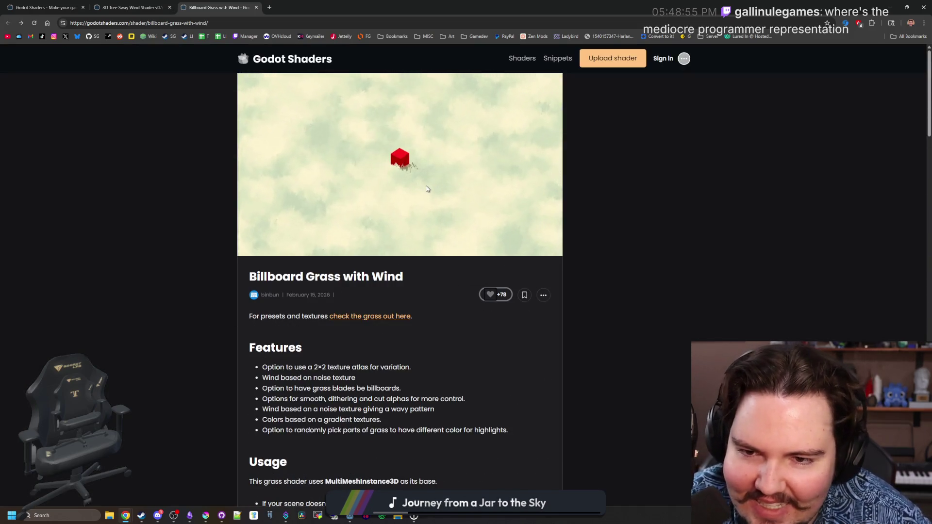
pyautogui.click(171, 4)
pyautogui.click(46, 7)
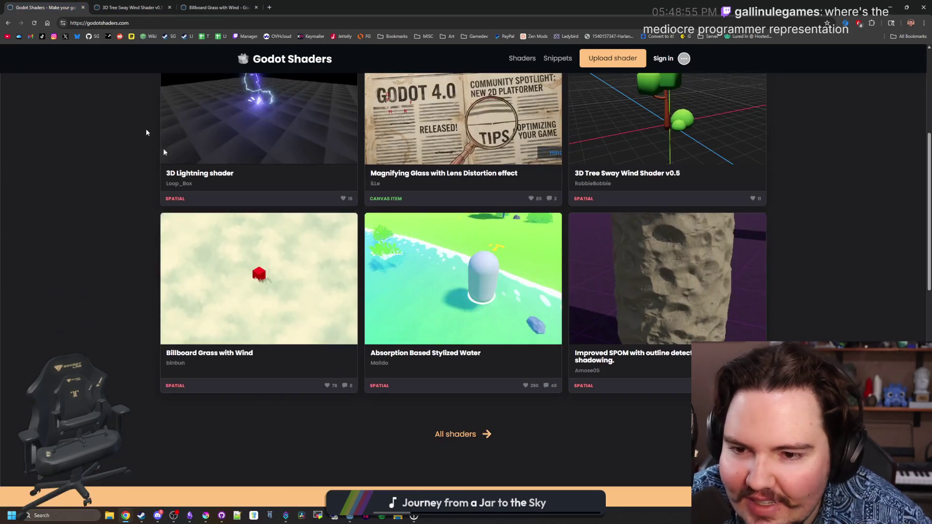
pyautogui.scroll(6, 505, 369)
pyautogui.scroll(-7, 505, 369)
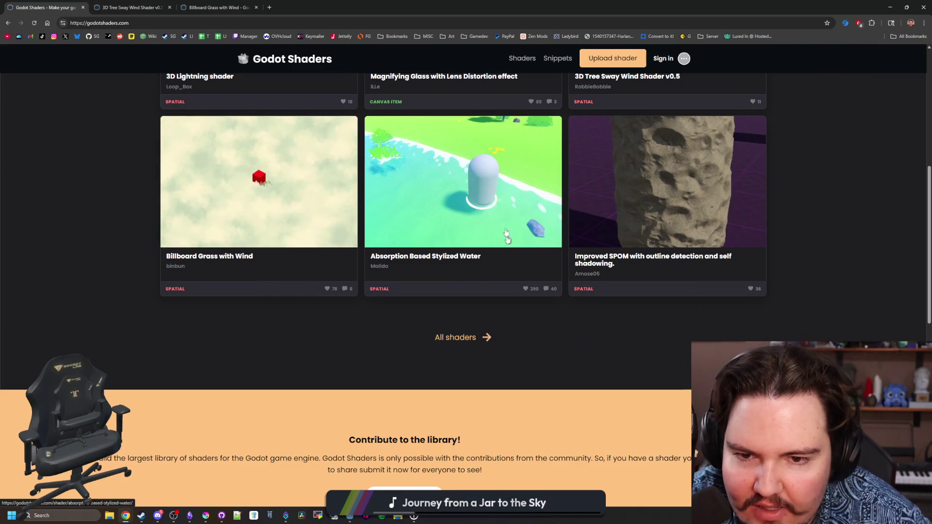
# Step: Open the full list of newest shaders and browse through it
pyautogui.click(487, 337)
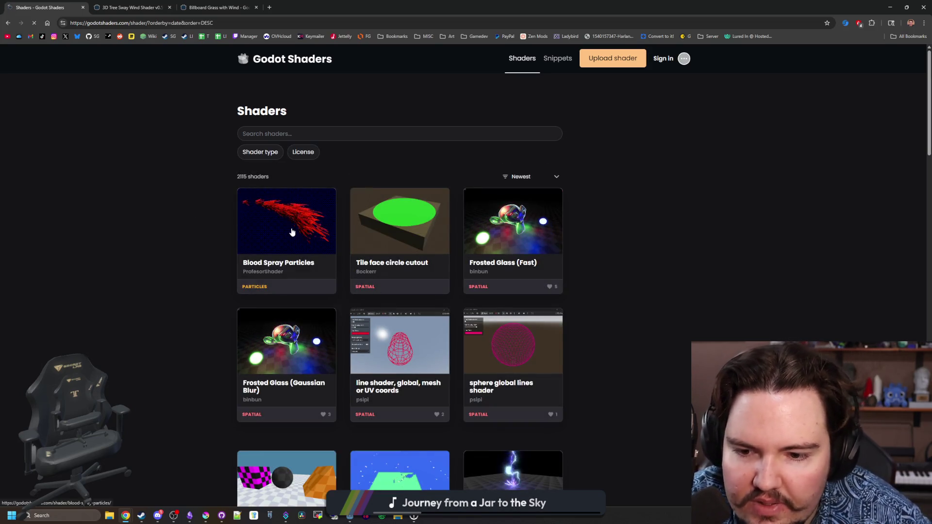
pyautogui.scroll(-3, 337, 326)
pyautogui.scroll(3, 337, 325)
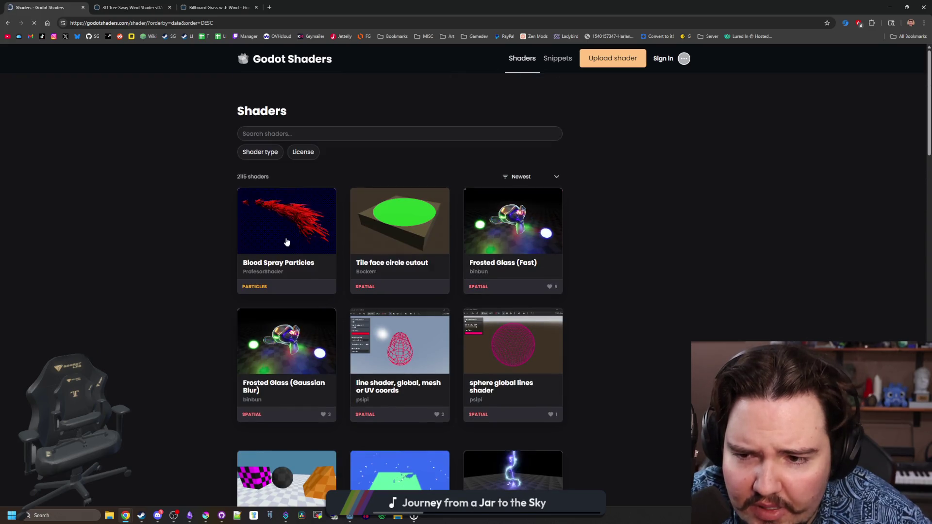
pyautogui.scroll(-5, 291, 250)
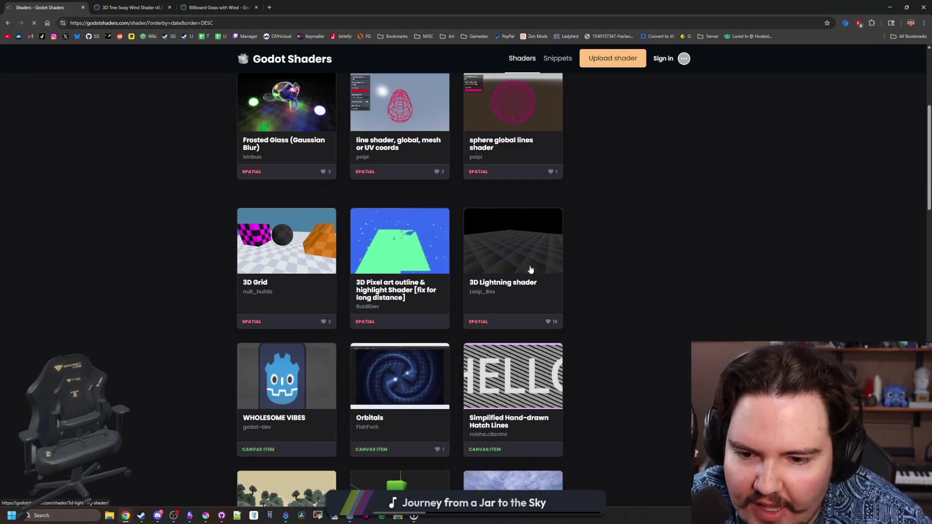
pyautogui.scroll(2, 680, 299)
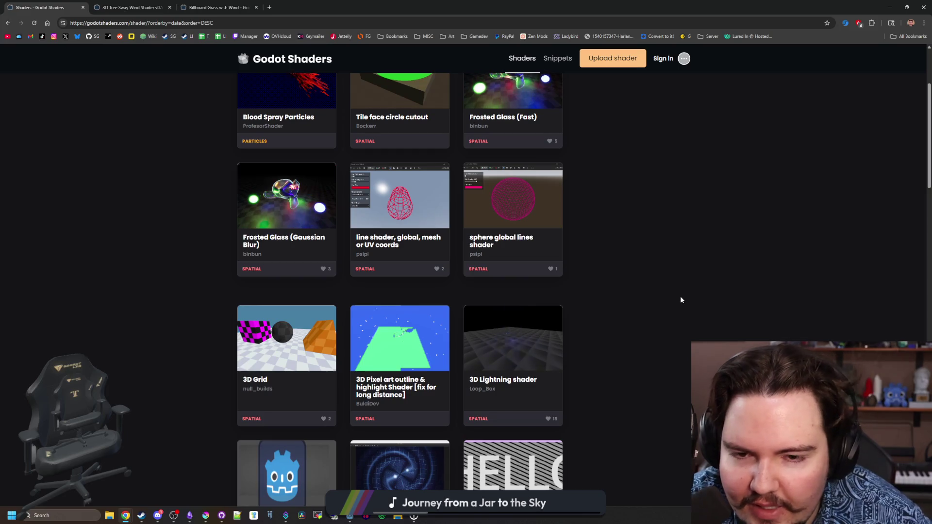
pyautogui.scroll(-3, 660, 297)
pyautogui.scroll(-1, 650, 297)
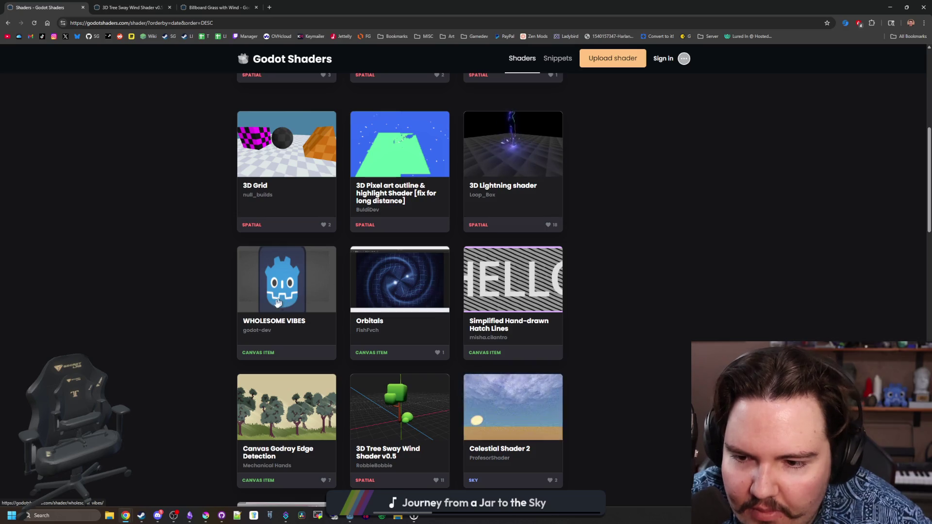
# Step: Open WHOLESOME VIBES in a background tab, look over its page, and return to the listing
pyautogui.middleClick(412, 294)
pyautogui.scroll(-2, 412, 294)
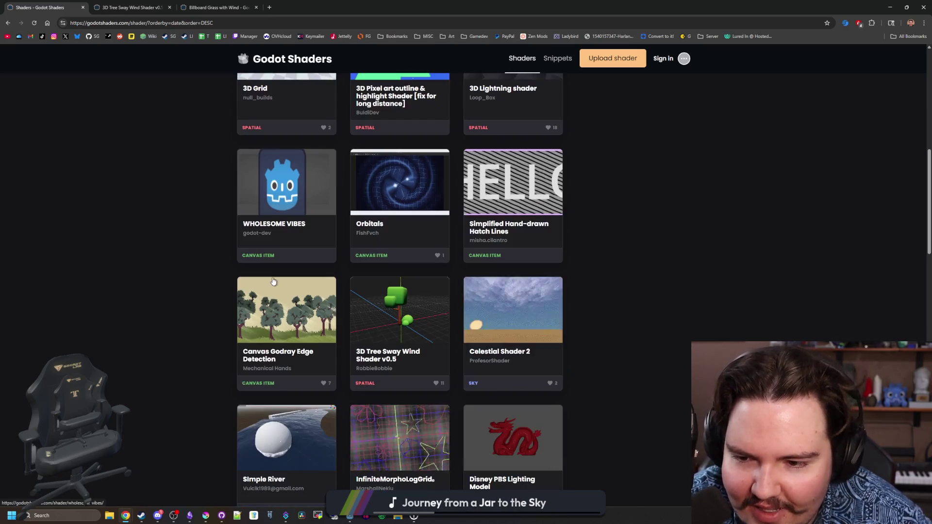
pyautogui.click(298, 230)
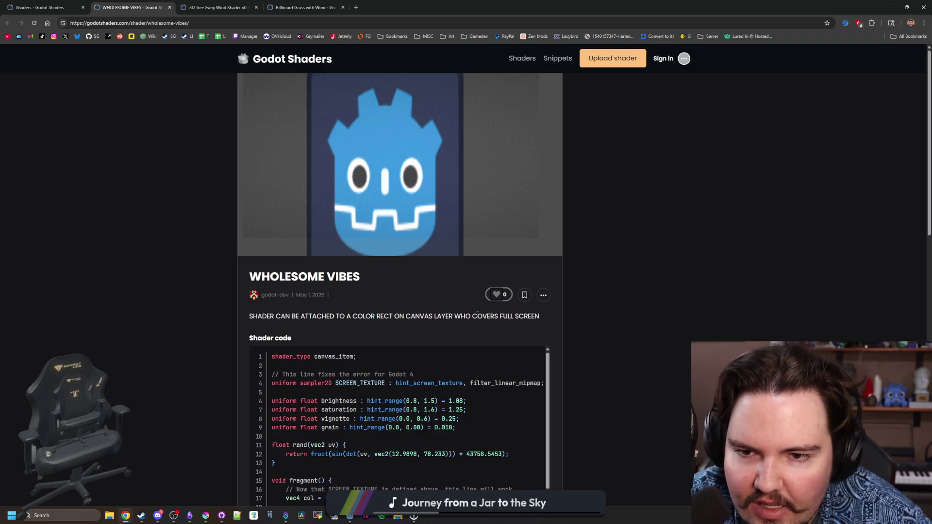
pyautogui.scroll(-9, 477, 314)
pyautogui.scroll(-2, 477, 317)
pyautogui.scroll(9, 477, 316)
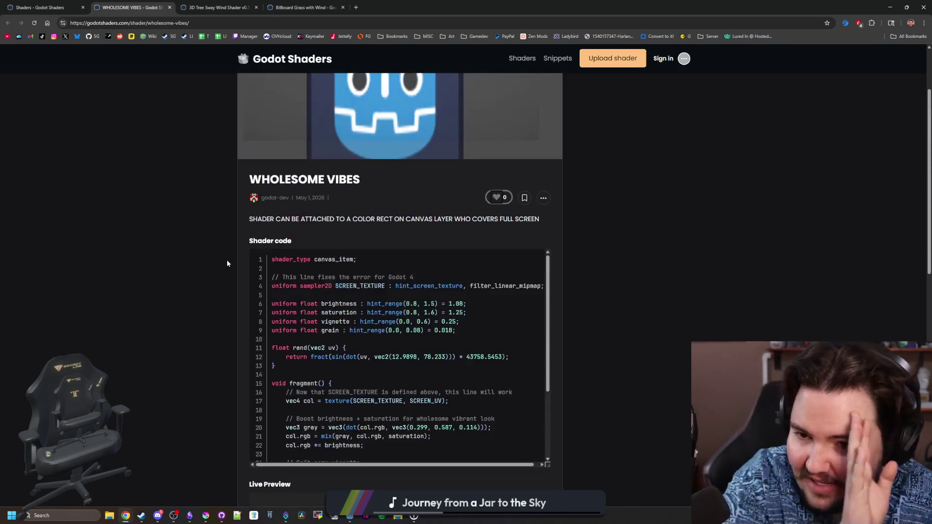
pyautogui.scroll(2, 227, 264)
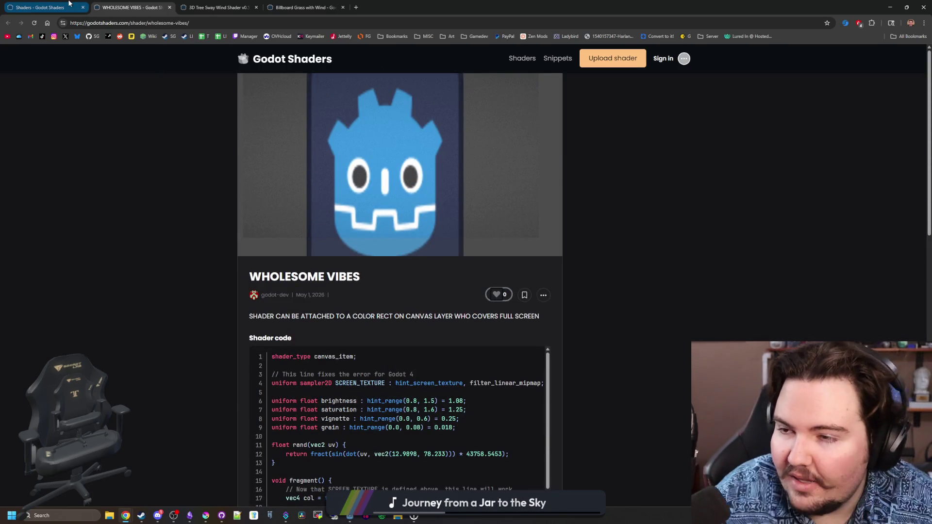
pyautogui.click(41, 7)
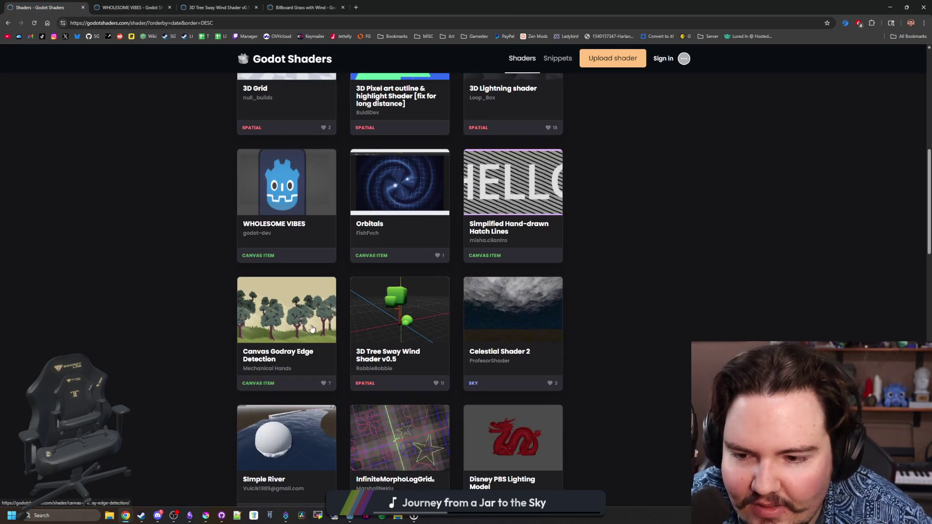
# Step: Open Canvas Godray Edge Detection in a new tab, preview it, and keep browsing the listing
pyautogui.middleClick(271, 333)
pyautogui.hotkey('ctrl', 'Tab')
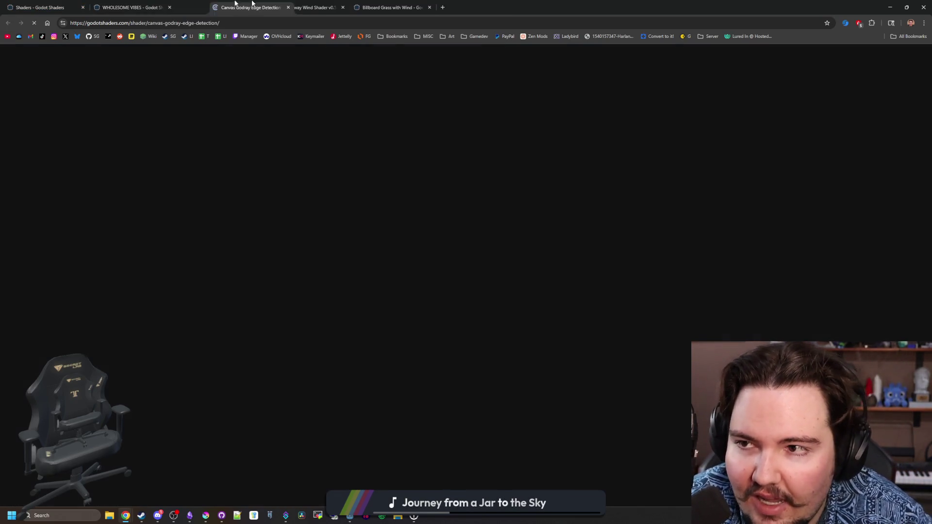
pyautogui.hotkey('ctrl', 'shift', 'Tab')
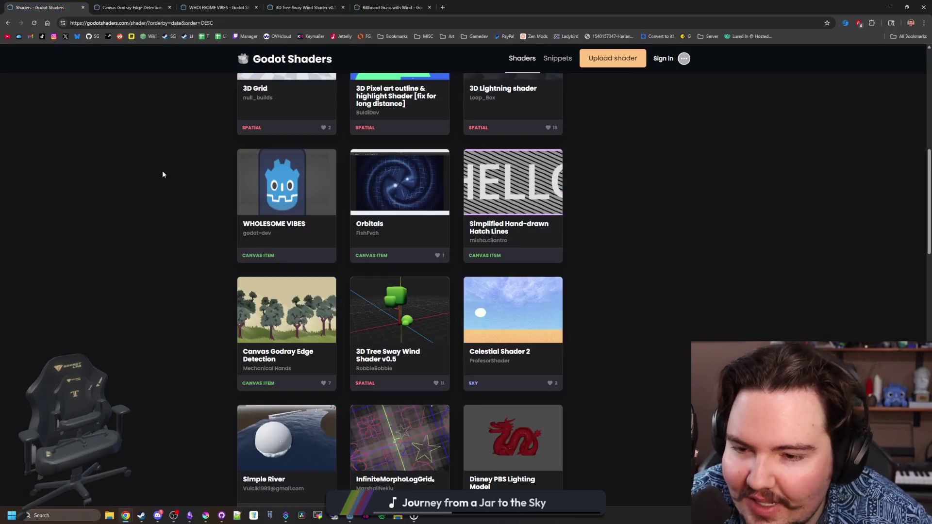
pyautogui.scroll(-3, 480, 270)
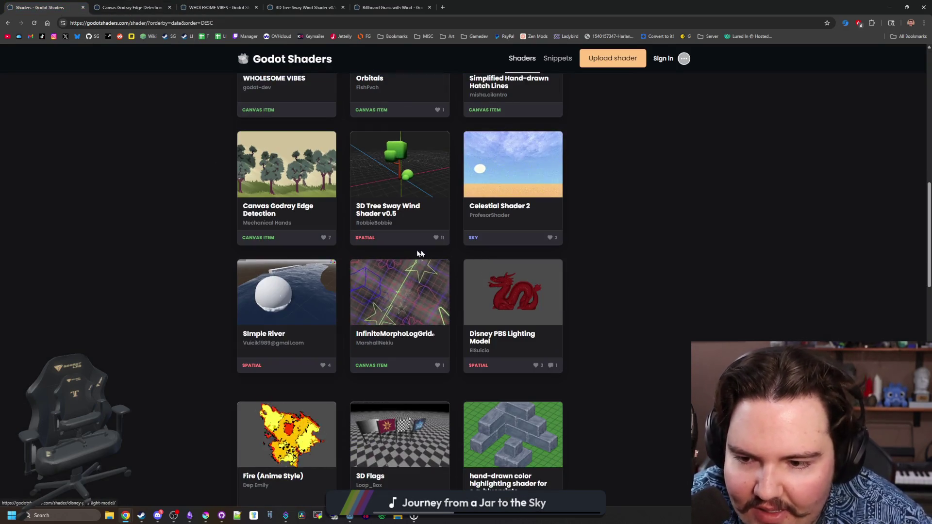
pyautogui.scroll(-3, 402, 251)
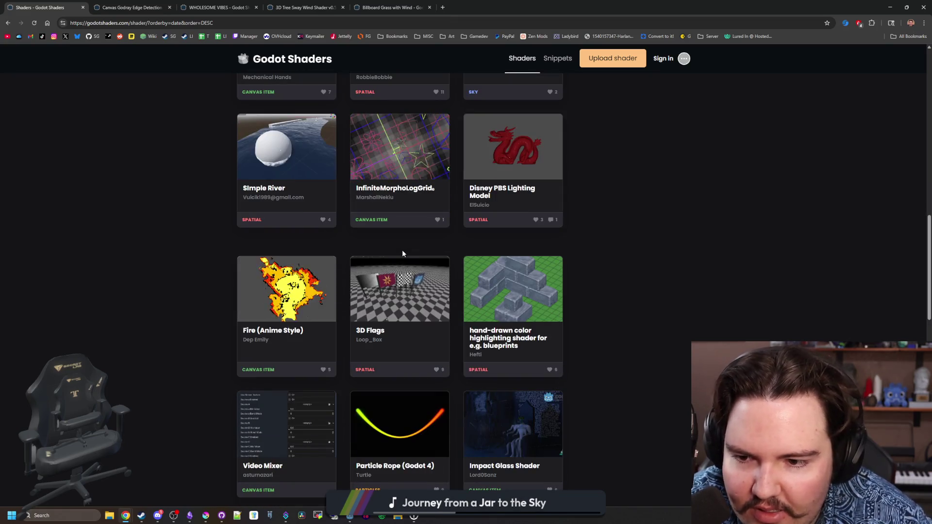
pyautogui.scroll(-5, 402, 250)
# Step: Minimize the browser, maximize the Krita window, then leave the browser for the editors
pyautogui.press('super+Down')
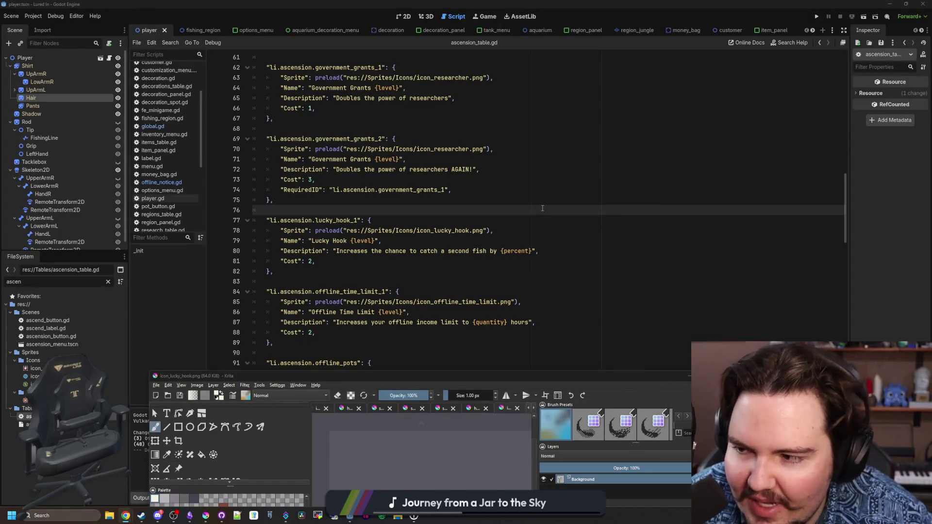
pyautogui.moveTo(432, 367)
pyautogui.mouseDown()
pyautogui.moveTo(440, 338)
pyautogui.moveTo(423, 2)
pyautogui.mouseUp()
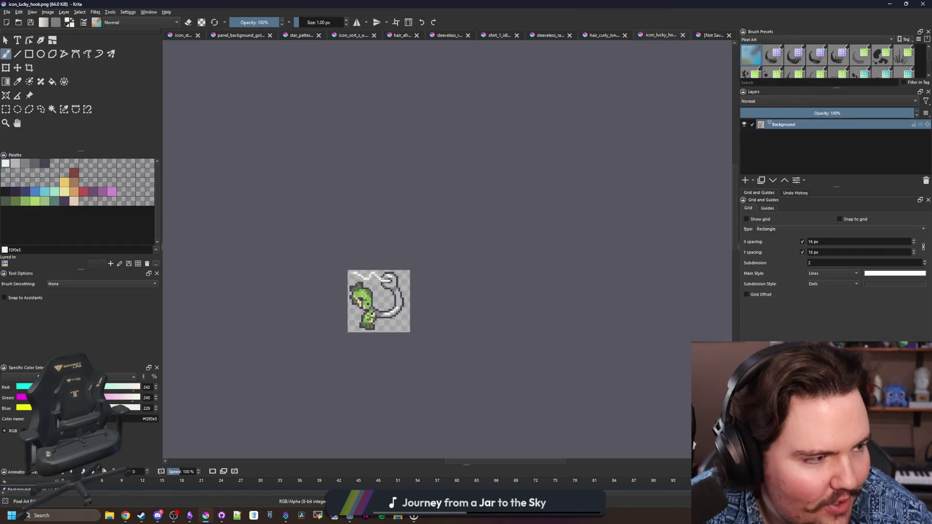
pyautogui.hotkey('alt', 'Tab')
pyautogui.scroll(-10, 385, 204)
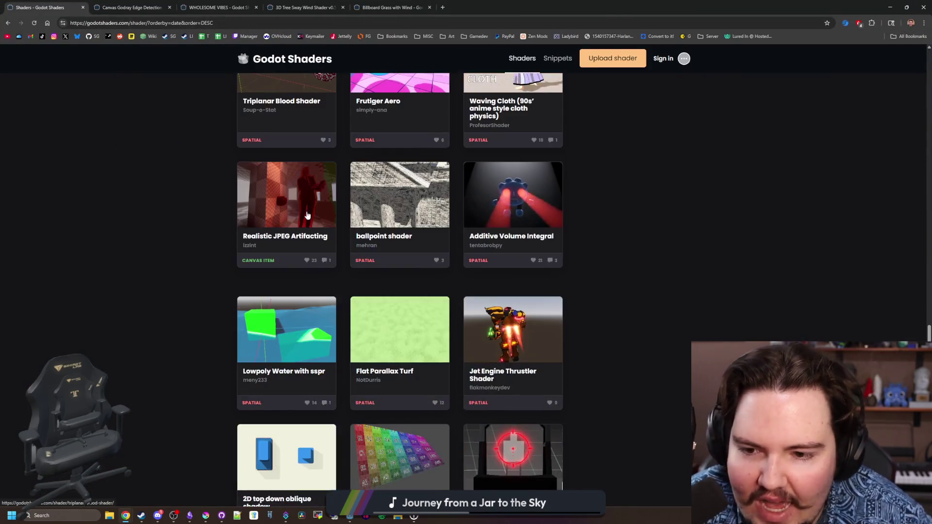
pyautogui.scroll(-3, 395, 175)
pyautogui.scroll(15, 395, 175)
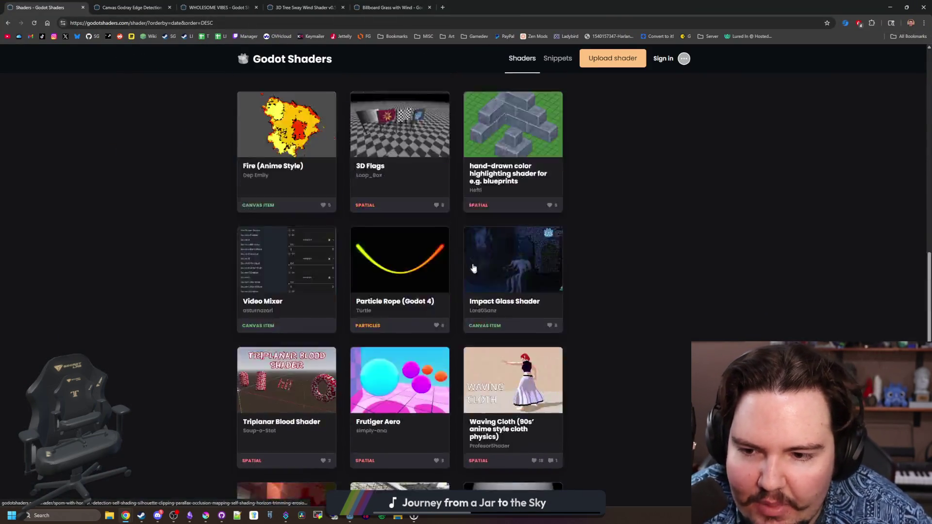
pyautogui.hotkey('alt', 'Tab')
pyautogui.hotkey('alt', 'Tab')
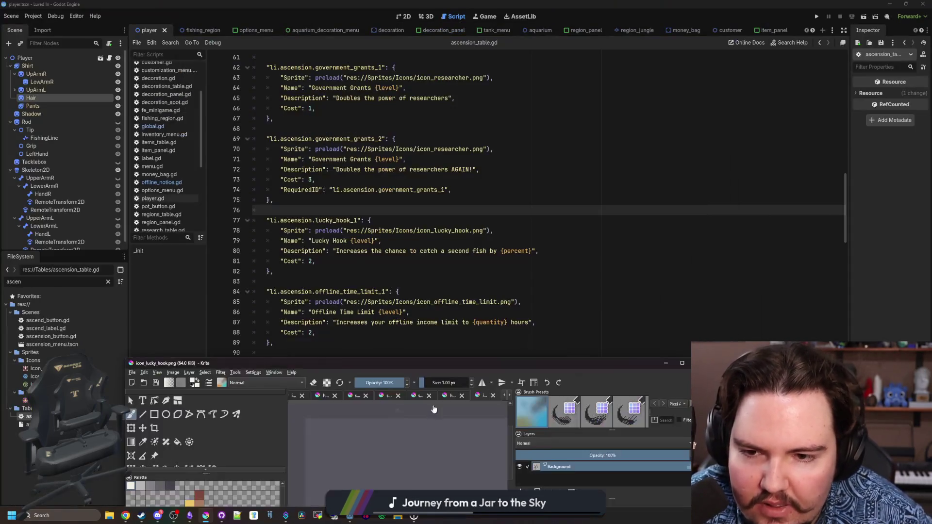
# Step: Copy the lucky_hook_1 entry from ascension_table.gd
pyautogui.click(357, 263)
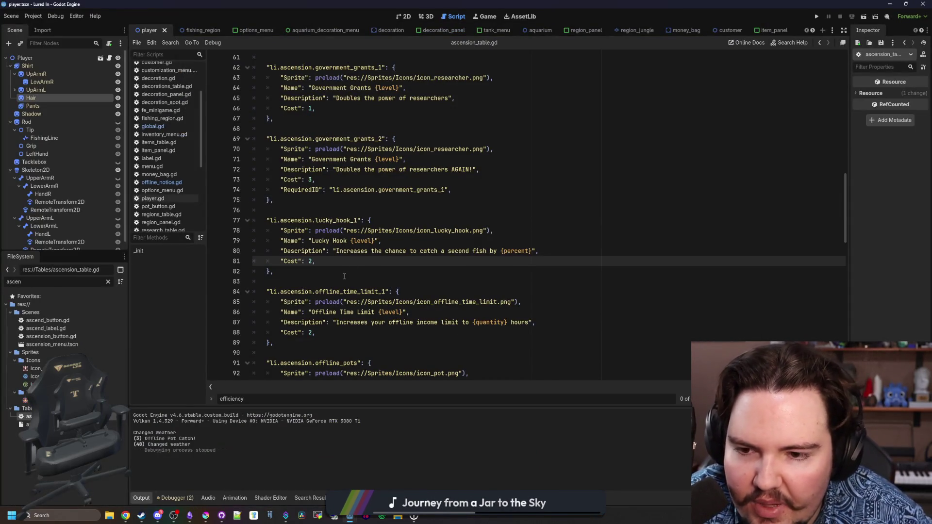
pyautogui.click(344, 275)
pyautogui.click(334, 281)
pyautogui.click(349, 274)
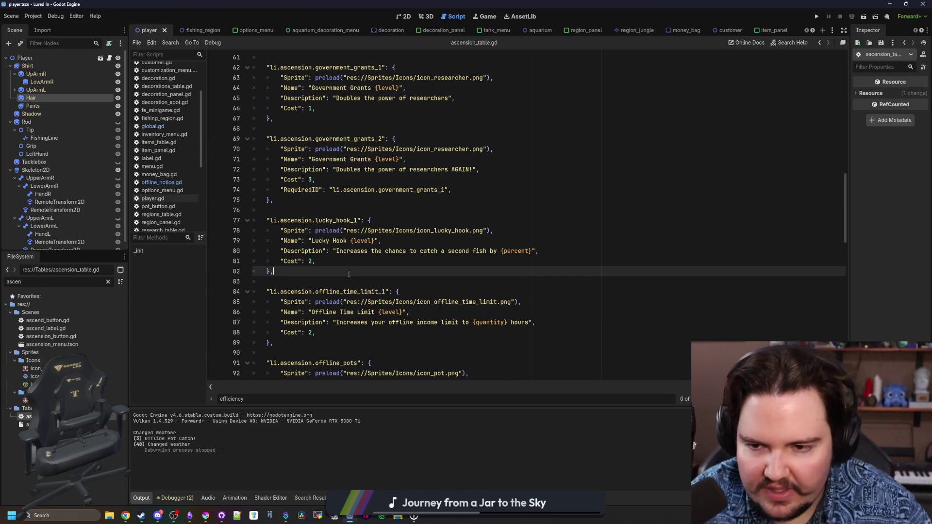
pyautogui.click(419, 259)
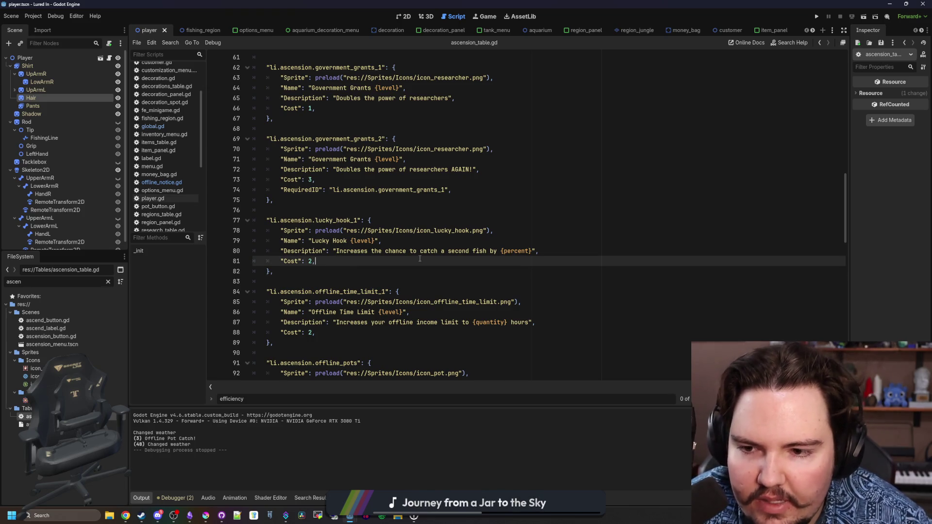
pyautogui.moveTo(308, 279); pyautogui.dragTo(310, 221)
pyautogui.hotkey('ctrl', 'c')
pyautogui.click(318, 209)
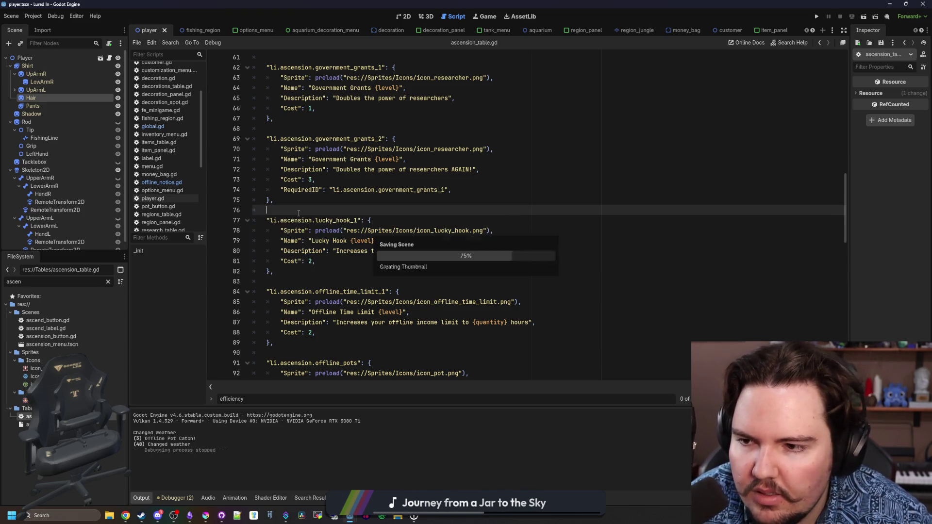
# Step: In global.gd, find fill_description and paste the lucky_hook_1 block below it, unindented
pyautogui.click(170, 127)
pyautogui.hotkey('ctrl', 'f')
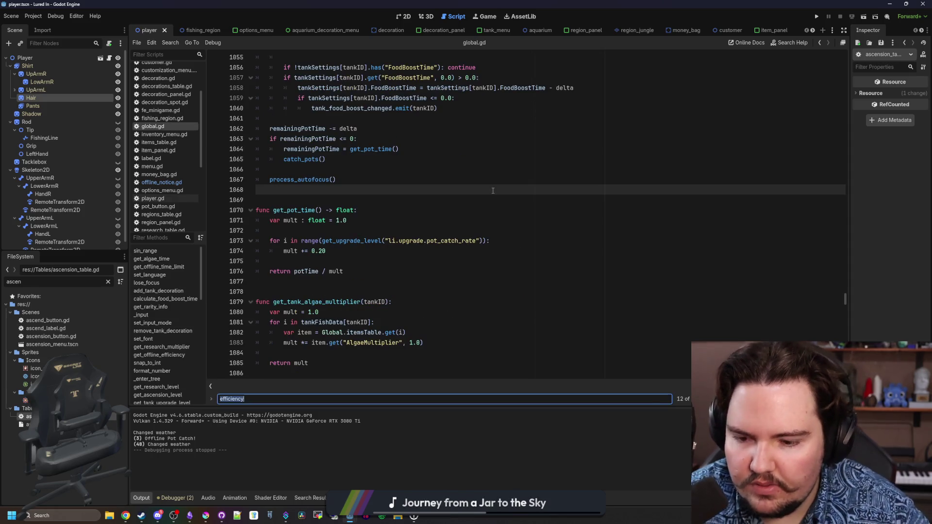
pyautogui.write('fill_descriopt')
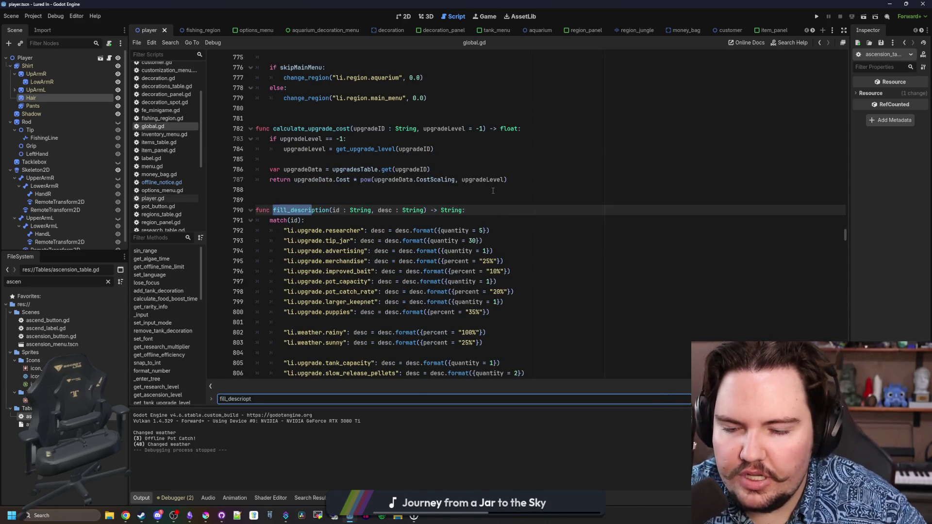
pyautogui.scroll(-8, 492, 191)
pyautogui.click(301, 285)
pyautogui.press('Return')
pyautogui.press('Return')
pyautogui.hotkey('ctrl', 'v')
pyautogui.scroll(-2, 270, 296)
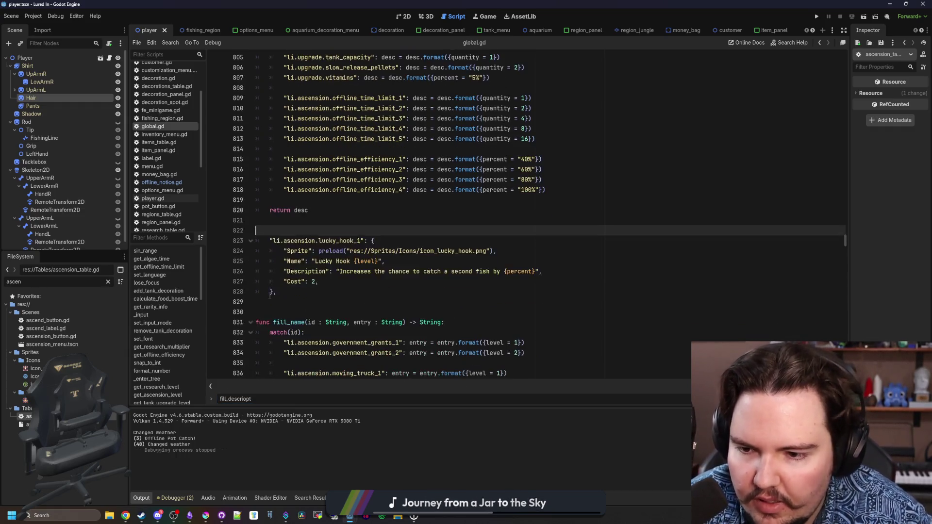
pyautogui.moveTo(278, 292)
pyautogui.mouseDown()
pyautogui.moveTo(250, 240)
pyautogui.moveTo(234, 240)
pyautogui.mouseUp()
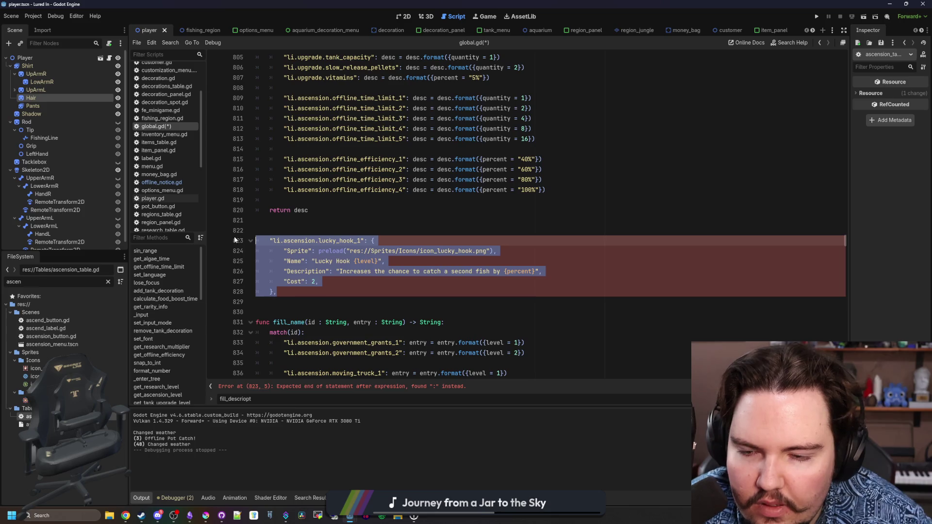
pyautogui.hotkey('shift', 'Tab')
# Step: Duplicate the offline_time_limit_1 description line and select the key on the copy
pyautogui.scroll(7, 343, 230)
pyautogui.click(344, 231)
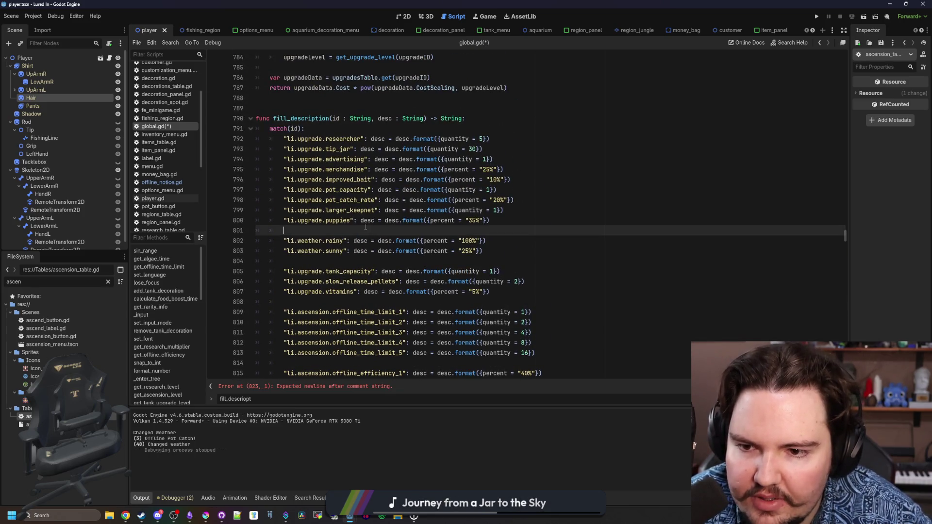
pyautogui.scroll(-2, 356, 229)
pyautogui.scroll(-2, 399, 236)
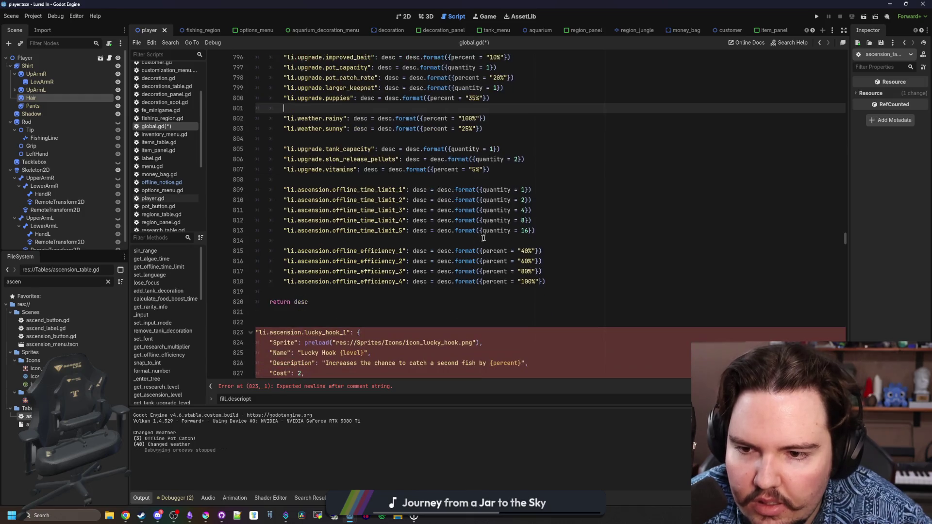
pyautogui.moveTo(534, 191); pyautogui.dragTo(284, 190)
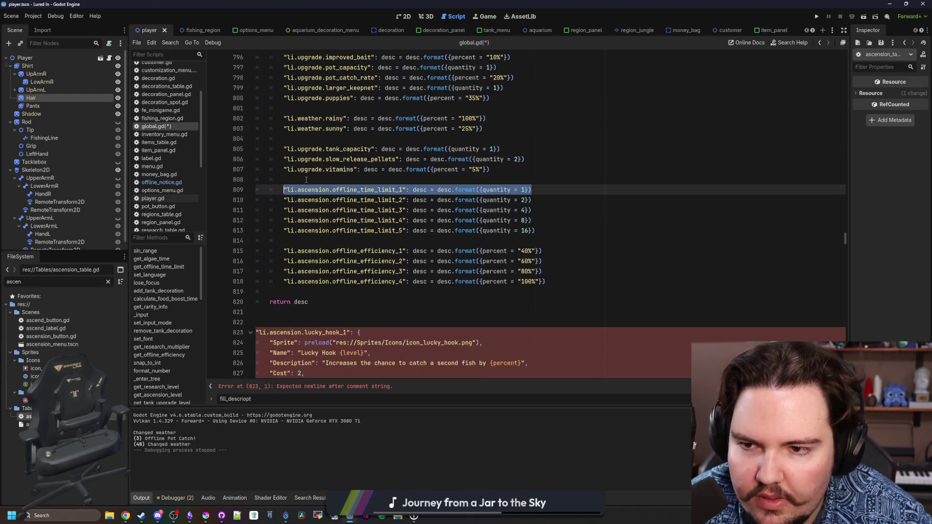
pyautogui.hotkey('ctrl', 'shift', 'Return')
pyautogui.hotkey('ctrl', 'shift', 'Return')
pyautogui.scroll(-1, 306, 180)
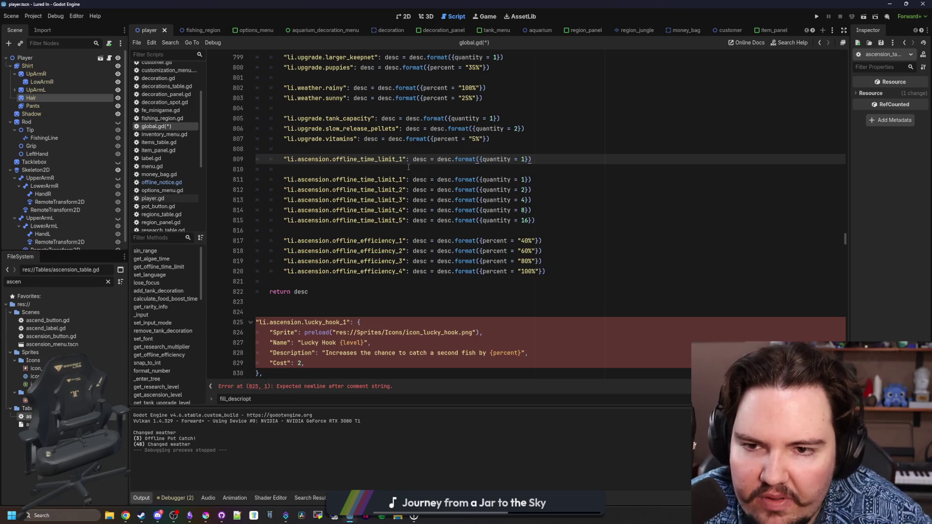
pyautogui.scroll(4, 410, 169)
pyautogui.scroll(-5, 410, 169)
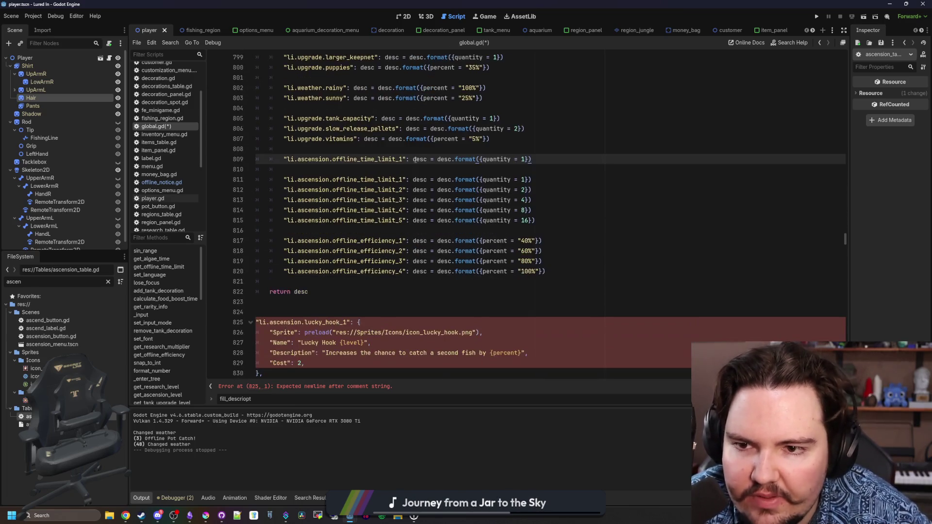
pyautogui.doubleClick(387, 128)
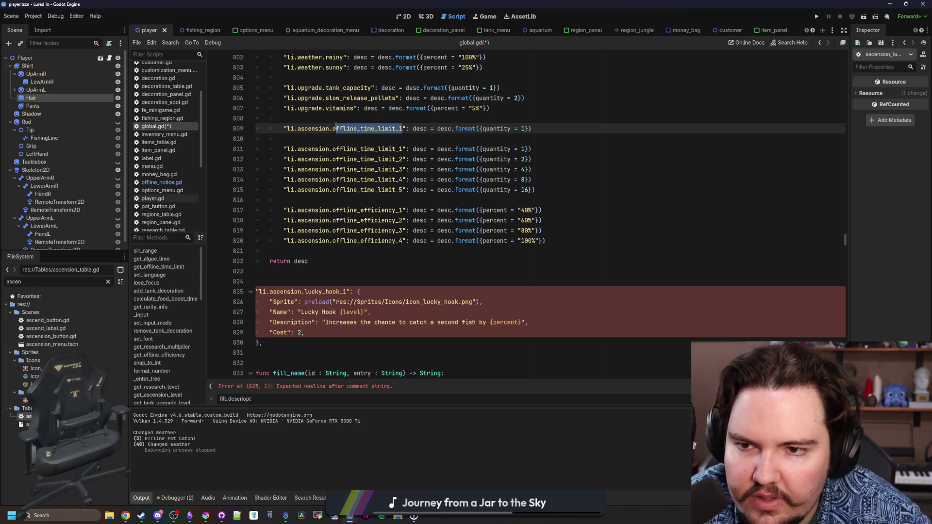
# Step: Change line 809 to li.ascension.lucky_hook_1 with percent = "10%" replacing quantity
pyautogui.write('lucky_hook')
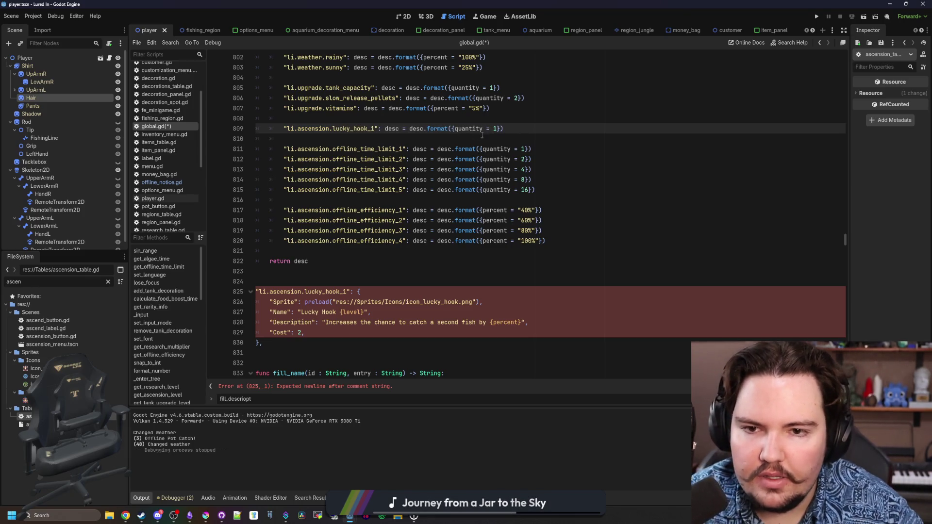
pyautogui.doubleClick(474, 129)
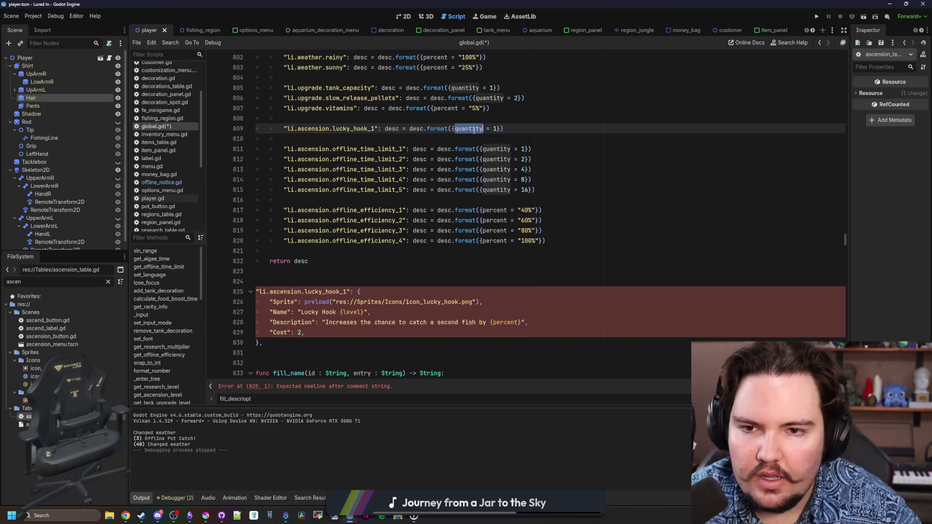
pyautogui.write('percen')
pyautogui.press('BackSpace')
pyautogui.press('BackSpace')
pyautogui.write('t')
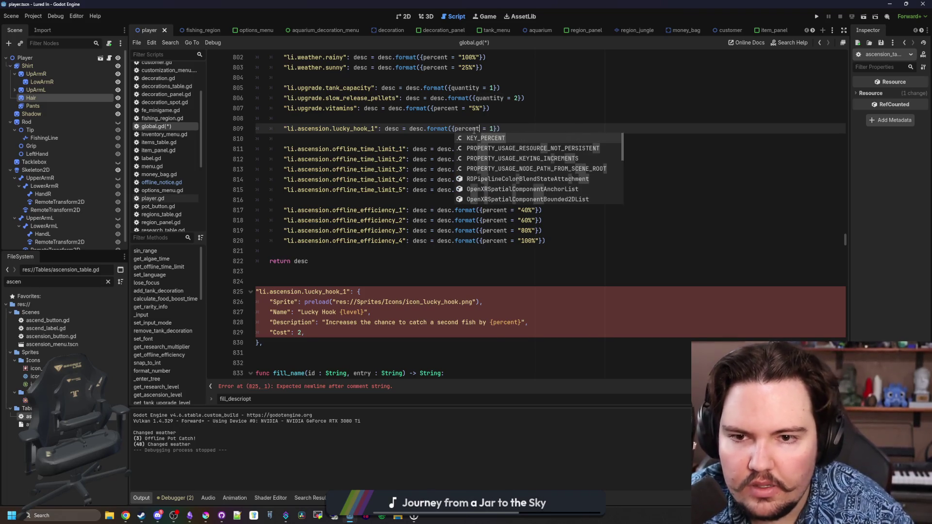
pyautogui.press('Right')
pyautogui.press('Right')
pyautogui.press('Right')
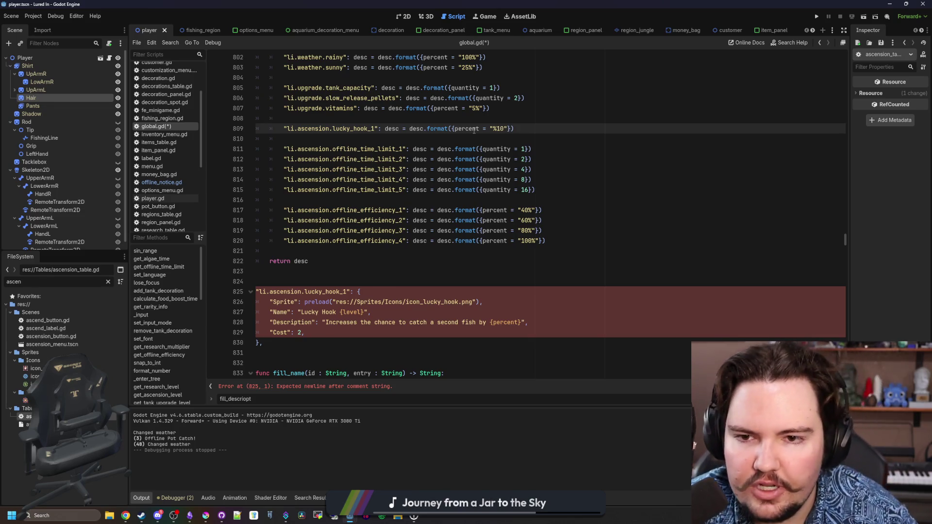
pyautogui.click(493, 129)
pyautogui.write('%')
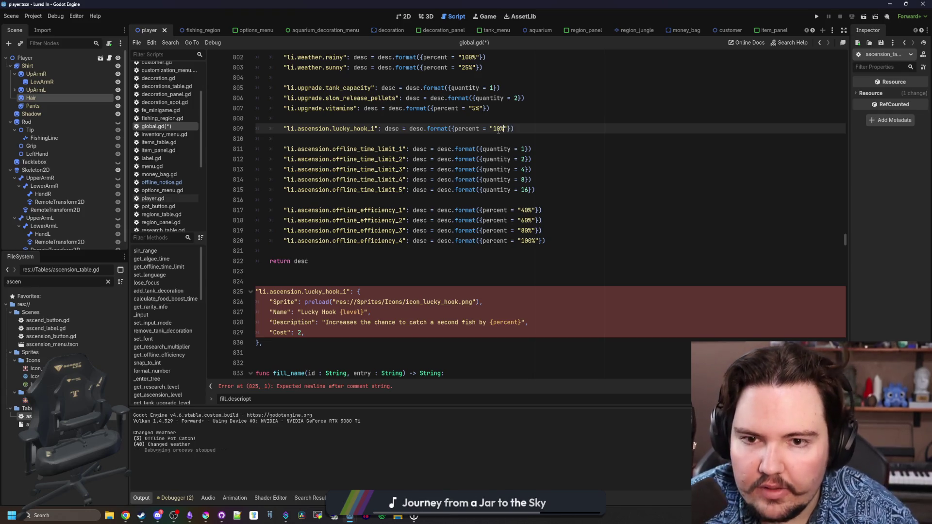
pyautogui.click(374, 141)
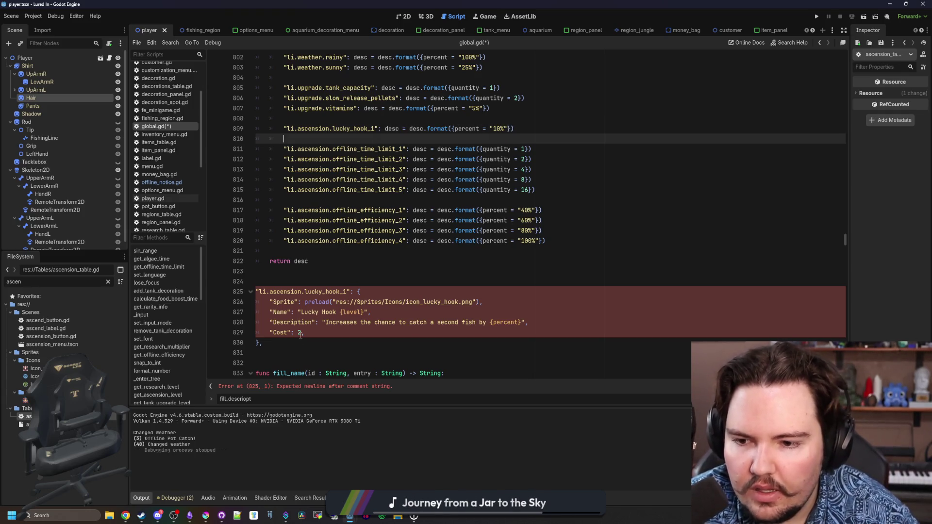
pyautogui.click(348, 291)
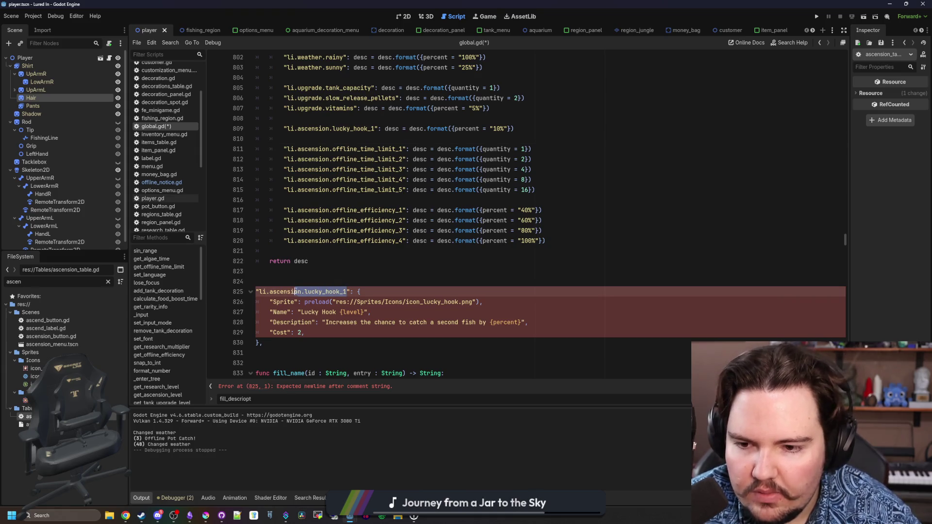
pyautogui.moveTo(290, 330); pyautogui.dragTo(265, 342)
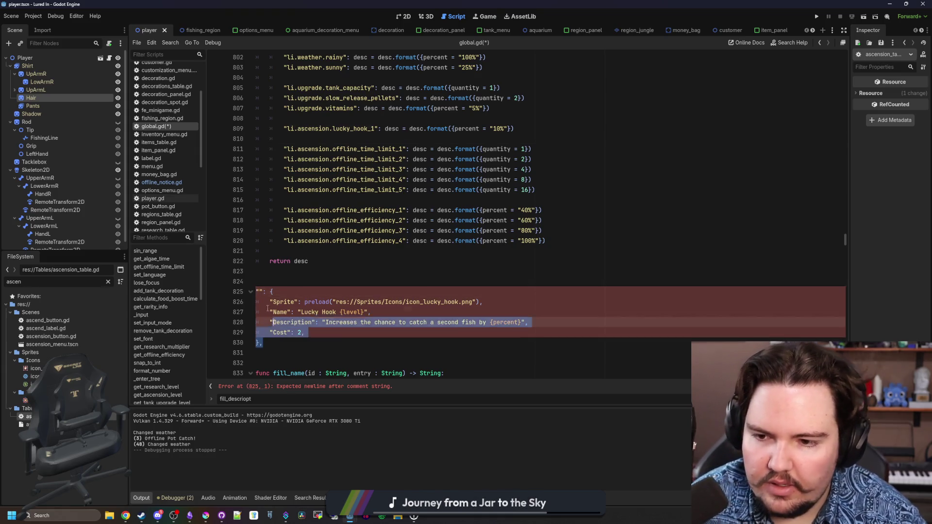
# Step: Delete the stray lucky_hook dictionary block and paste lucky_hook_1 below the efficiency entries
pyautogui.press('BackSpace')
pyautogui.press('BackSpace')
pyautogui.press('BackSpace')
pyautogui.press('BackSpace')
pyautogui.scroll(-4, 344, 262)
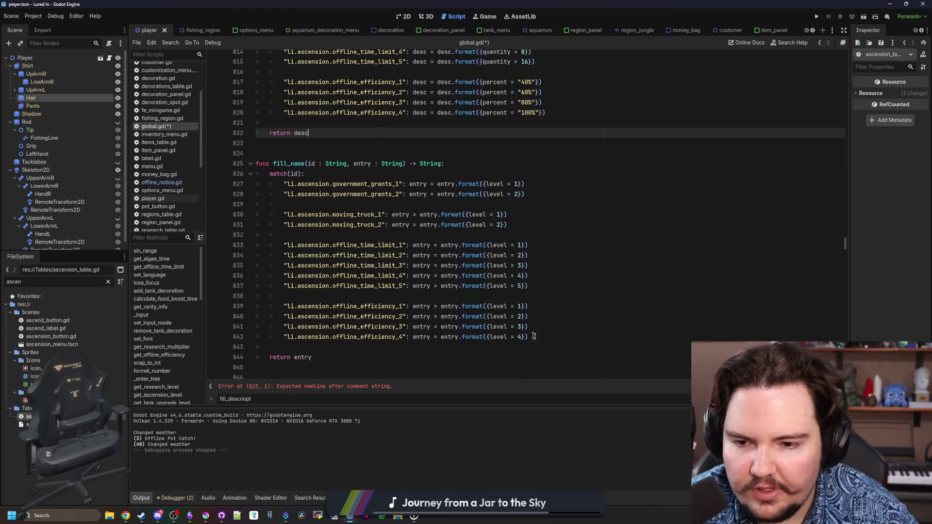
pyautogui.moveTo(531, 343); pyautogui.dragTo(545, 337)
pyautogui.click(550, 285)
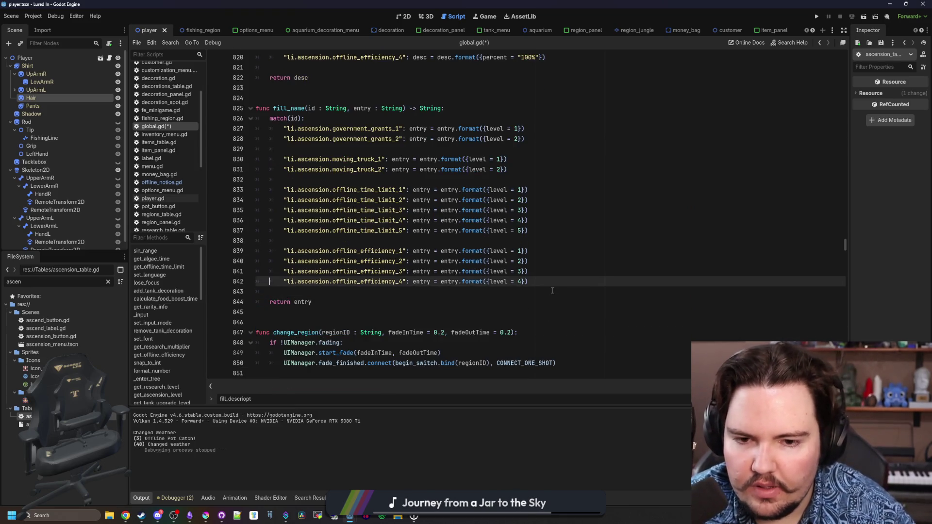
pyautogui.press('Return')
pyautogui.press('Return')
pyautogui.write('li.ascension.lucky_hook_1')
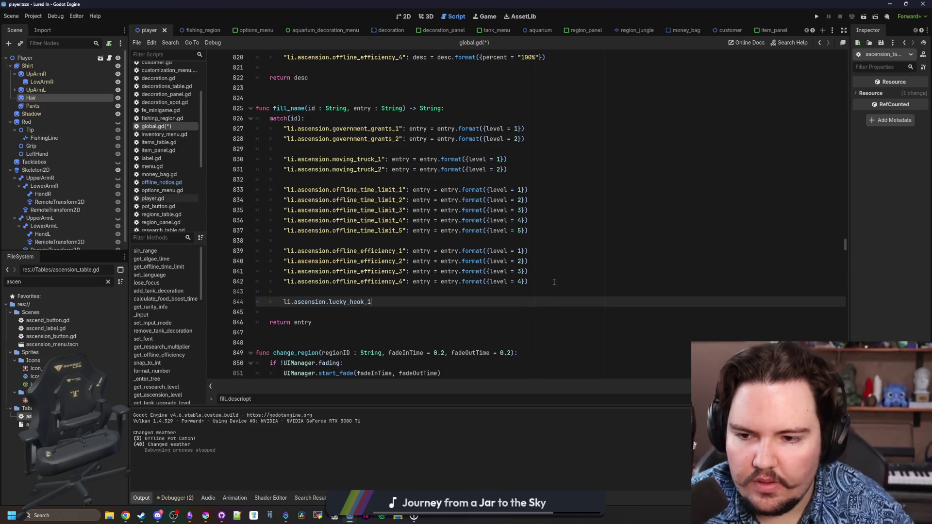
# Step: Duplicate the offline_efficiency_4 line in fill_name and rename its key to lucky_hook_1
pyautogui.moveTo(532, 285); pyautogui.dragTo(284, 283)
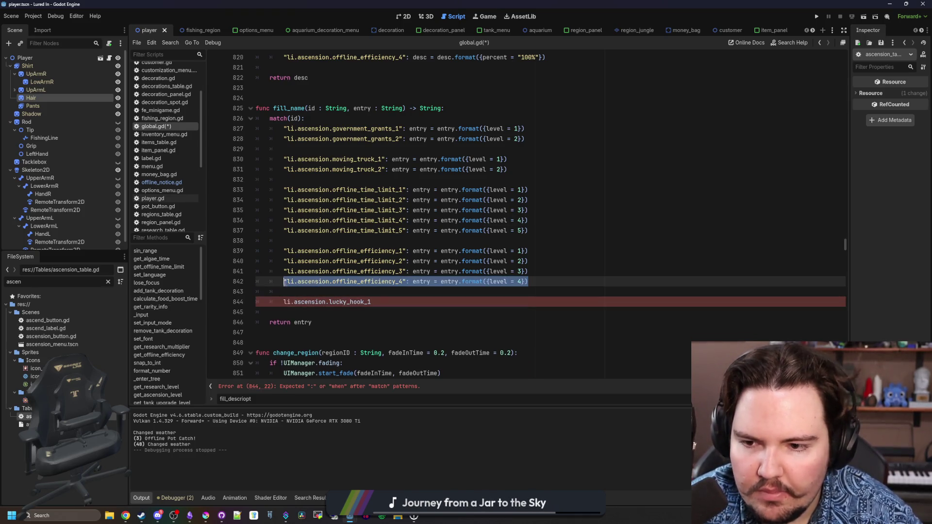
pyautogui.hotkey('ctrl', 'c')
pyautogui.click(297, 291)
pyautogui.press('Return')
pyautogui.press('Return')
pyautogui.hotkey('ctrl', 'v')
pyautogui.click(376, 323)
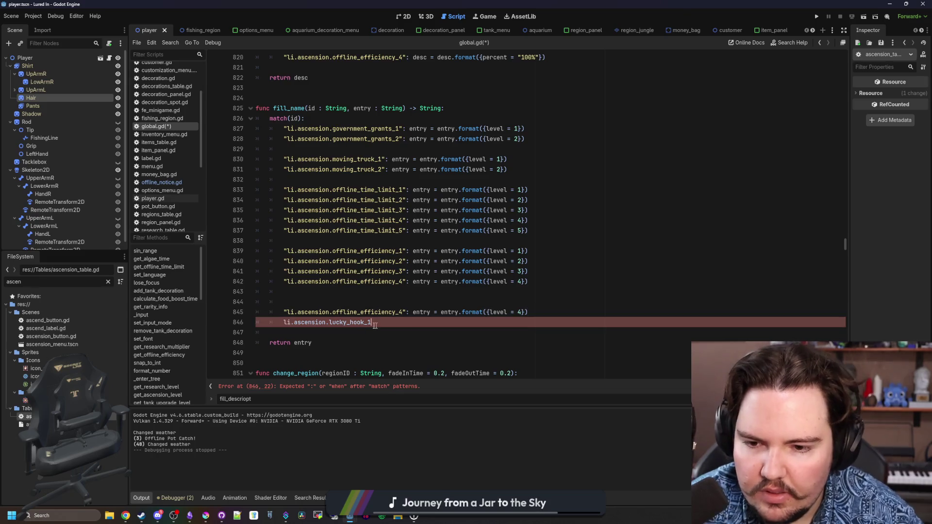
pyautogui.click(405, 313)
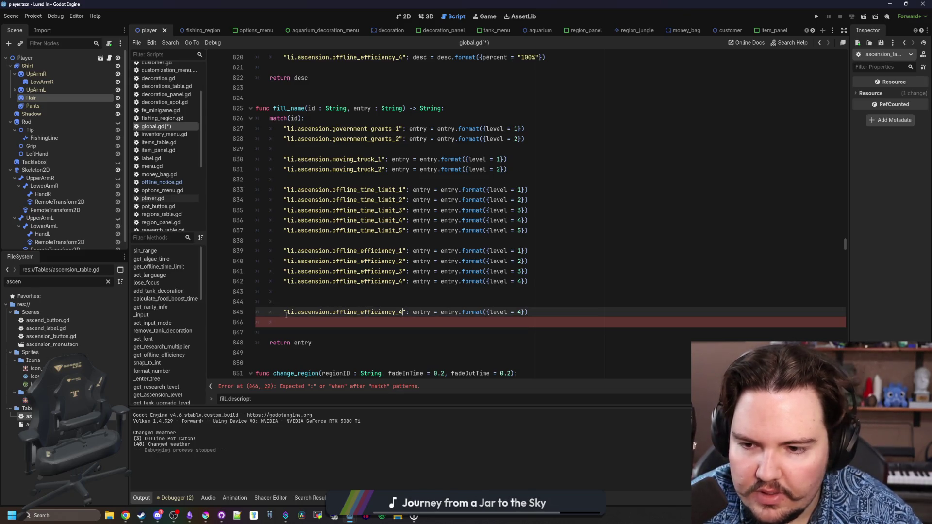
pyautogui.hotkey('shift', 'Home')
pyautogui.hotkey('ctrl', 'v')
# Step: Set the lucky_hook_1 entry's level to 1, remove the blank line, and save global.gd
pyautogui.press('Up')
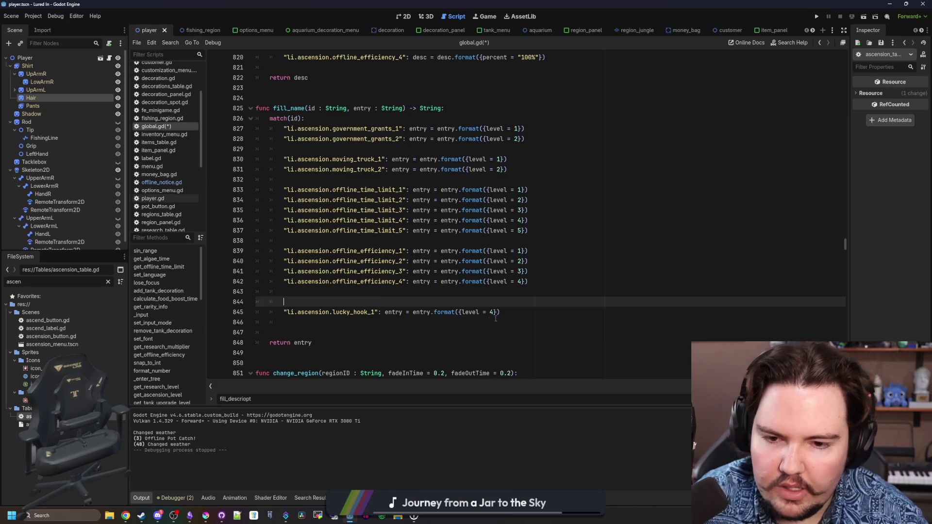
pyautogui.click(493, 313)
pyautogui.press('BackSpace')
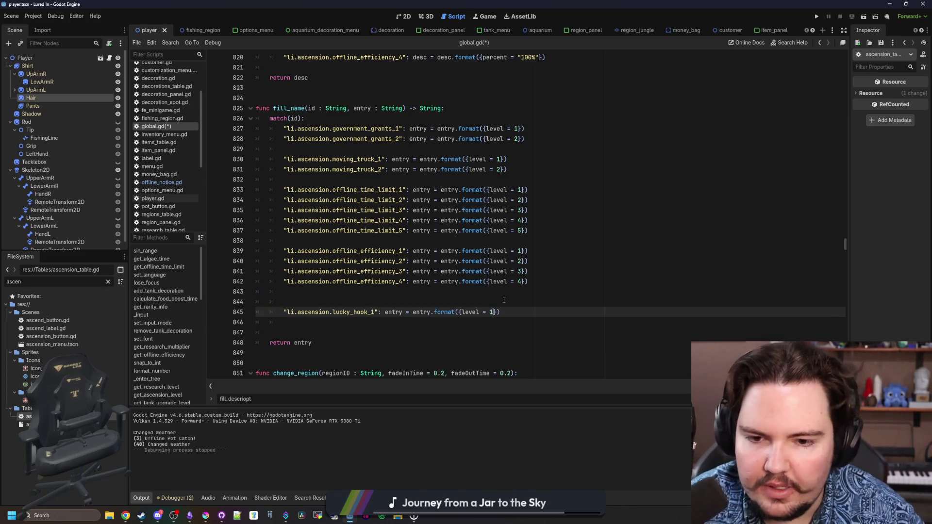
pyautogui.press('Up')
pyautogui.press('BackSpace')
pyautogui.hotkey('ctrl', 's')
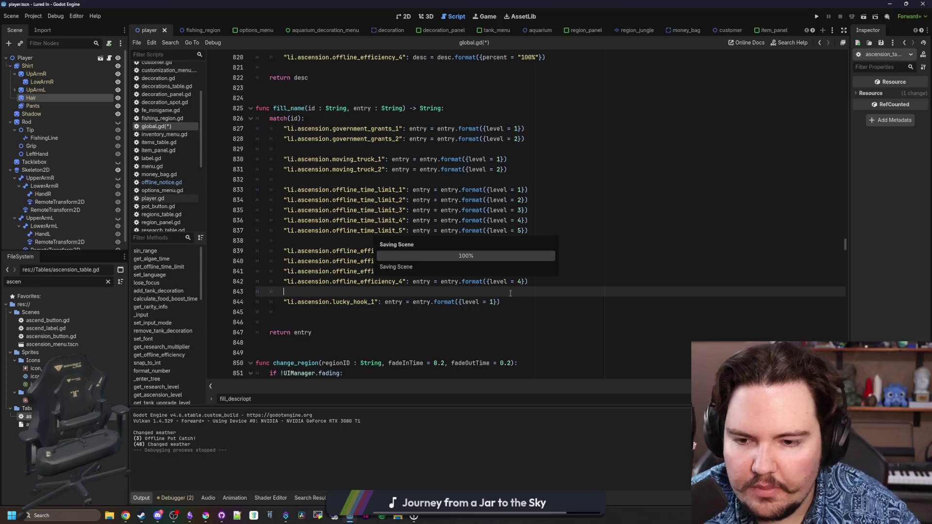
pyautogui.click(336, 314)
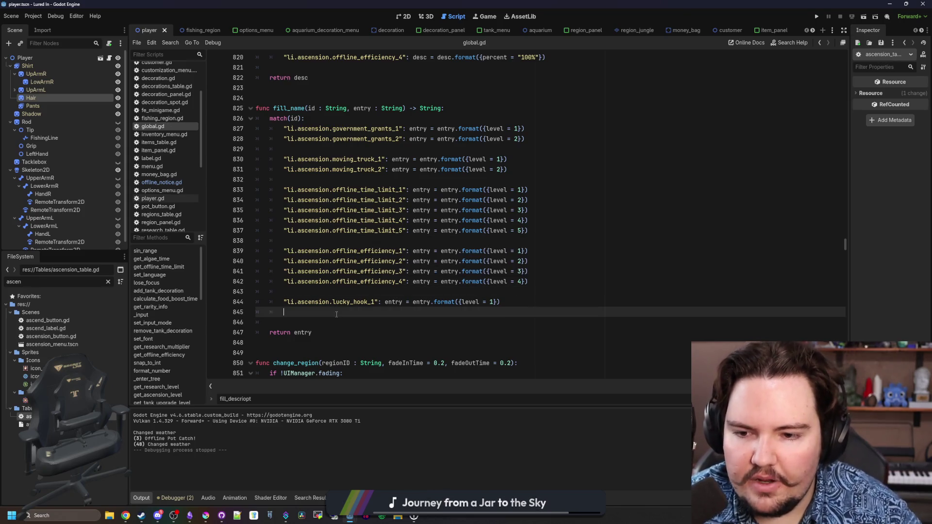
pyautogui.hotkey('ctrl', 's')
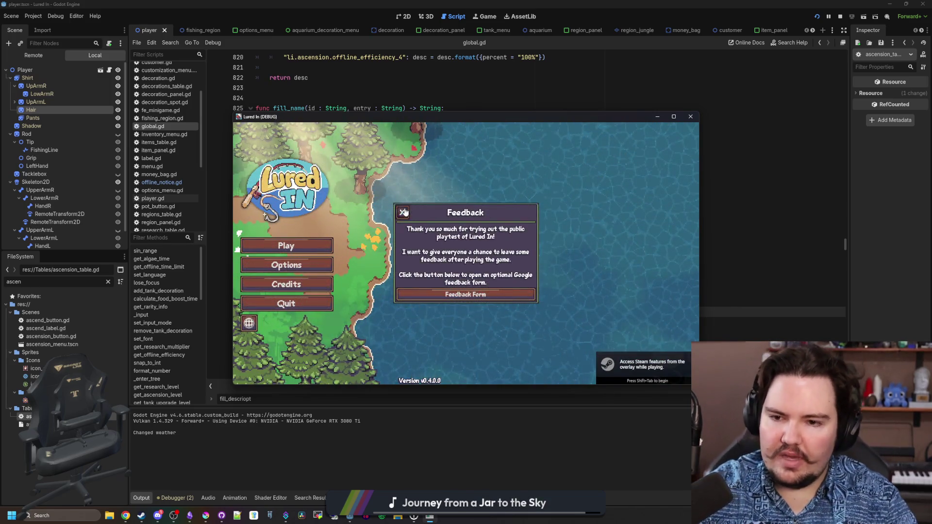
# Step: Dismiss the Feedback and Welcome Back popups, then go from Research to the Ascension tree
pyautogui.click(402, 212)
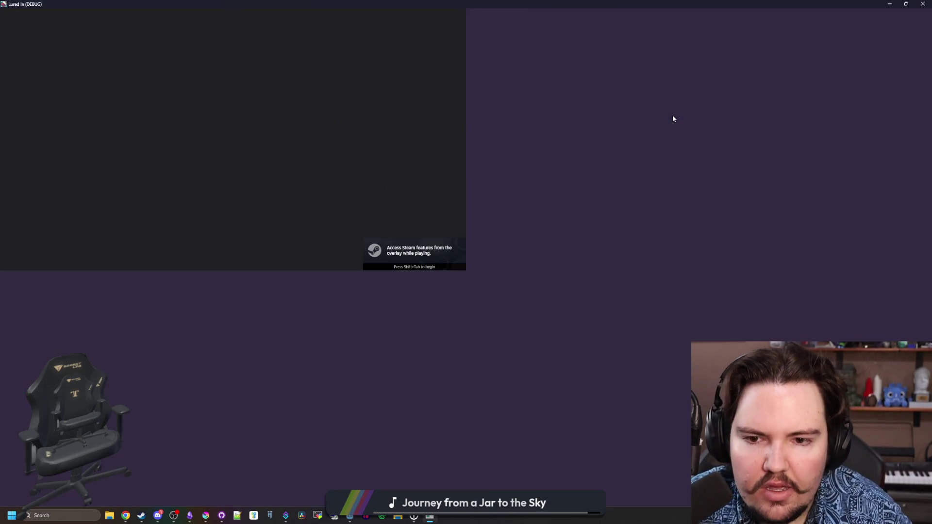
pyautogui.click(466, 319)
pyautogui.click(562, 480)
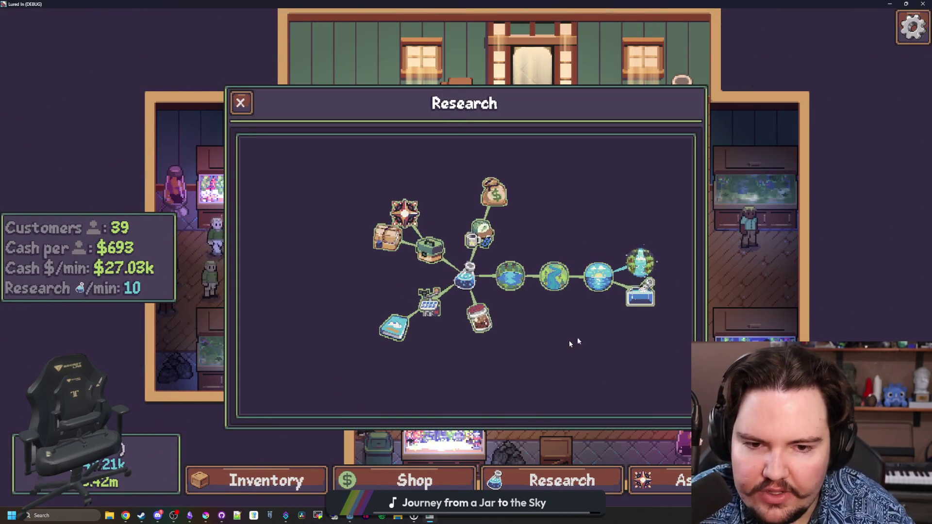
pyautogui.moveTo(460, 279)
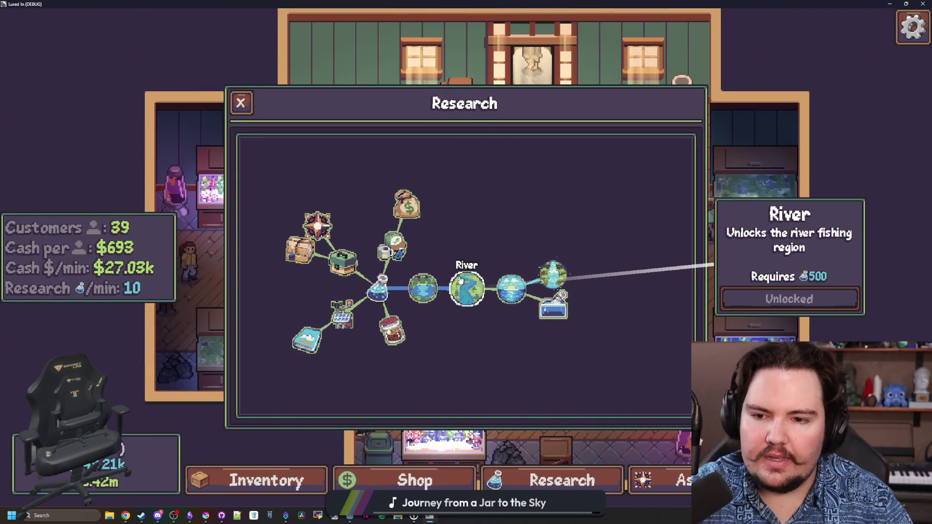
pyautogui.click(666, 486)
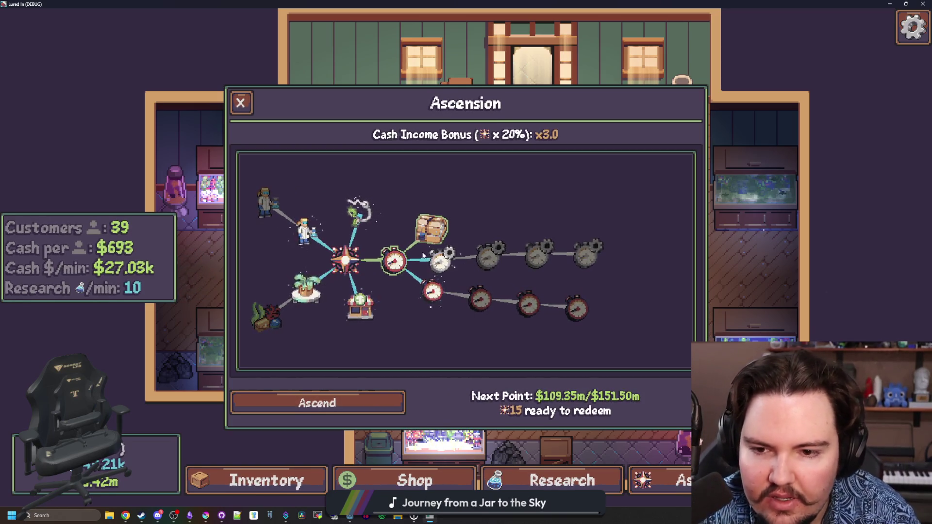
# Step: Pan and zoom around the Ascension tree to locate the new Lucky Hook 1 node
pyautogui.moveTo(587, 252)
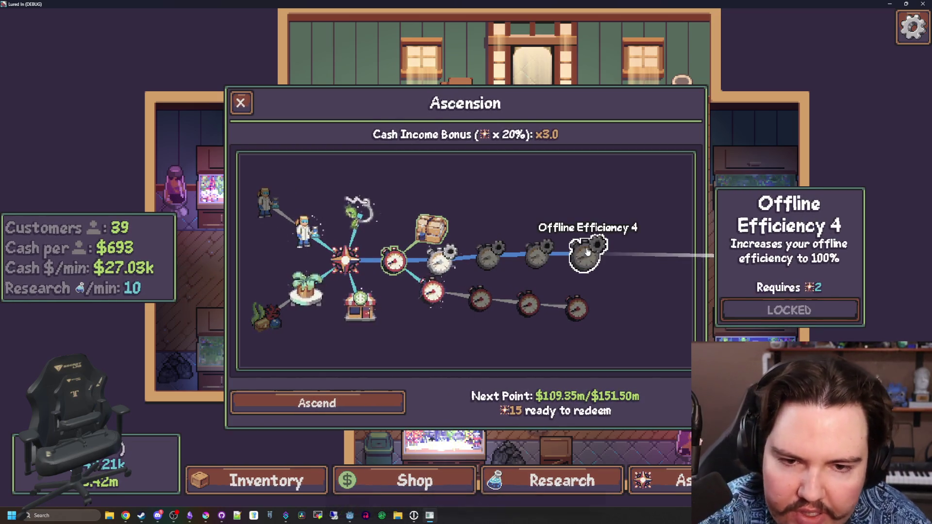
pyautogui.moveTo(575, 310)
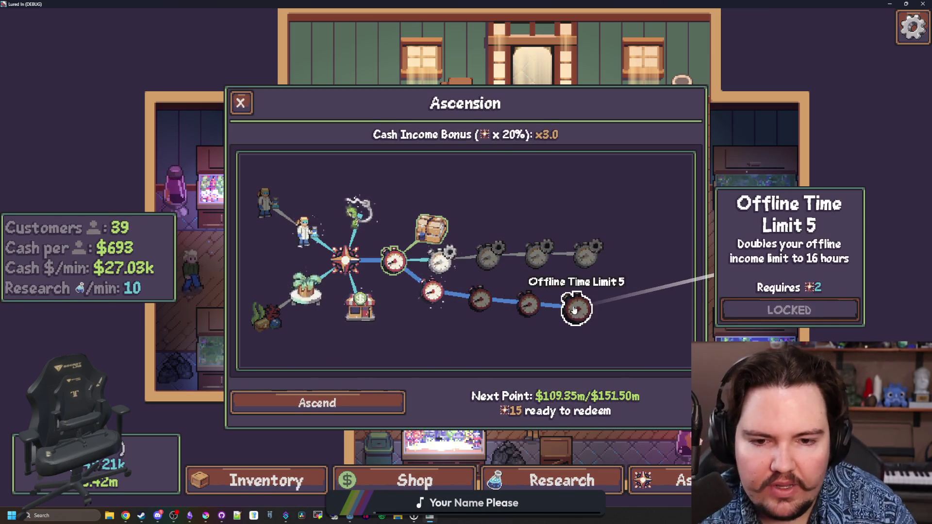
pyautogui.moveTo(401, 326); pyautogui.dragTo(501, 319)
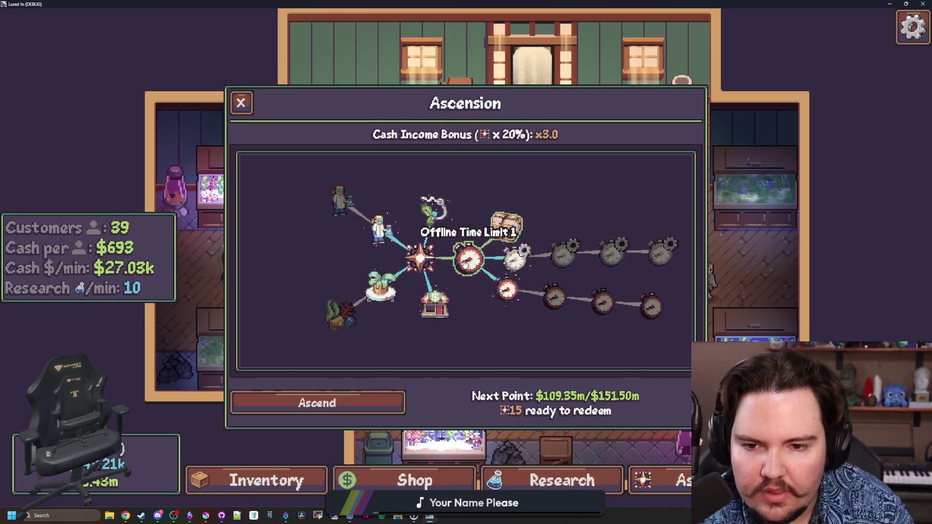
pyautogui.moveTo(469, 266)
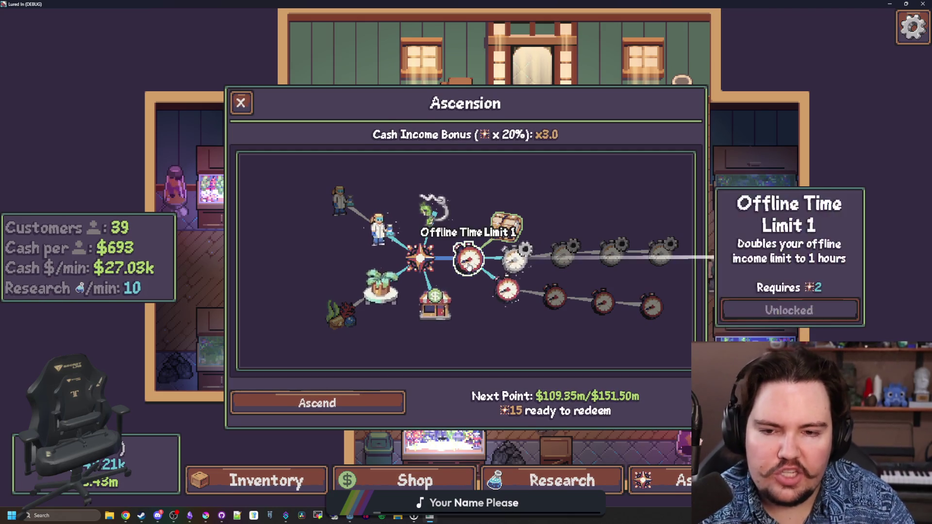
pyautogui.scroll(4, 469, 266)
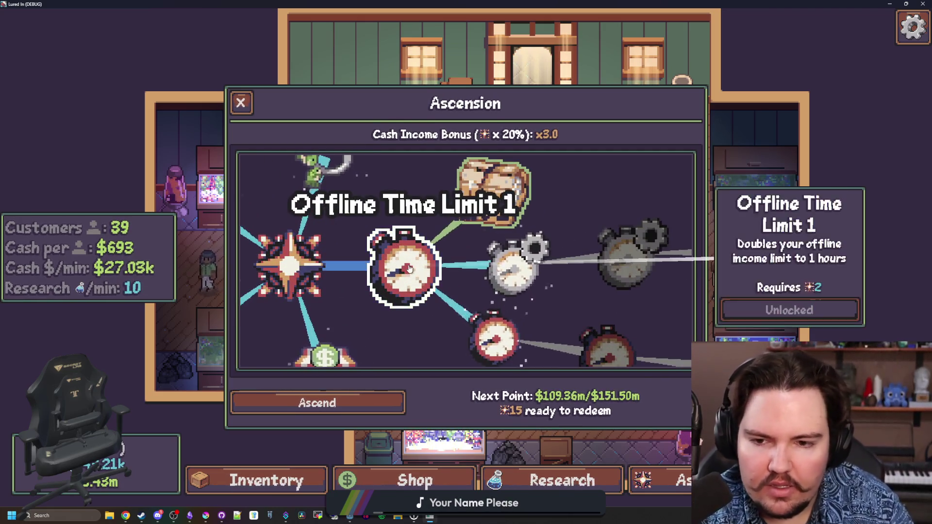
pyautogui.scroll(-2, 466, 327)
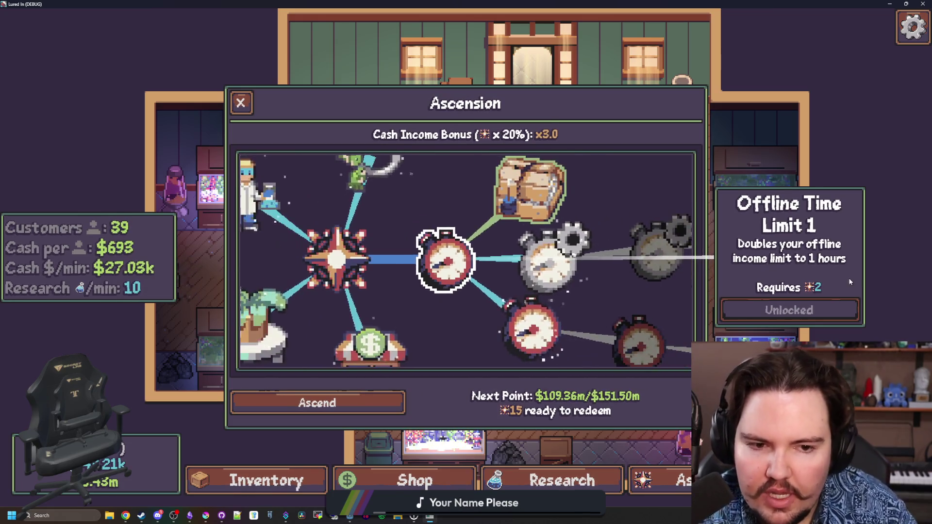
pyautogui.scroll(-3, 466, 265)
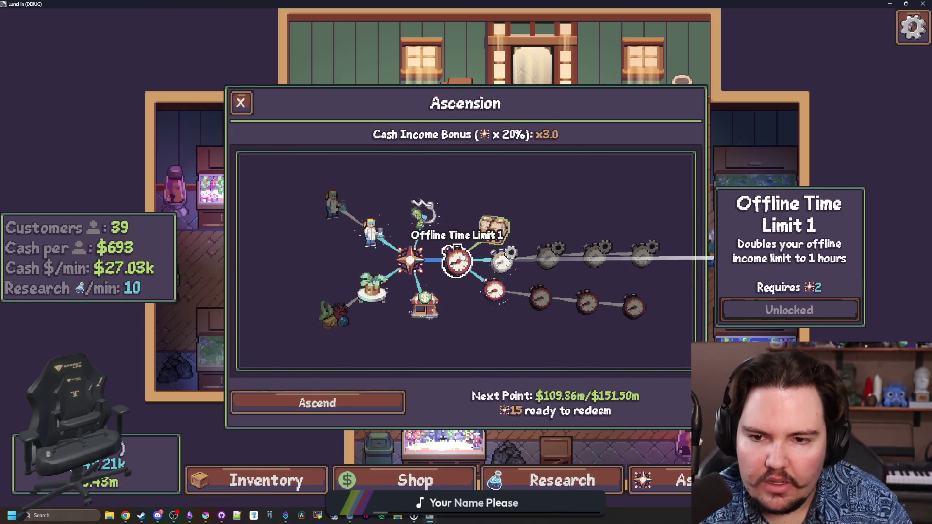
pyautogui.scroll(3, 442, 193)
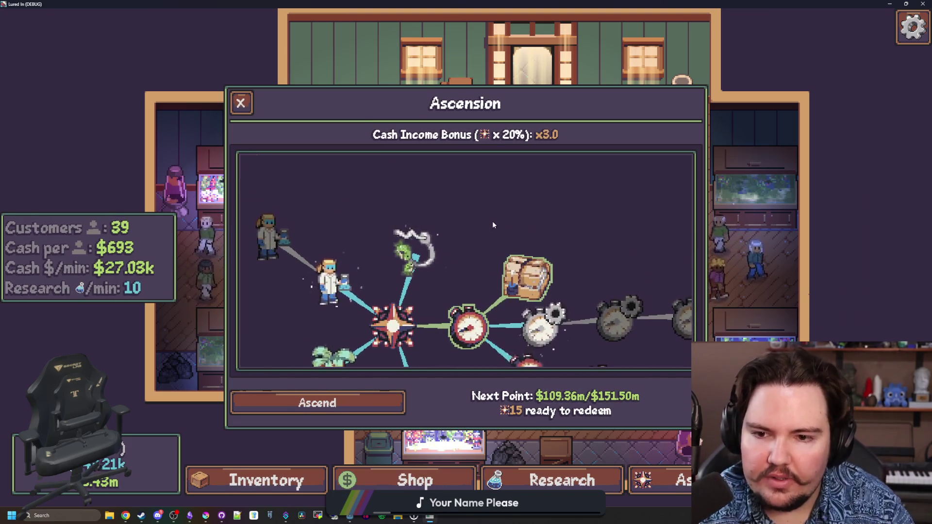
pyautogui.scroll(-3, 492, 220)
pyautogui.scroll(2, 511, 246)
pyautogui.scroll(2, 488, 184)
# Step: Open Lucky Hook 1's details to check its 10% second-fish chance and Unlock (2) cost
pyautogui.click(436, 257)
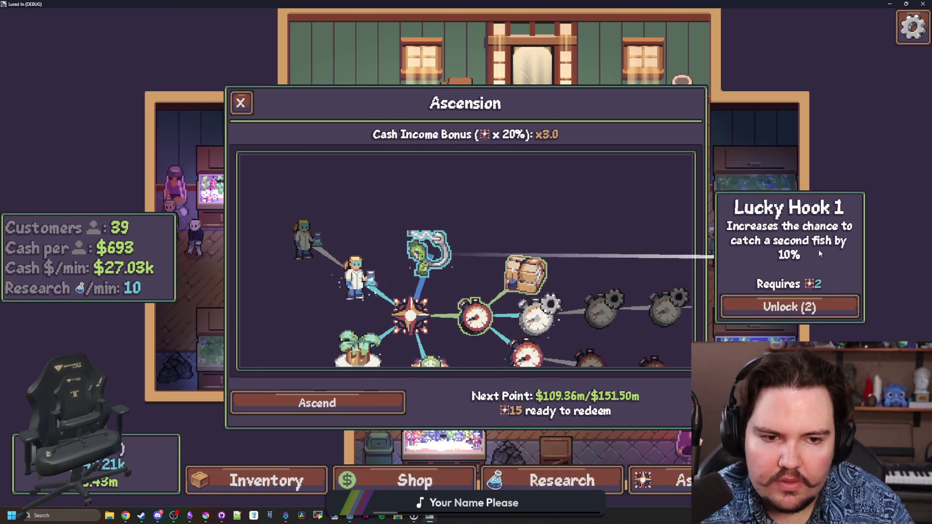
pyautogui.click(445, 263)
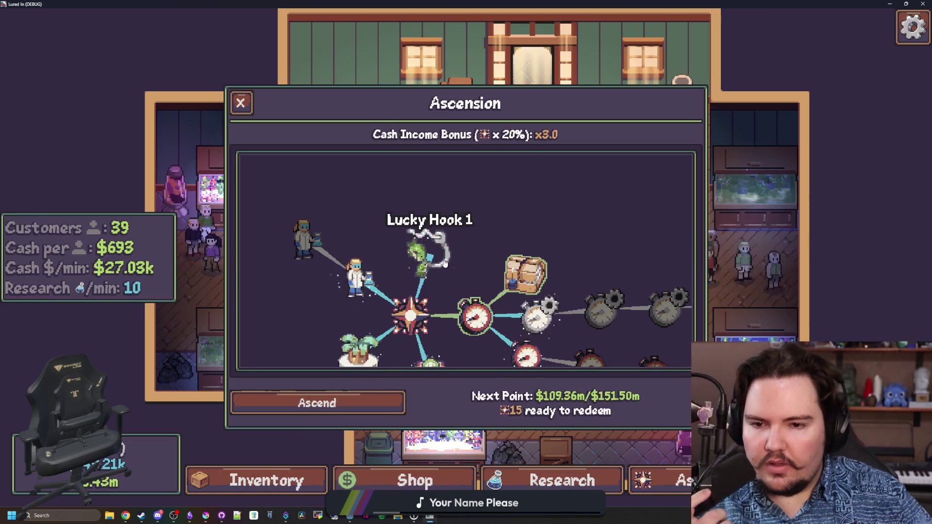
pyautogui.click(444, 261)
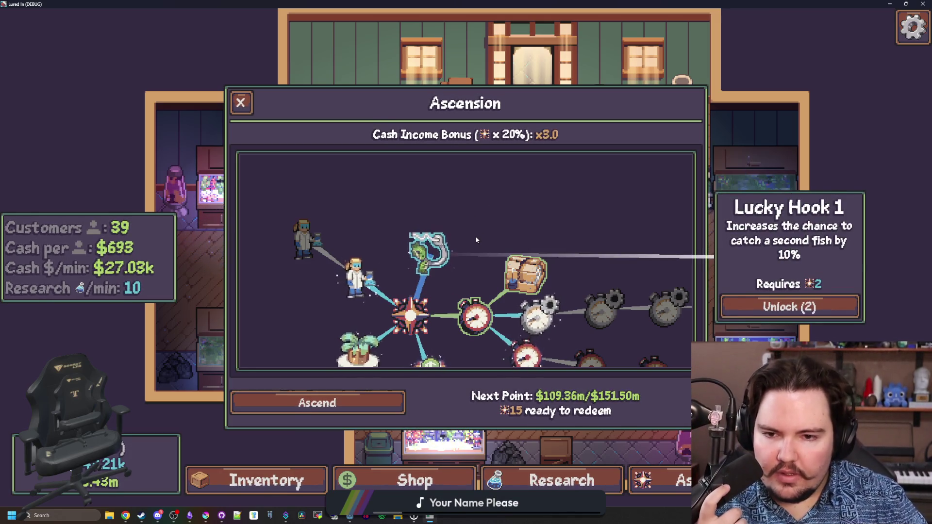
pyautogui.scroll(5, 476, 236)
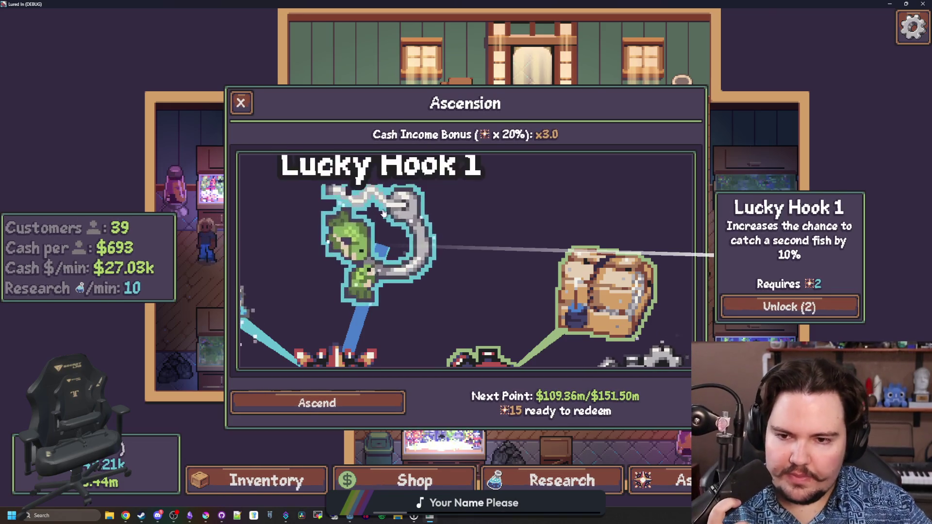
pyautogui.scroll(-5, 473, 272)
pyautogui.scroll(1, 455, 311)
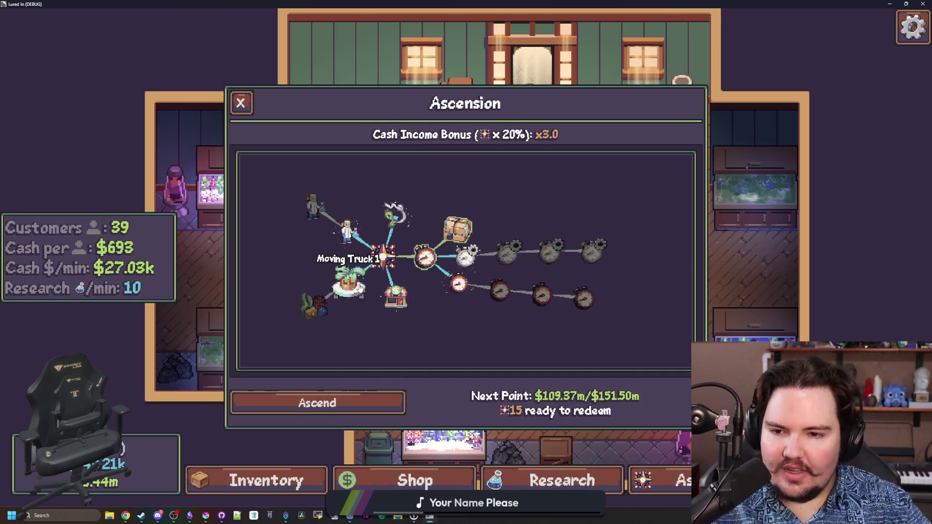
# Step: Inspect the Moving Truck, Government Grants, Offline Efficiency and Offline Time Limit upgrades in the Ascension tree
pyautogui.moveTo(309, 307)
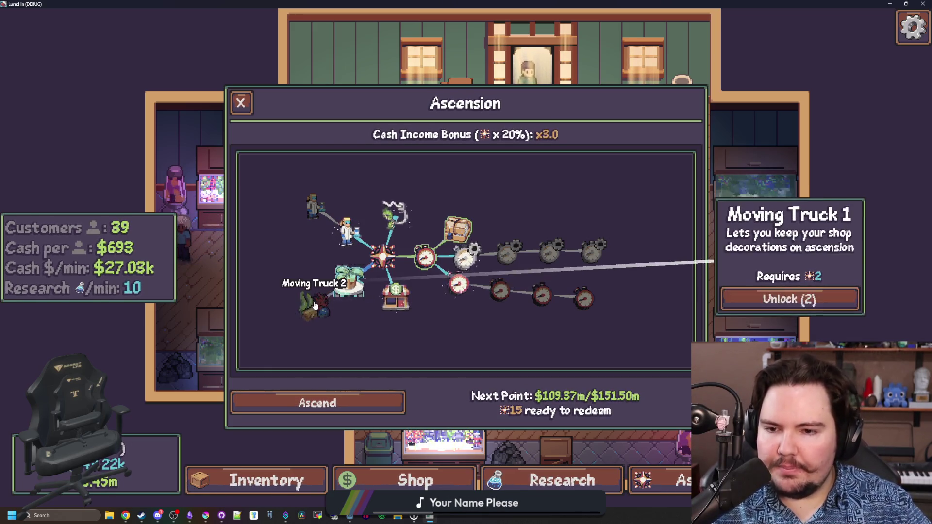
pyautogui.click(323, 306)
pyautogui.click(344, 280)
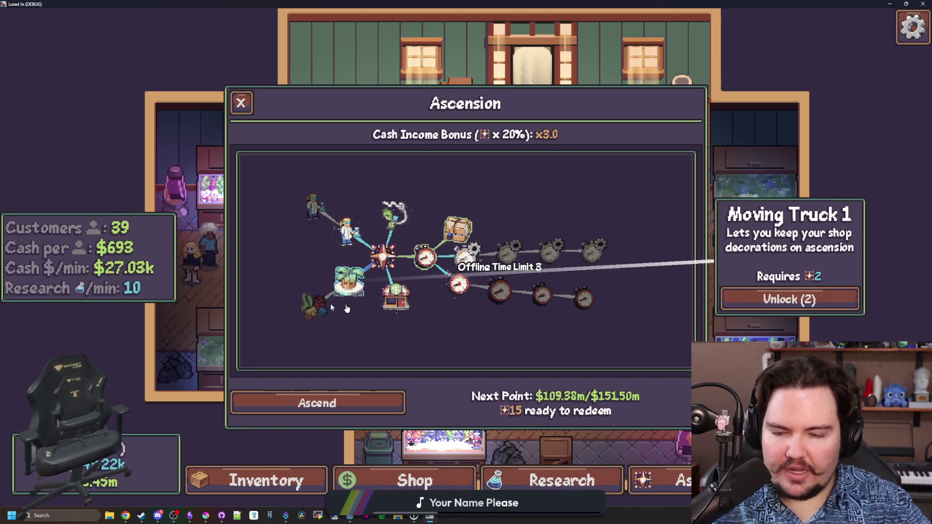
pyautogui.click(313, 305)
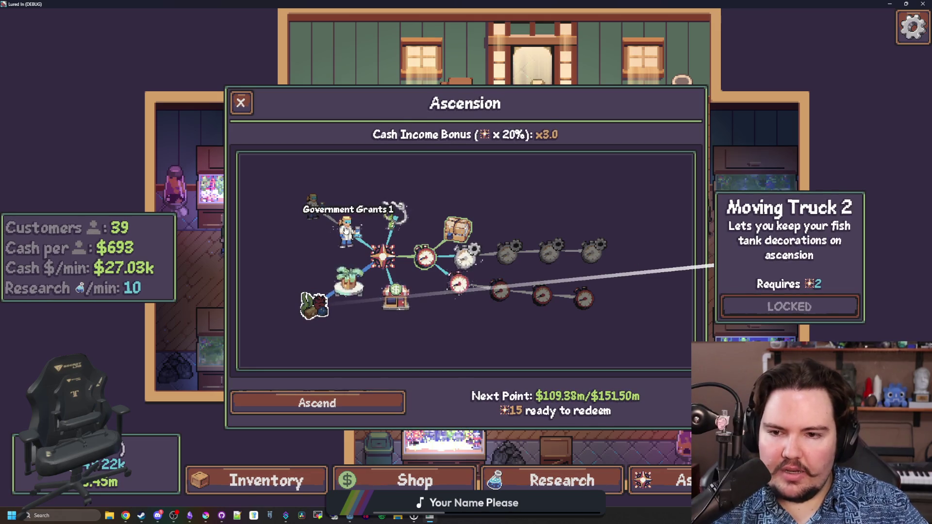
pyautogui.click(314, 207)
pyautogui.click(343, 223)
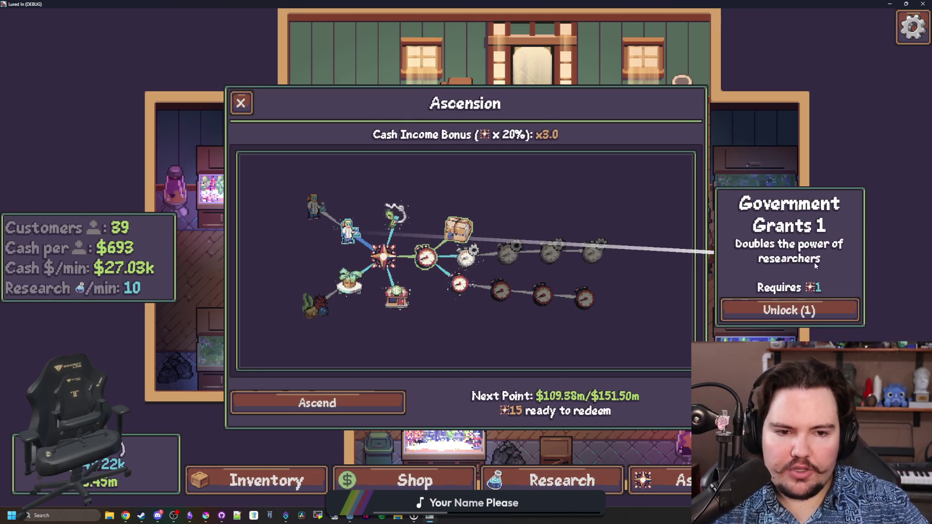
pyautogui.click(593, 247)
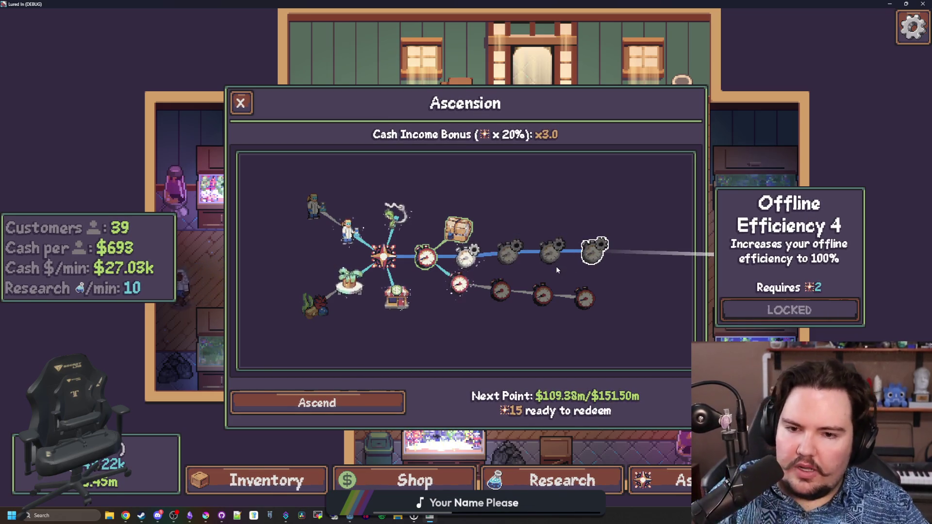
pyautogui.click(426, 257)
pyautogui.click(459, 284)
pyautogui.click(542, 295)
pyautogui.click(576, 296)
pyautogui.click(573, 297)
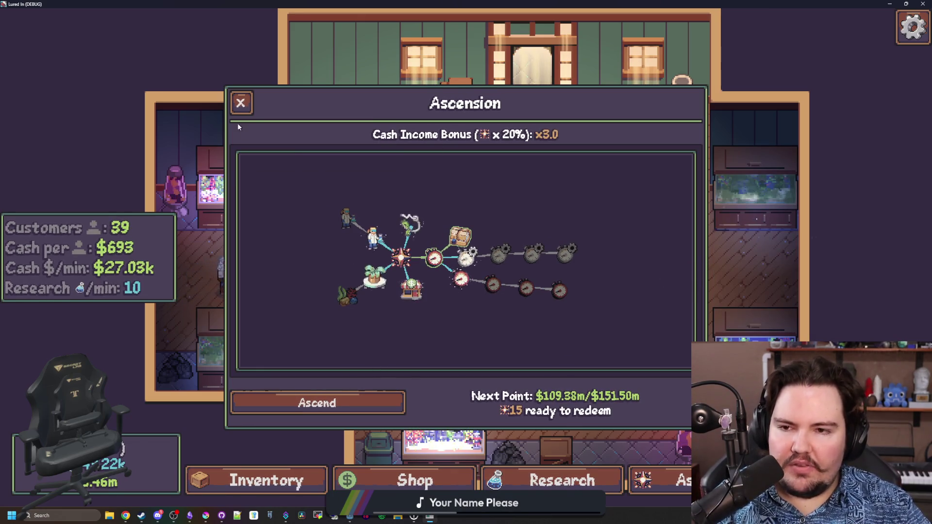
# Step: Select Lucky Hook 1 in the tree and unlock it for 2 points
pyautogui.scroll(2, 458, 322)
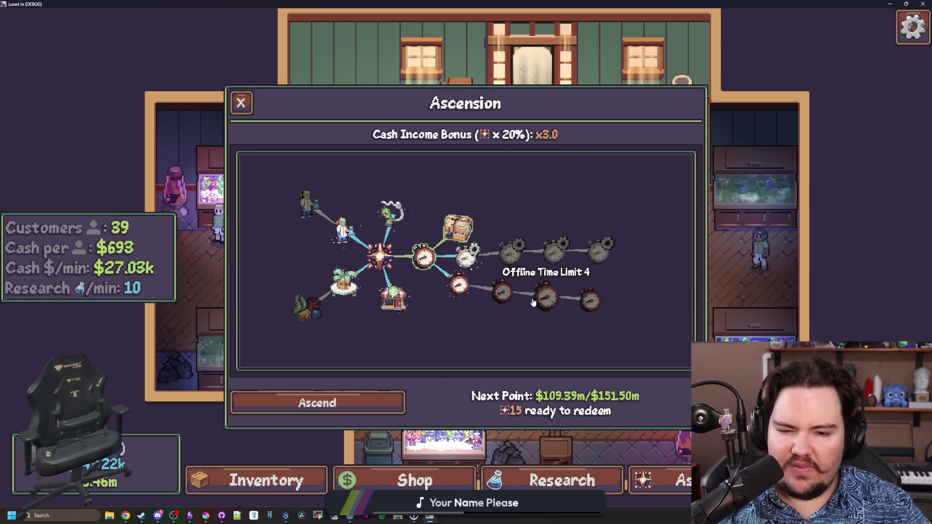
pyautogui.scroll(-2, 485, 298)
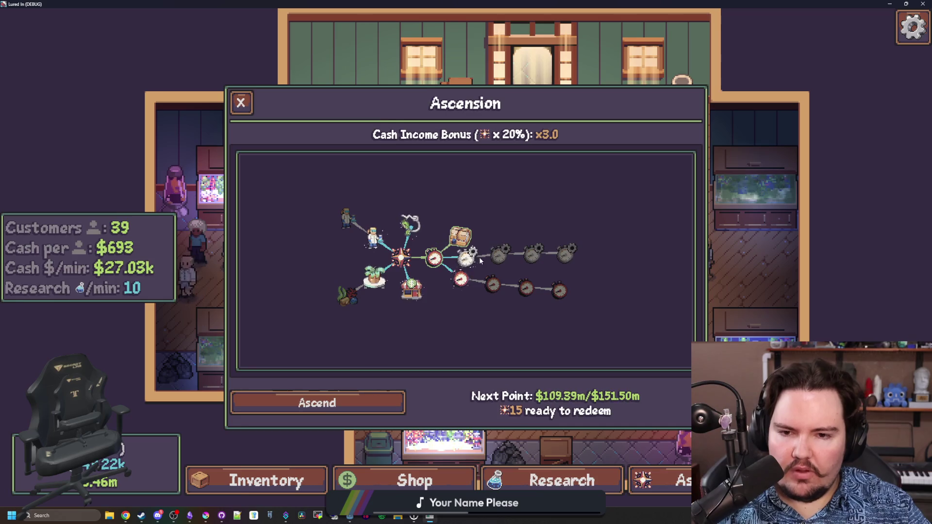
pyautogui.scroll(2, 462, 264)
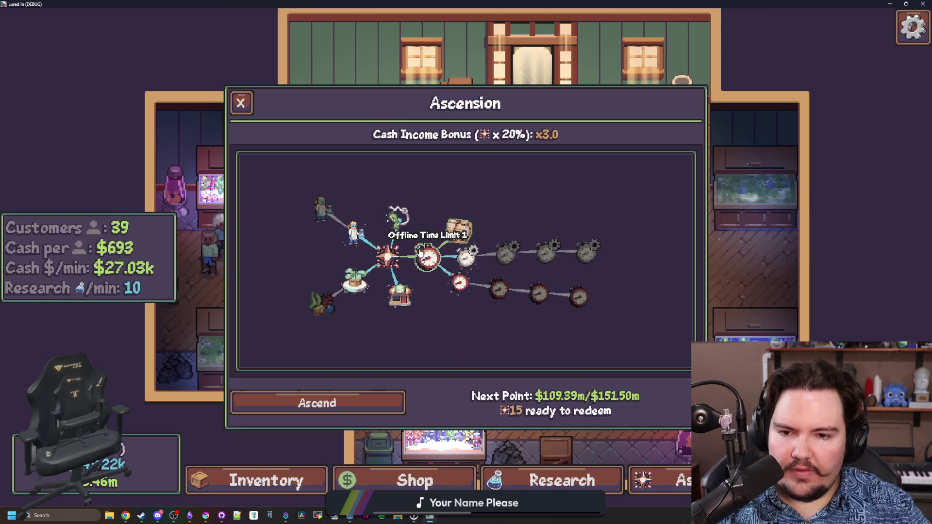
pyautogui.moveTo(505, 358)
pyautogui.mouseDown()
pyautogui.moveTo(499, 183)
pyautogui.moveTo(491, 268)
pyautogui.mouseUp()
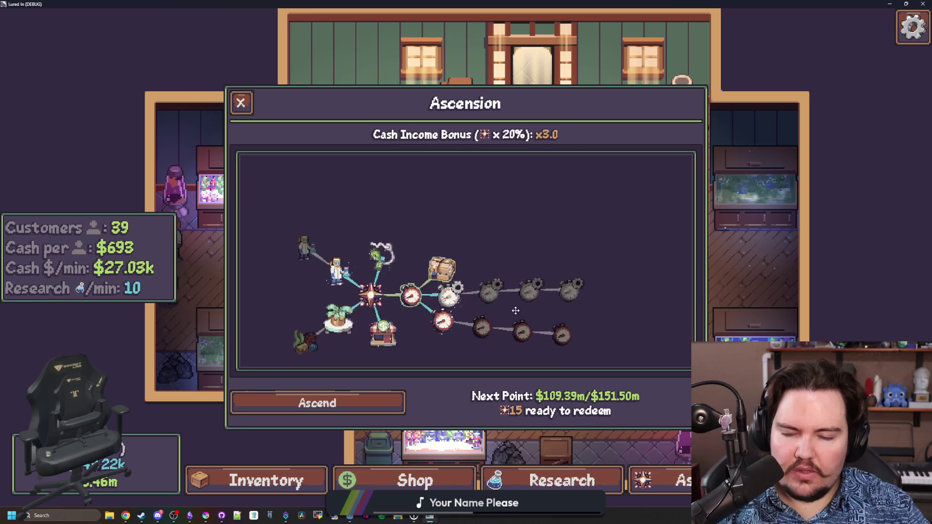
pyautogui.click(408, 214)
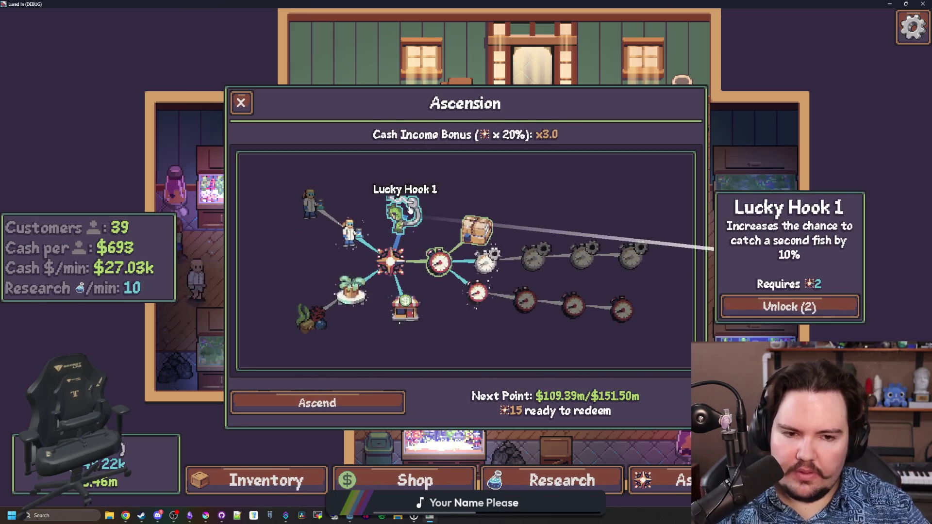
pyautogui.click(234, 71)
# Step: Back in Godot, save global.gd and open minigame.gd from the filtered FileSystem
pyautogui.press('F8')
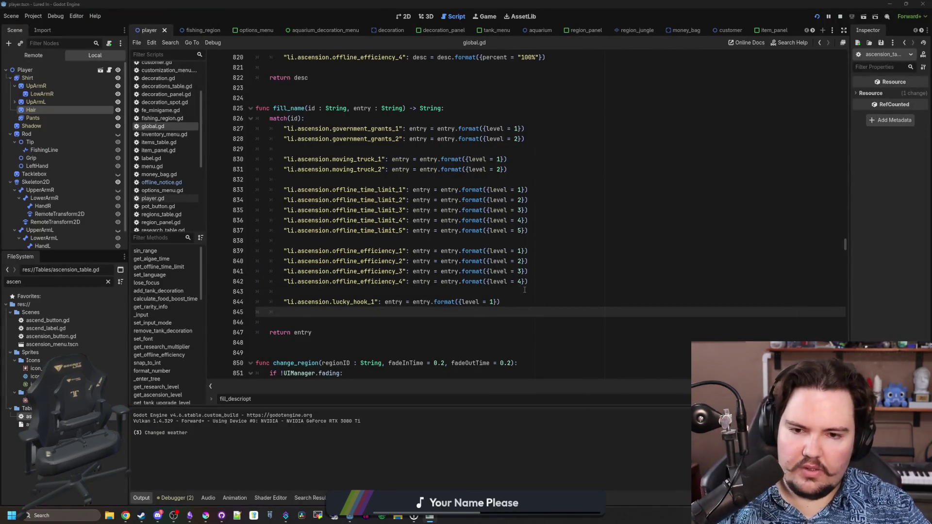
pyautogui.click(524, 289)
pyautogui.hotkey('ctrl', 's')
pyautogui.click(107, 282)
pyautogui.write('minigame')
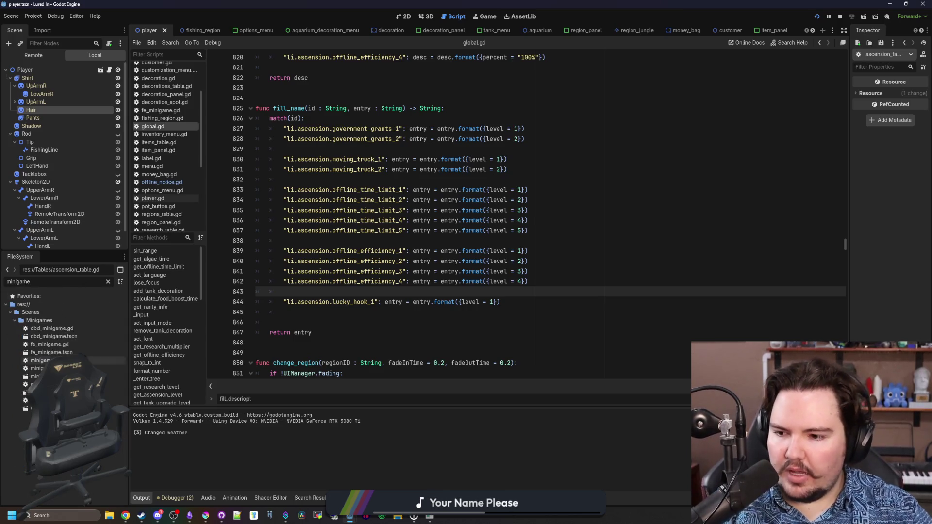
pyautogui.doubleClick(39, 360)
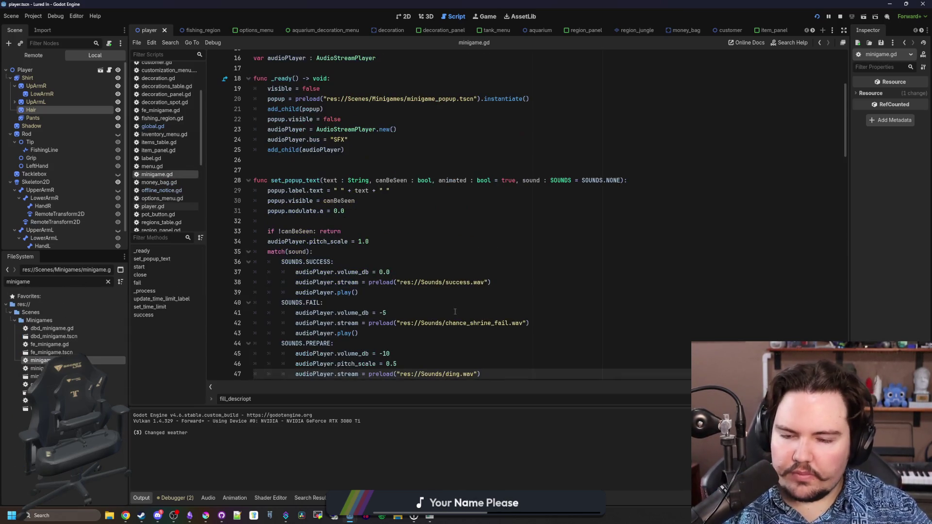
# Step: Read through minigame.gd down to the success code near line 139
pyautogui.click(464, 267)
pyautogui.click(344, 221)
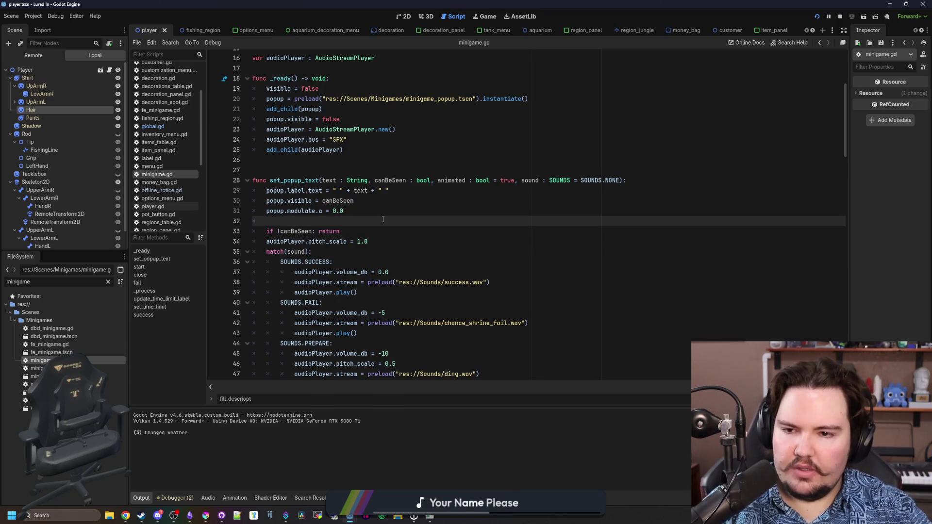
pyautogui.scroll(-15, 397, 209)
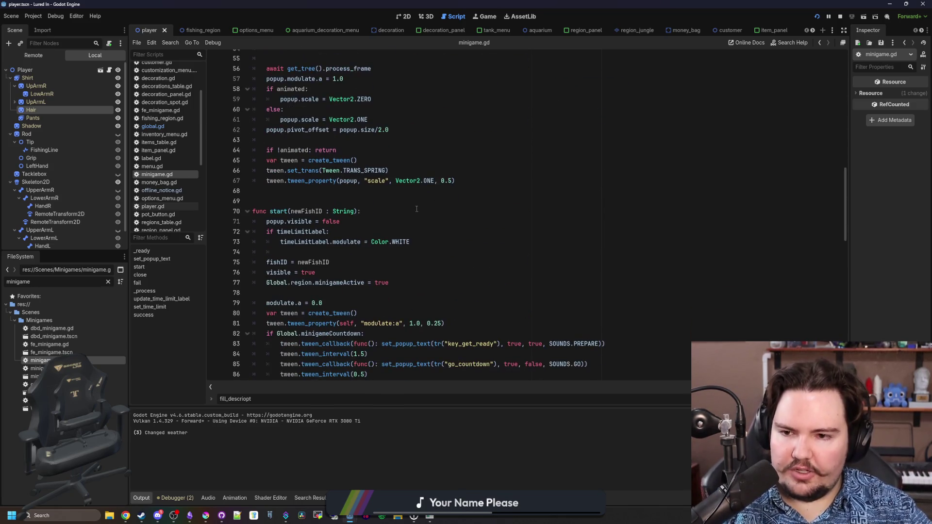
pyautogui.scroll(-5, 415, 208)
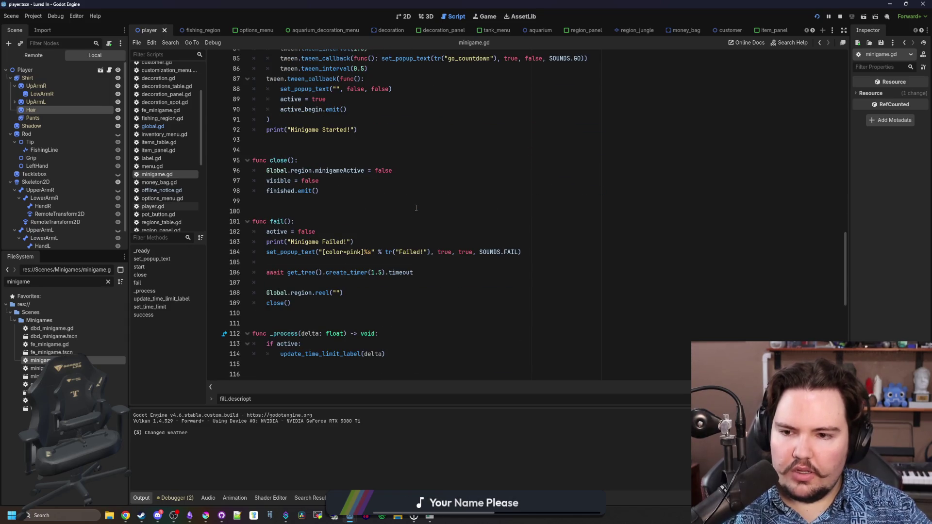
pyautogui.scroll(-11, 416, 207)
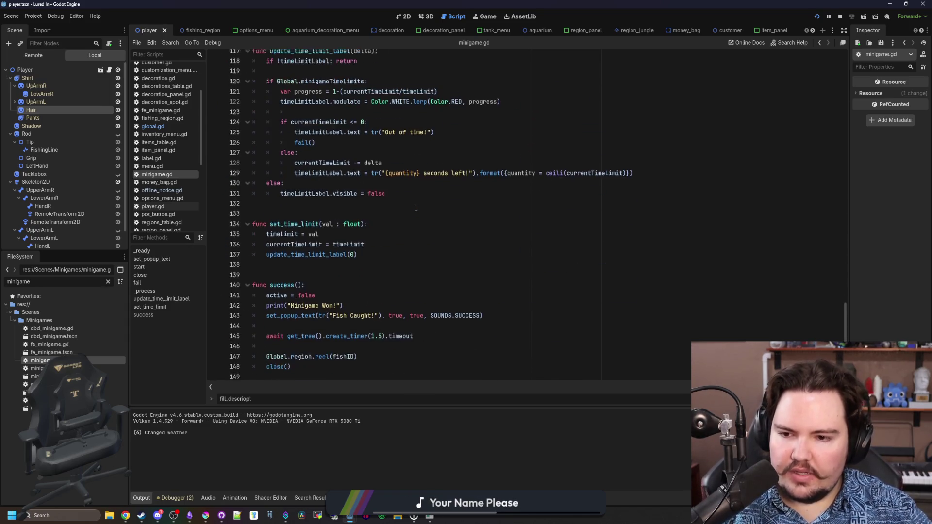
pyautogui.click(289, 268)
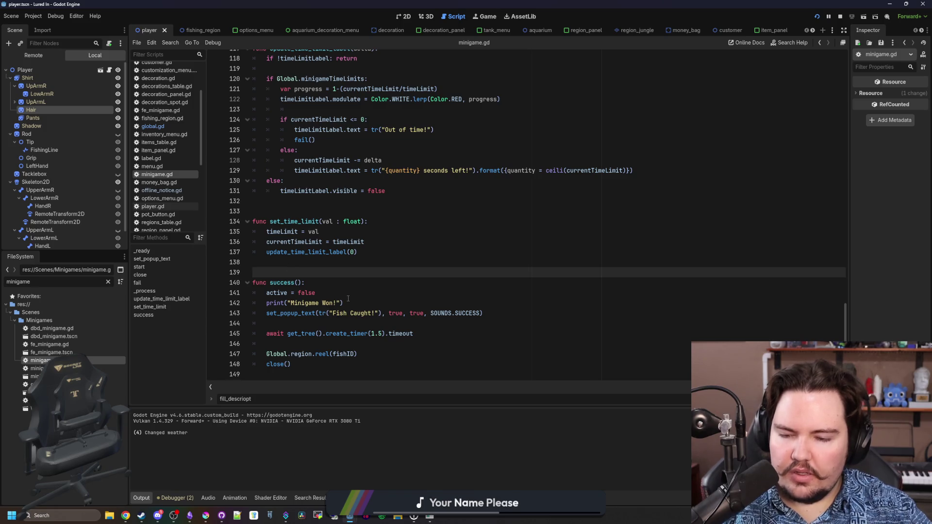
# Step: Follow the reel call into fishing_region.gd, jump to fish_success, and open a blank line at its top
pyautogui.keyDown('ctrl'); pyautogui.click(323, 355); pyautogui.keyUp('ctrl')
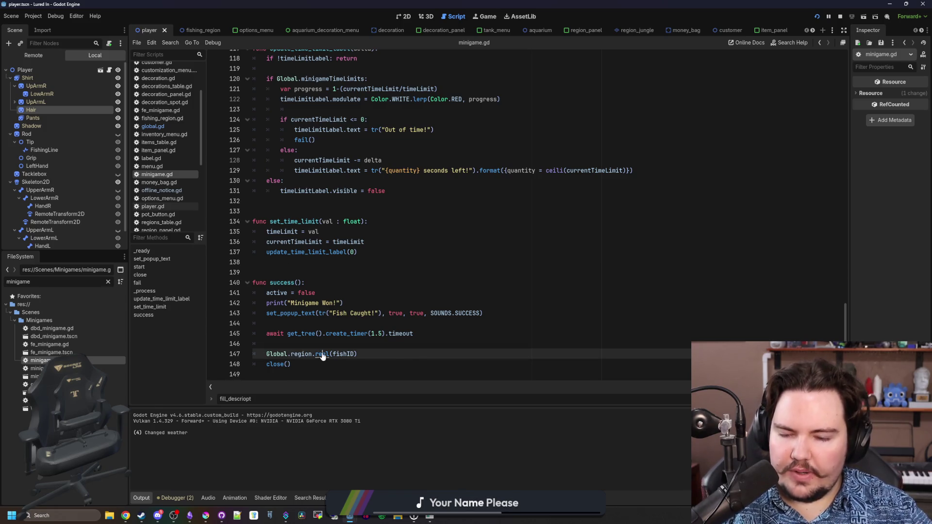
pyautogui.scroll(-4, 345, 232)
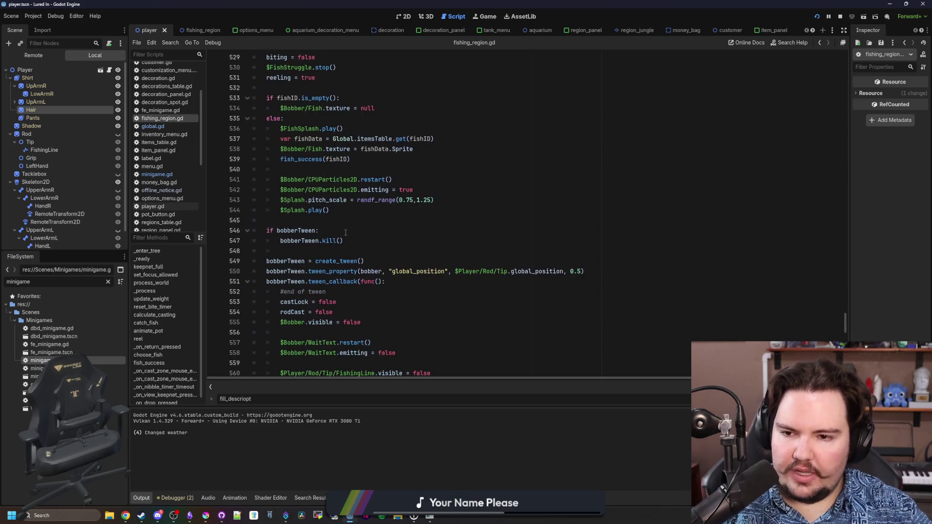
pyautogui.scroll(3, 346, 232)
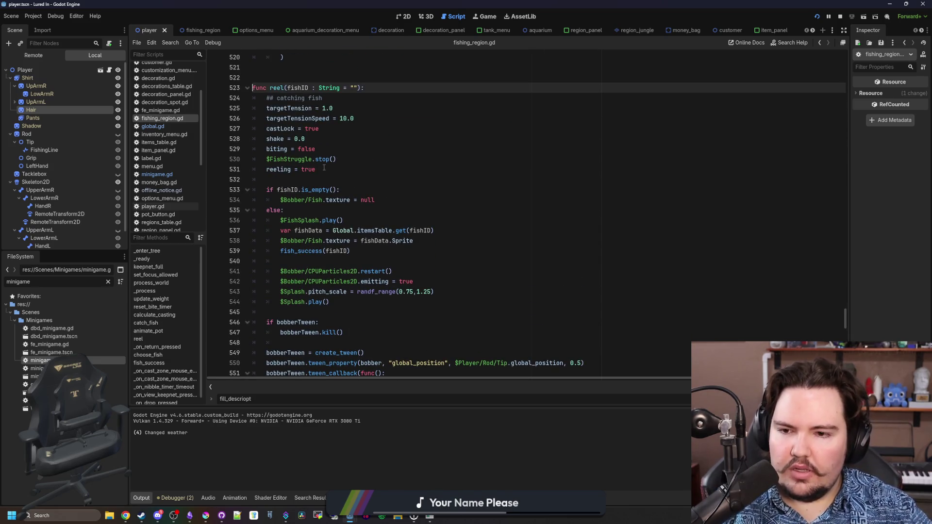
pyautogui.click(368, 216)
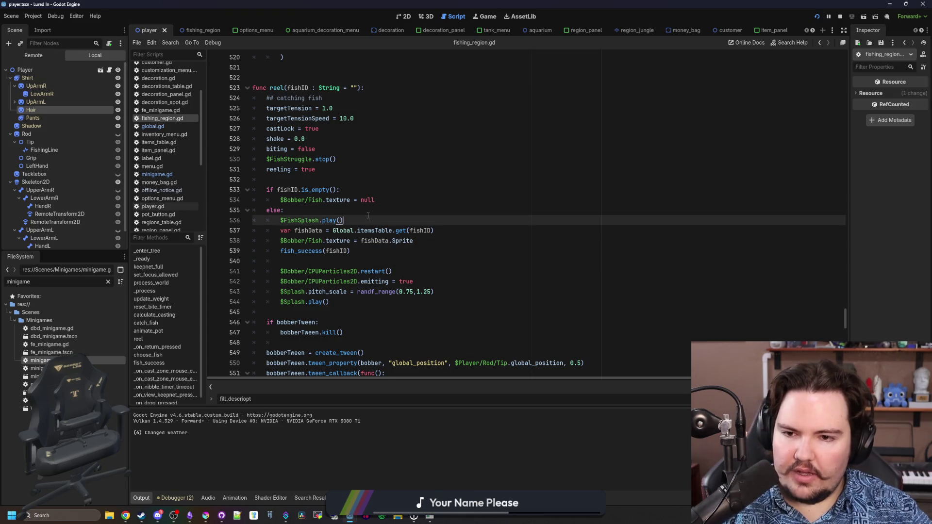
pyautogui.keyDown('ctrl'); pyautogui.click(301, 251); pyautogui.keyUp('ctrl')
pyautogui.moveTo(485, 312)
pyautogui.mouseDown()
pyautogui.moveTo(339, 220)
pyautogui.moveTo(343, 180)
pyautogui.mouseUp()
pyautogui.click(485, 282)
pyautogui.click(372, 177)
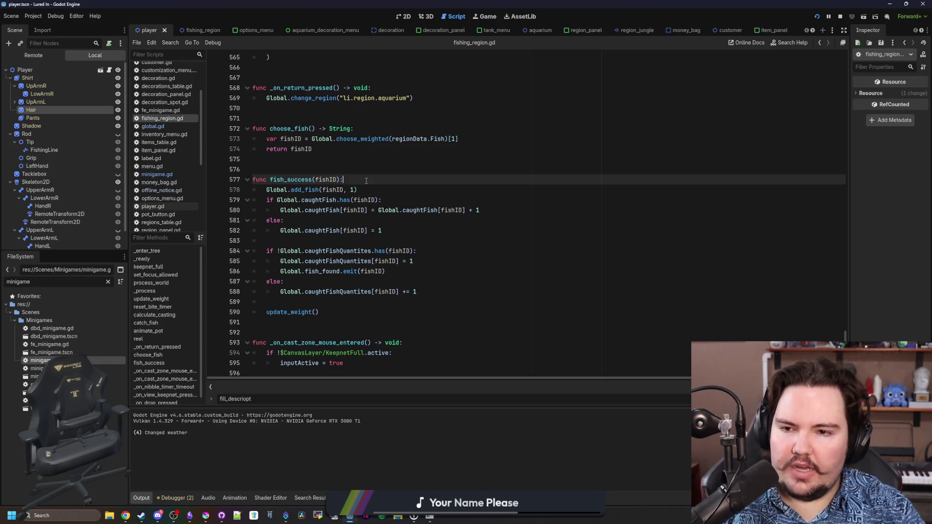
pyautogui.press('Return')
pyautogui.press('Return')
pyautogui.press('Up')
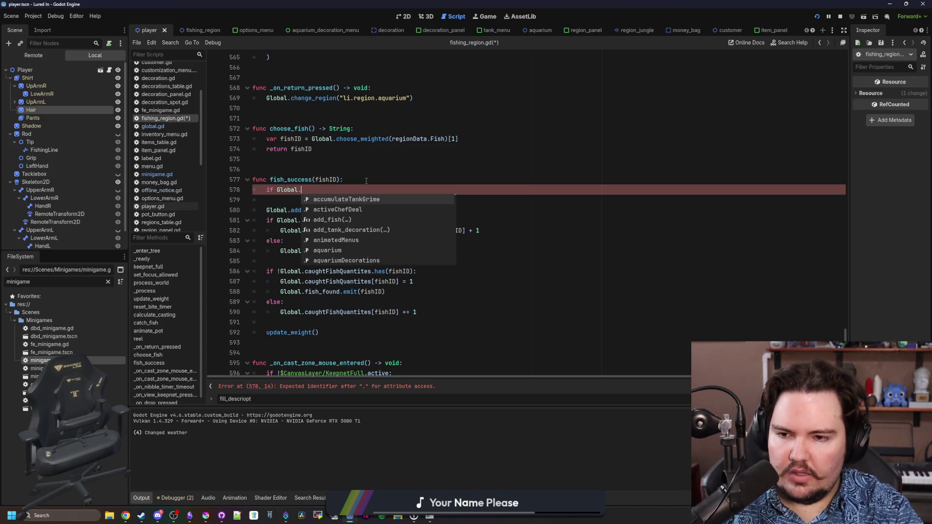
# Step: Add an 'if get_ascension_level("li.ascension.lucky_hook_1") > 0:' check at the top of fish_success
pyautogui.write('get_')
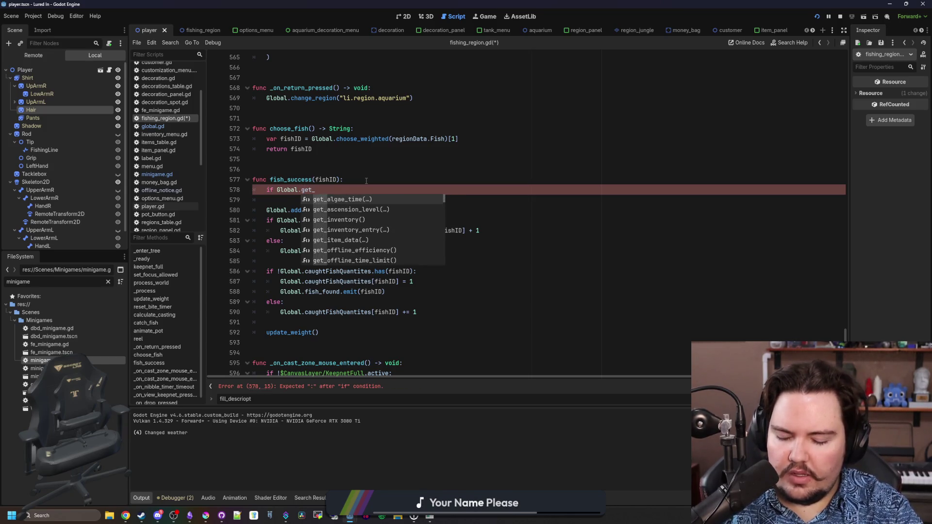
pyautogui.write('as')
pyautogui.press('Return')
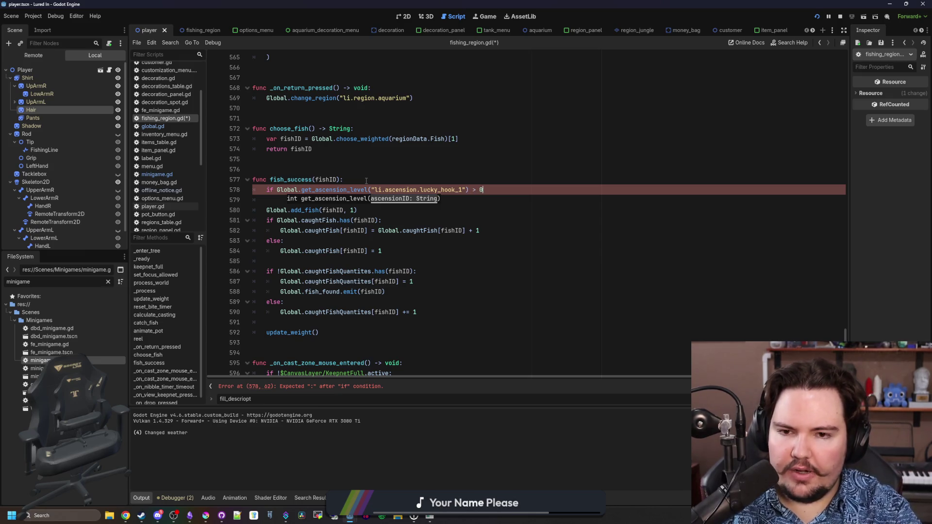
pyautogui.write(':')
pyautogui.press('Return')
# Step: Declare 'var quantity : int = 1' above the ascension check
pyautogui.click(366, 180)
pyautogui.press('Return')
pyautogui.write('var quantity = 1')
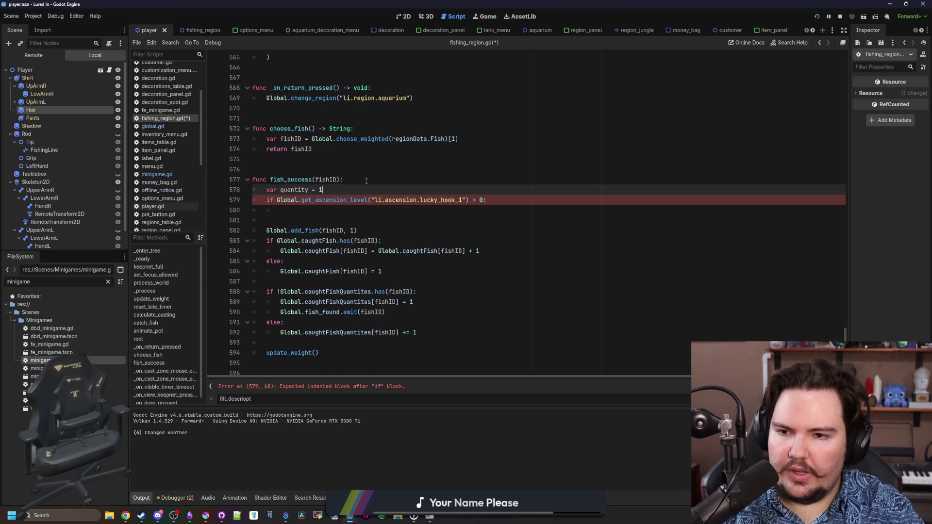
pyautogui.press('Return')
pyautogui.click(312, 190)
pyautogui.write(':int')
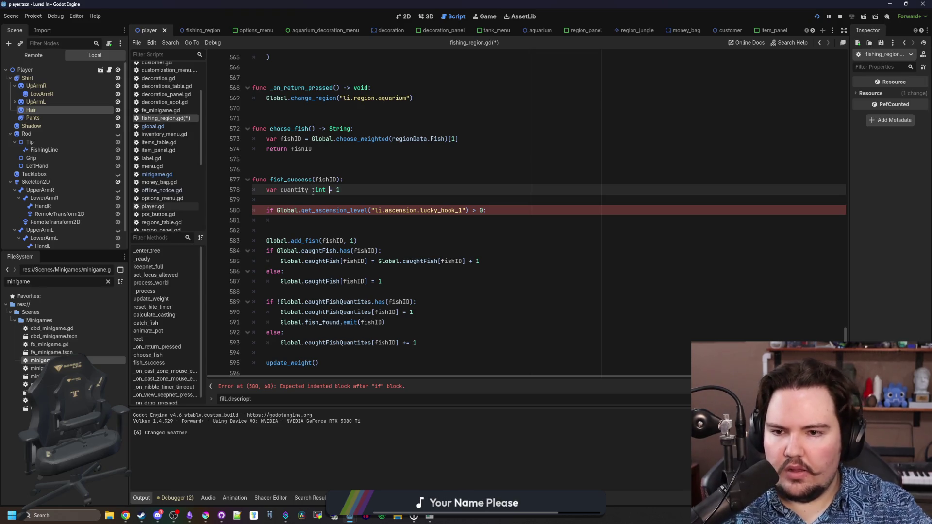
# Step: Start an 'if randi_range(1, 10)' condition inside the check and consult the randi_range documentation
pyautogui.click(420, 227)
pyautogui.click(445, 218)
pyautogui.write('if randf_range()')
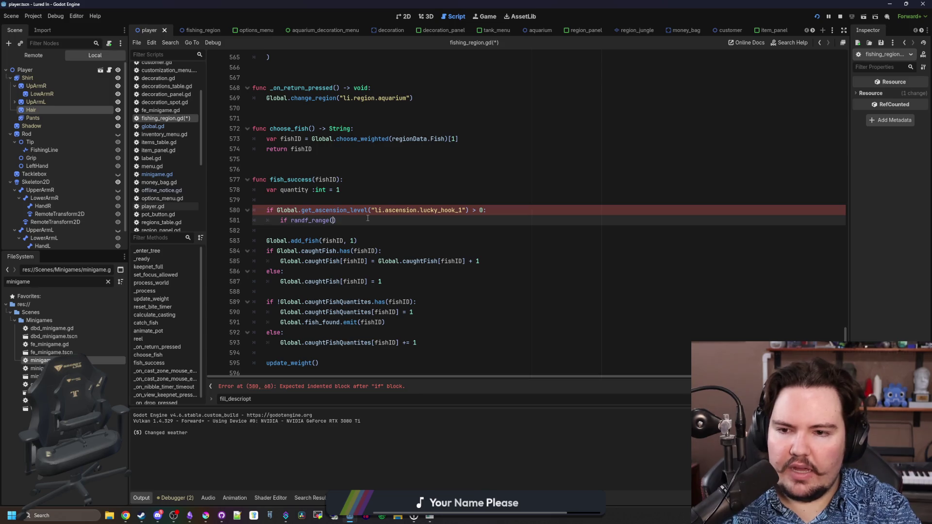
pyautogui.press('BackSpace')
pyautogui.press('BackSpace')
pyautogui.press('BackSpace')
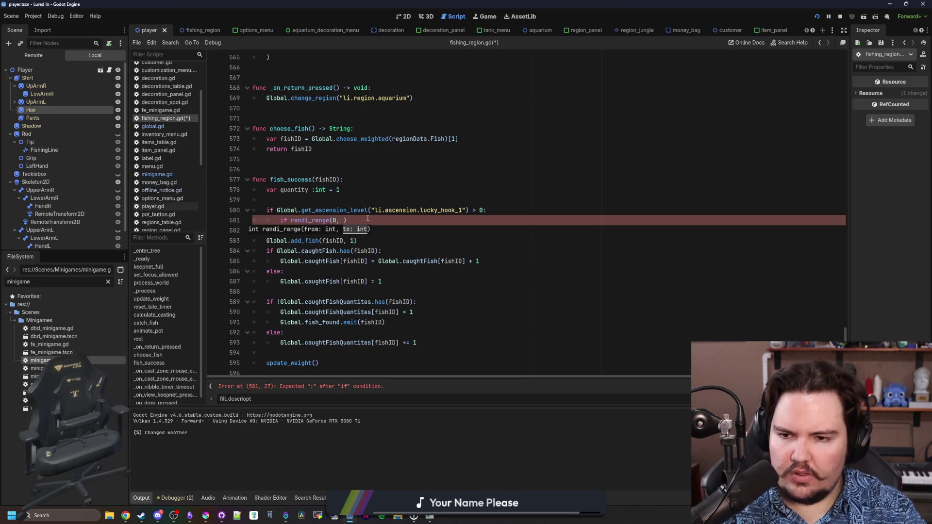
pyautogui.press('Right')
pyautogui.press('Right')
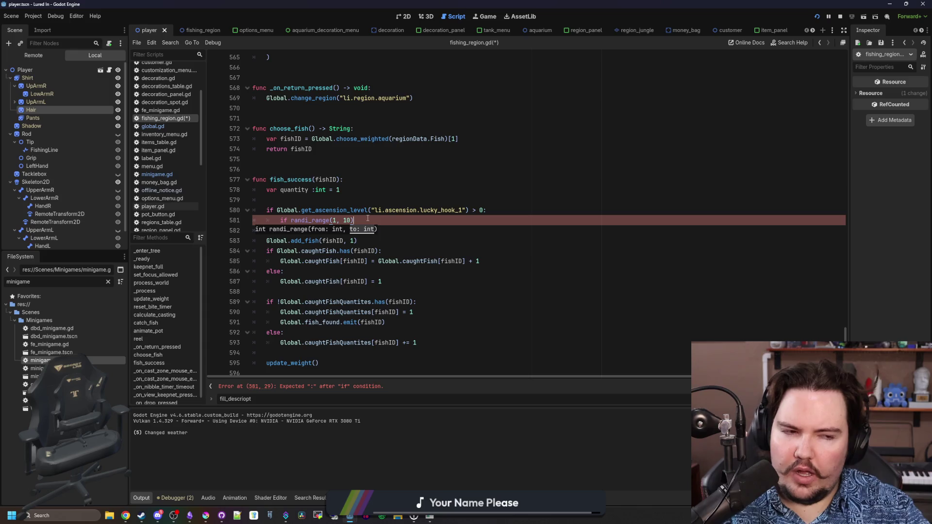
pyautogui.keyDown('ctrl'); pyautogui.click(310, 220); pyautogui.keyUp('ctrl')
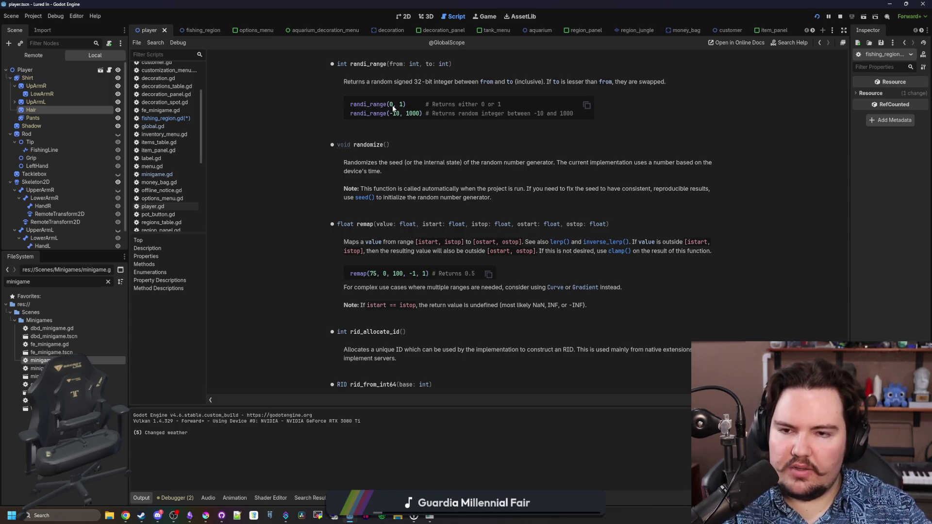
pyautogui.hotkey('ctrl', 'w')
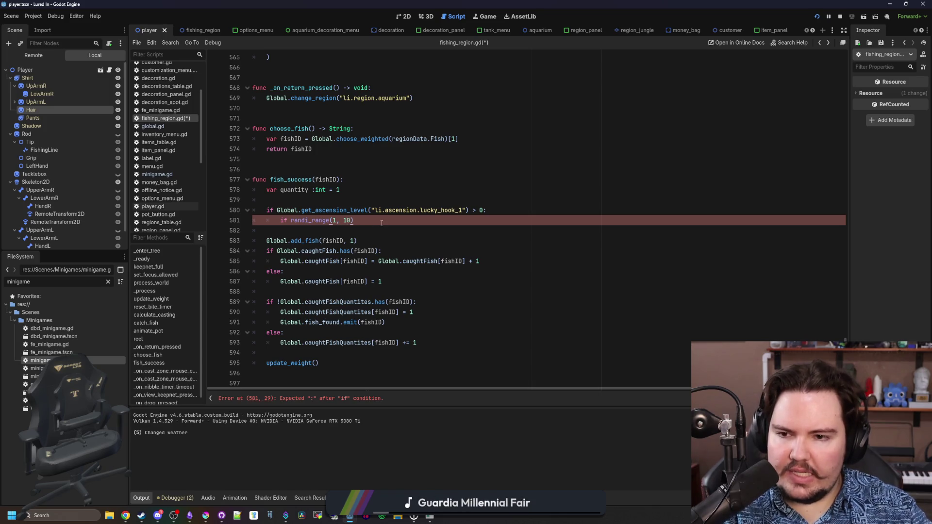
# Step: Finish the 'if randi_range(1, 10) == 1: quantity += 1' branch
pyautogui.write(':')
pyautogui.press('Return')
pyautogui.write('quantity += 1')
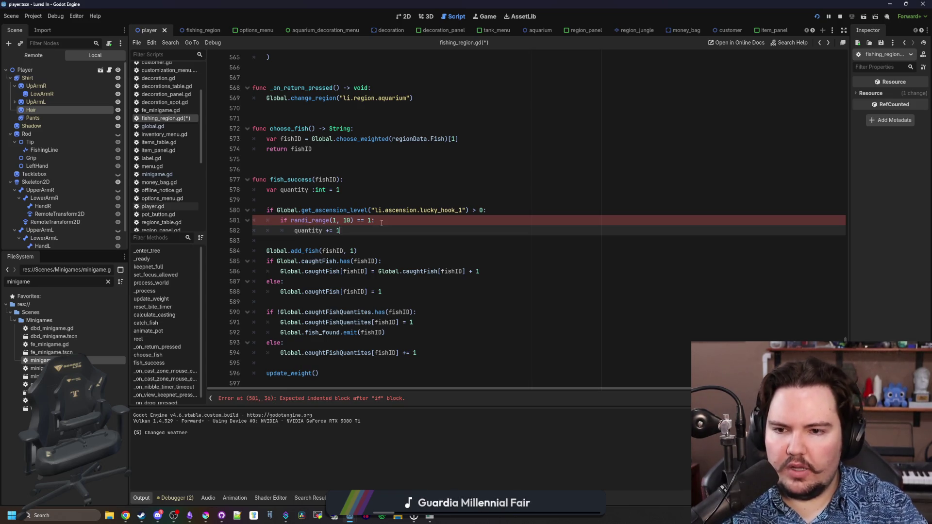
pyautogui.click(381, 223)
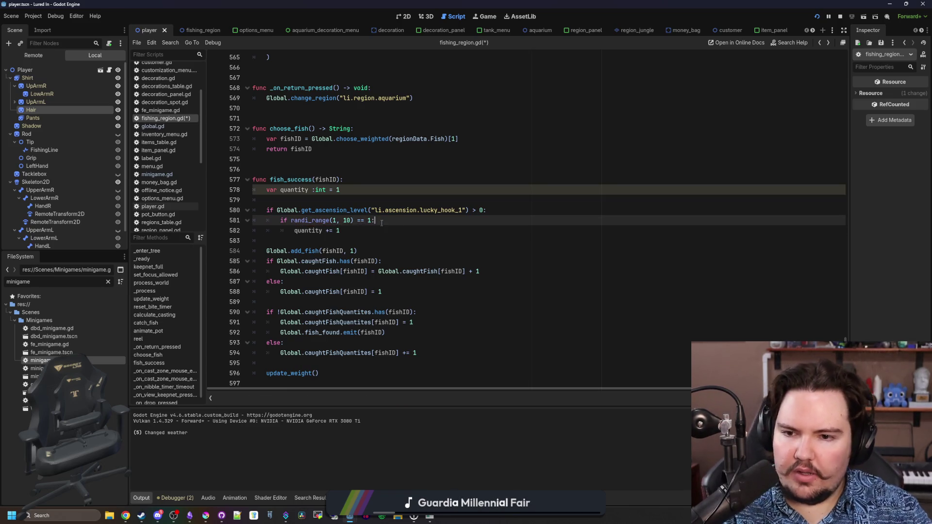
pyautogui.click(315, 190)
pyautogui.scroll(-3, 293, 188)
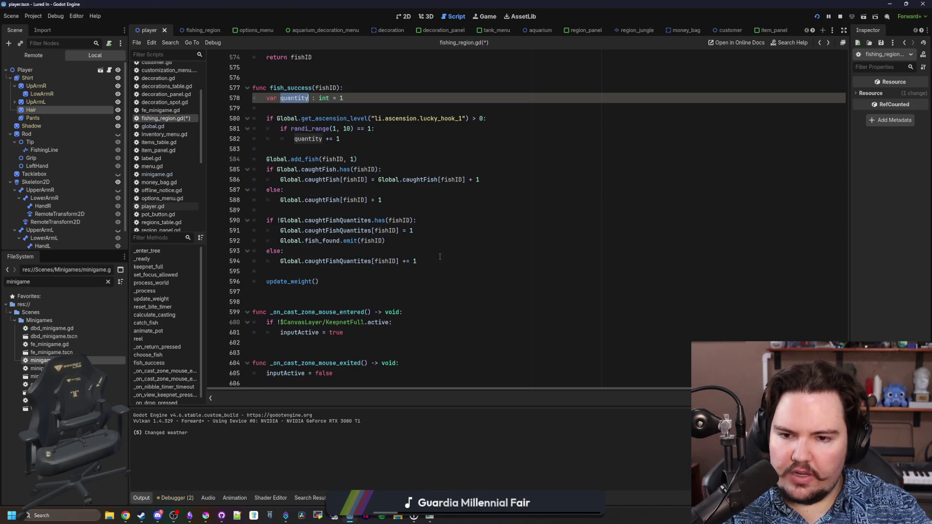
pyautogui.click(497, 180)
pyautogui.press('Down')
pyautogui.press('Down')
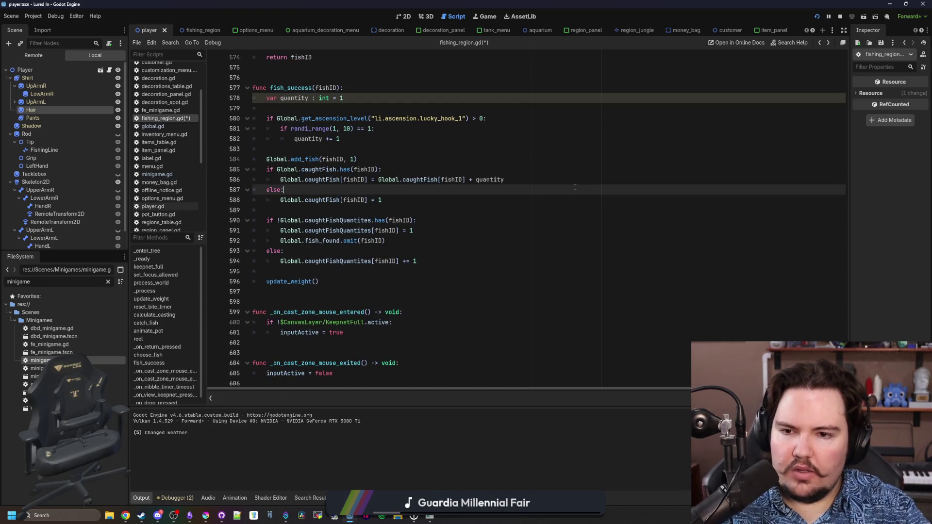
# Step: Replace the hard-coded 1s in fish_success, including the add_fish call, with quantity
pyautogui.press('BackSpace')
pyautogui.write('quantity')
pyautogui.press('Down')
pyautogui.press('Down')
pyautogui.press('Down')
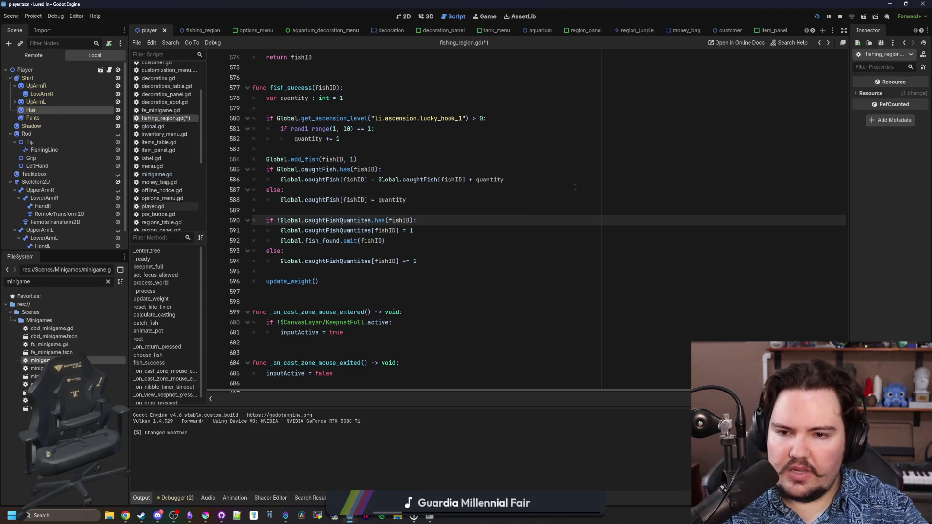
pyautogui.press('Down')
pyautogui.press('Down')
pyautogui.press('Down')
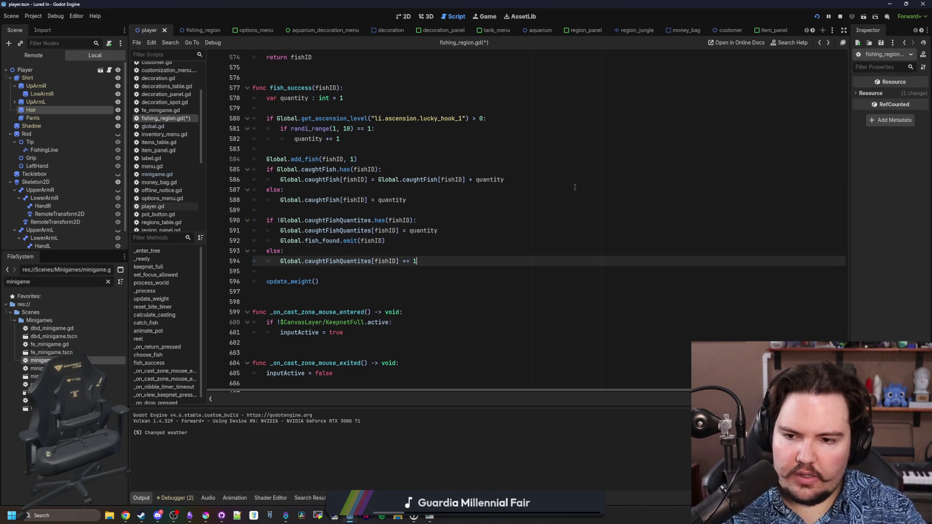
pyautogui.write('quantity')
pyautogui.click(564, 218)
pyautogui.click(309, 150)
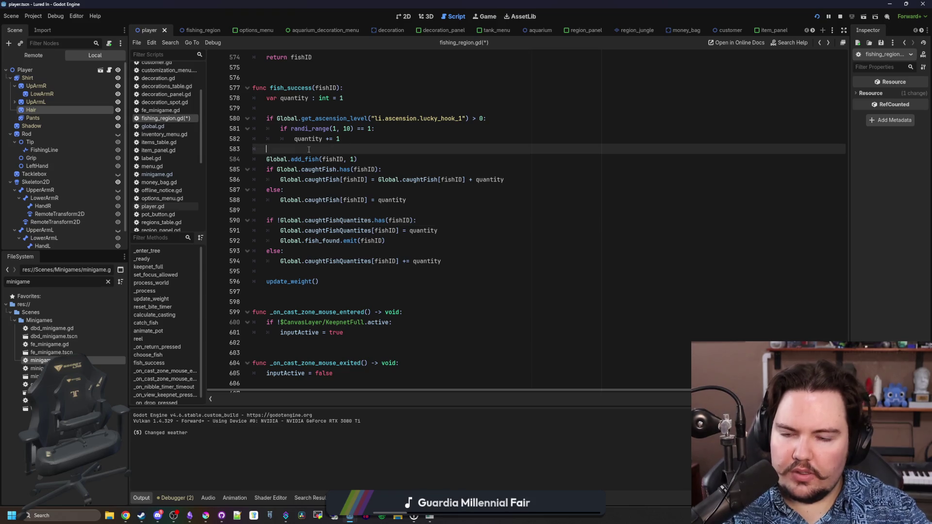
pyautogui.scroll(1, 309, 148)
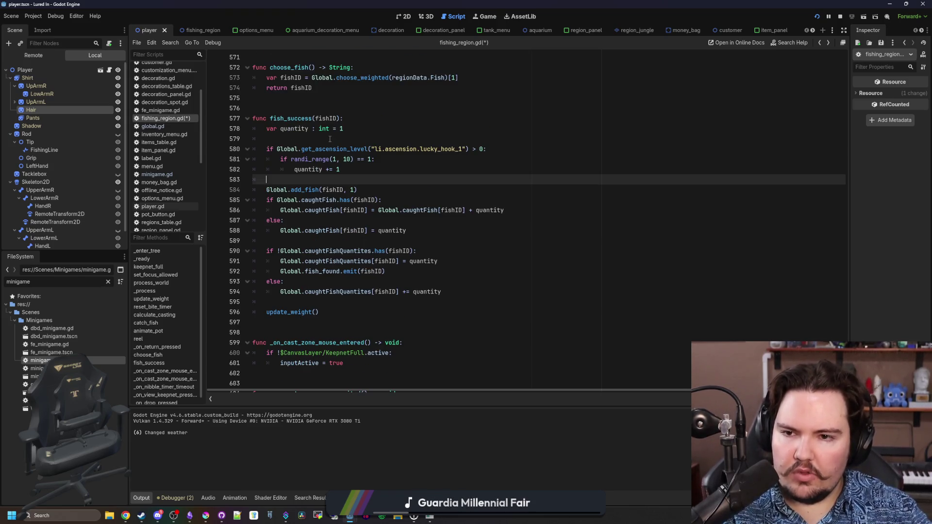
pyautogui.click(330, 140)
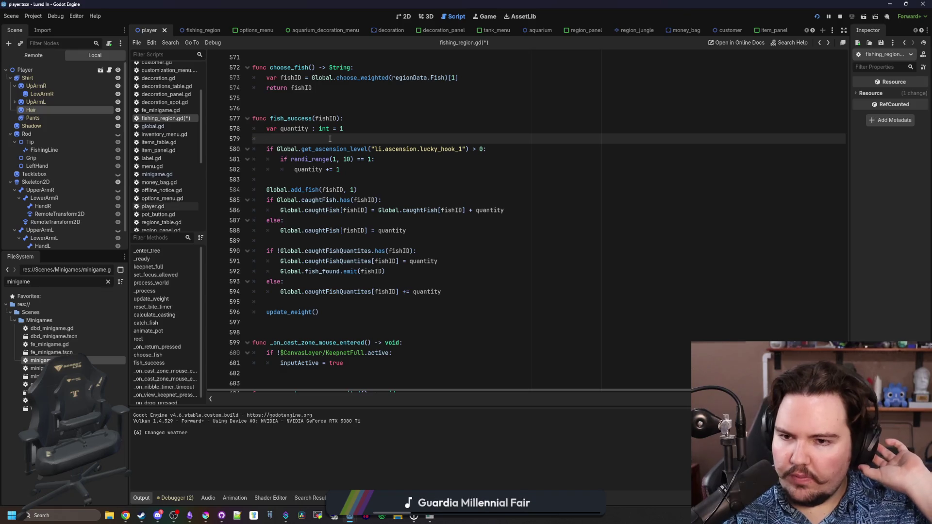
pyautogui.hscroll(2, 326, 194)
pyautogui.click(313, 190)
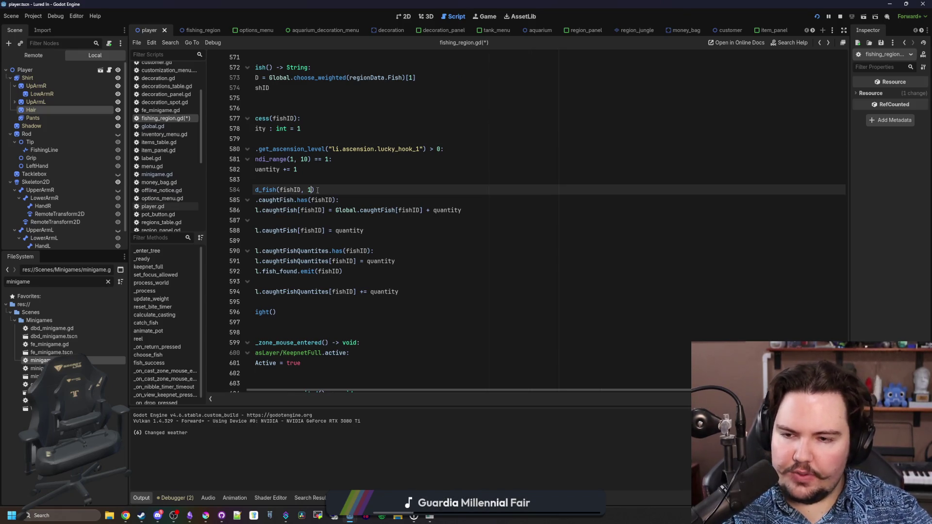
pyautogui.write('quantity')
pyautogui.hscroll(-2, 317, 190)
pyautogui.click(396, 184)
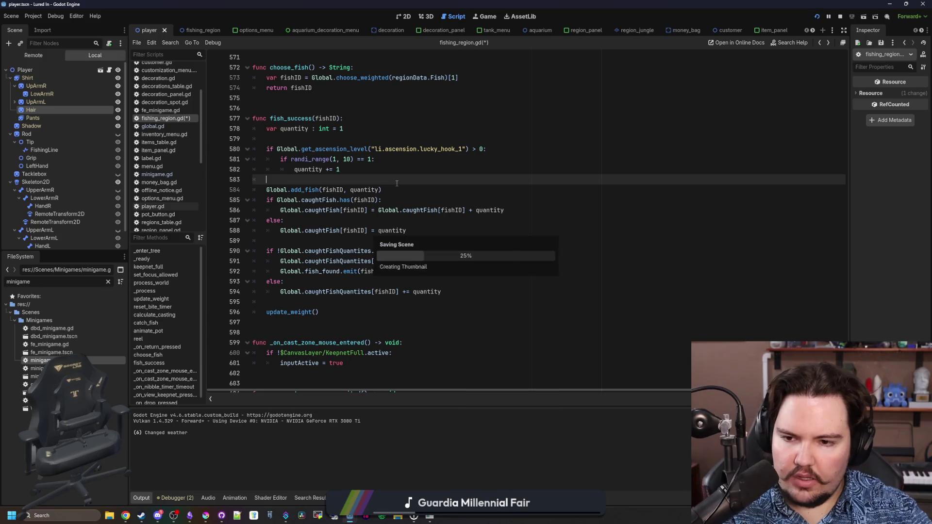
# Step: Save fishing_region.gd and jump to the update_weight definition
pyautogui.hotkey('ctrl', 's')
pyautogui.keyDown('ctrl'); pyautogui.click(287, 311); pyautogui.keyUp('ctrl')
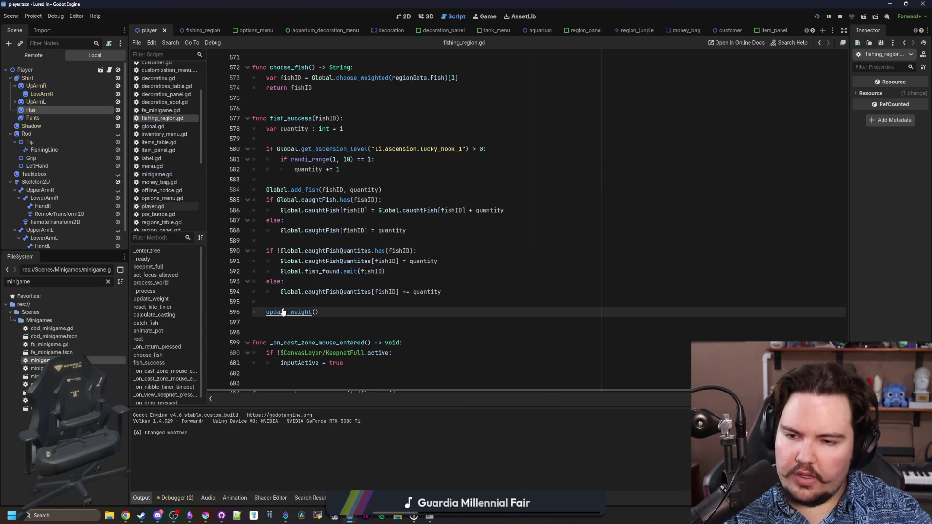
pyautogui.click(384, 213)
pyautogui.hotkey('ctrl', 's')
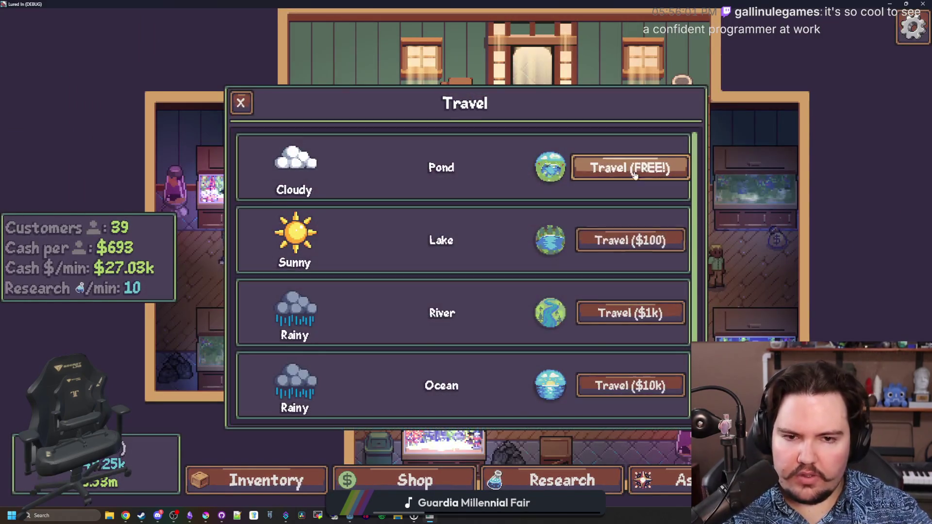
# Step: Move through the game's Pond, aquarium, shop equipment and travel screens
pyautogui.click(635, 175)
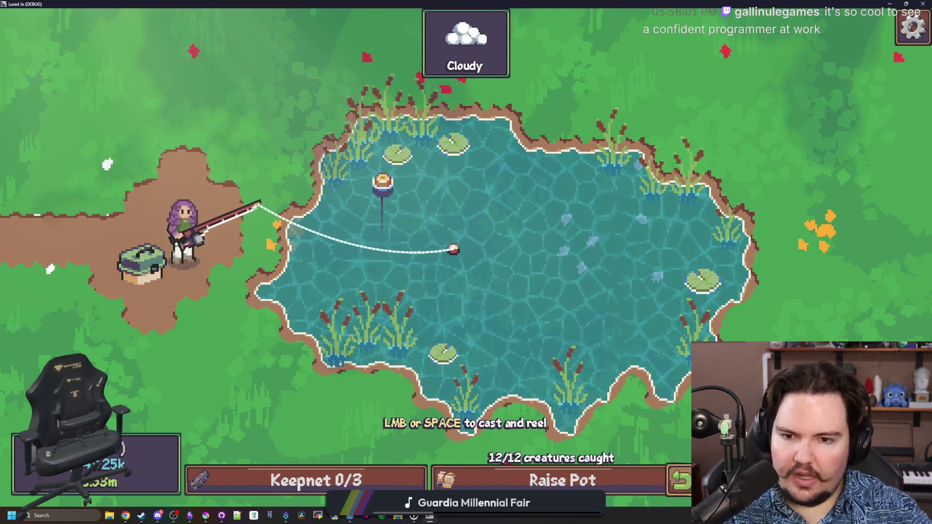
pyautogui.click(679, 481)
pyautogui.click(413, 481)
pyautogui.click(505, 137)
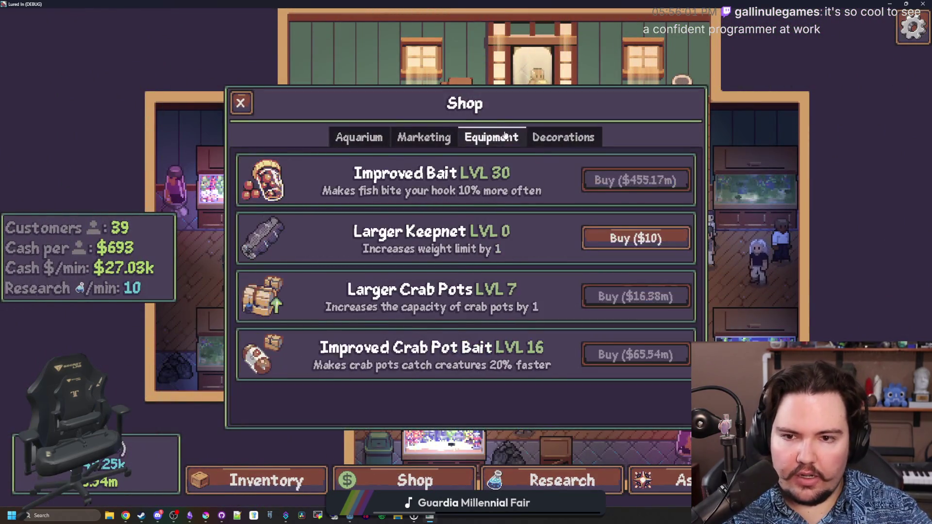
pyautogui.click(631, 174)
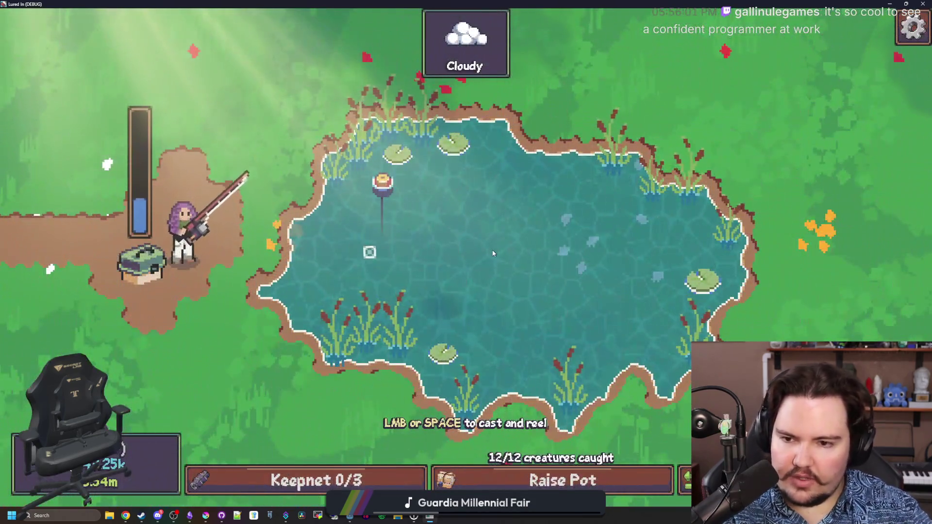
# Step: Cast into the pond and land a Bluegill through the hook minigame
pyautogui.click(491, 250)
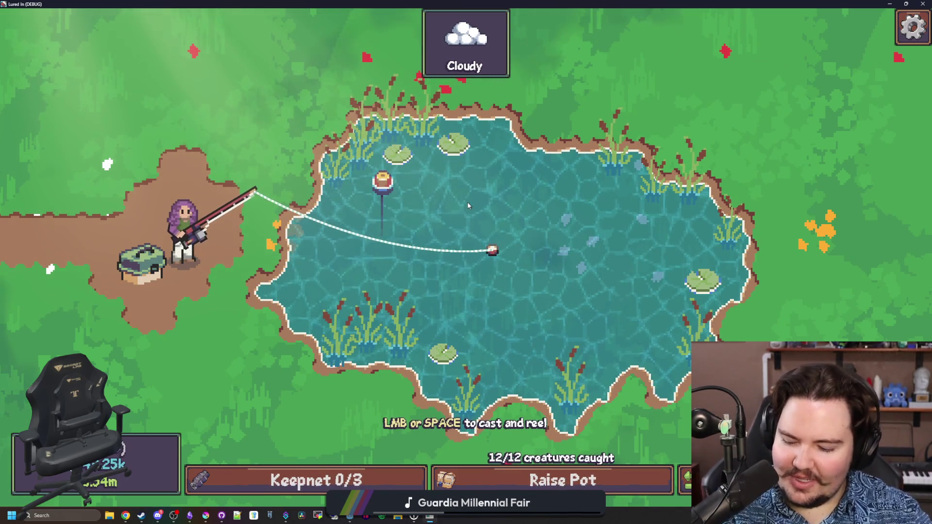
pyautogui.click(477, 165)
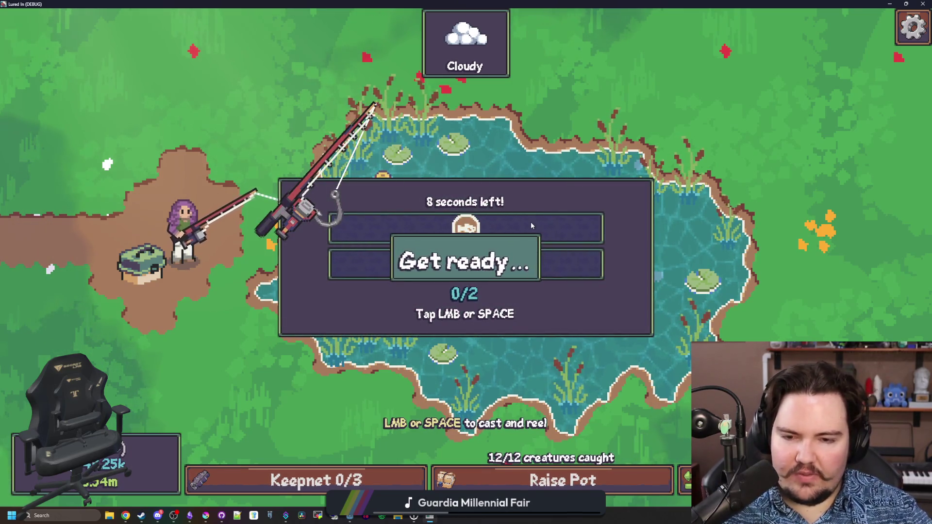
pyautogui.click(540, 245)
pyautogui.click(539, 242)
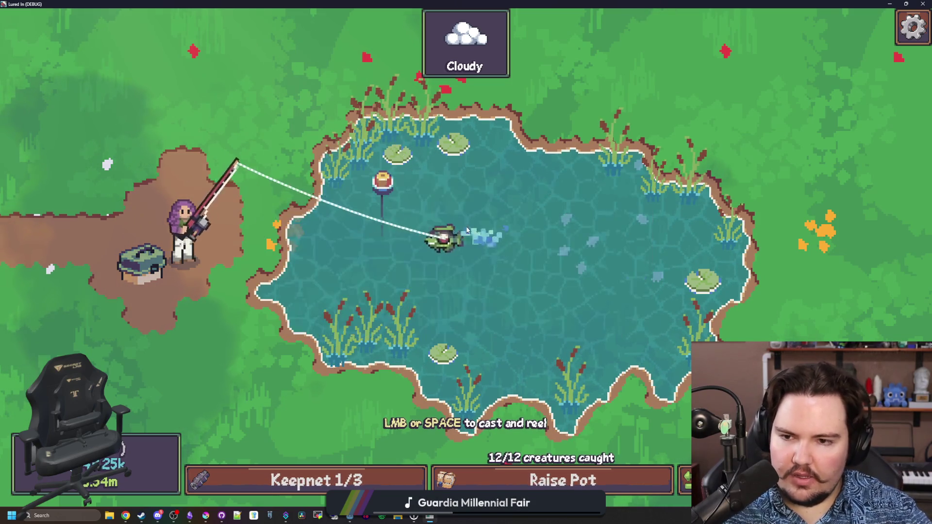
# Step: Cast and reel in the line twice more, then bring up the secret command menu
pyautogui.click(519, 232)
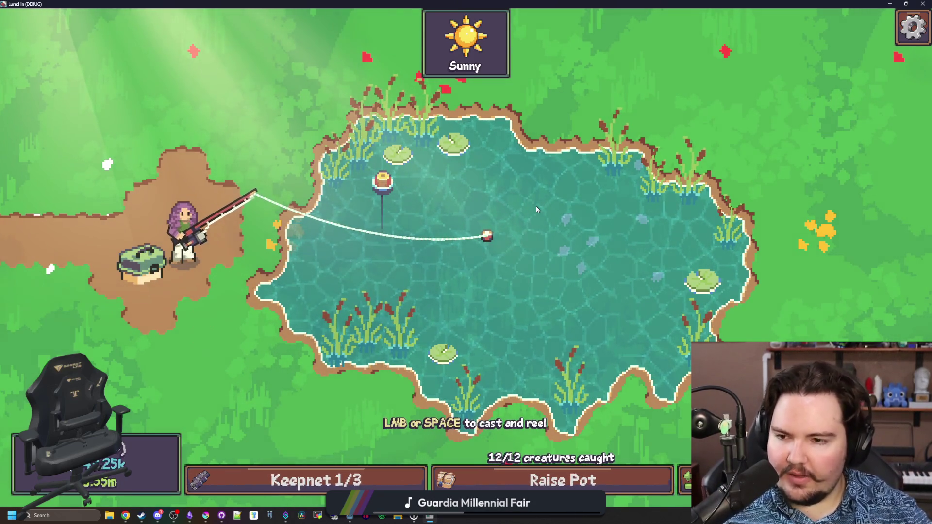
pyautogui.click(487, 194)
pyautogui.click(480, 248)
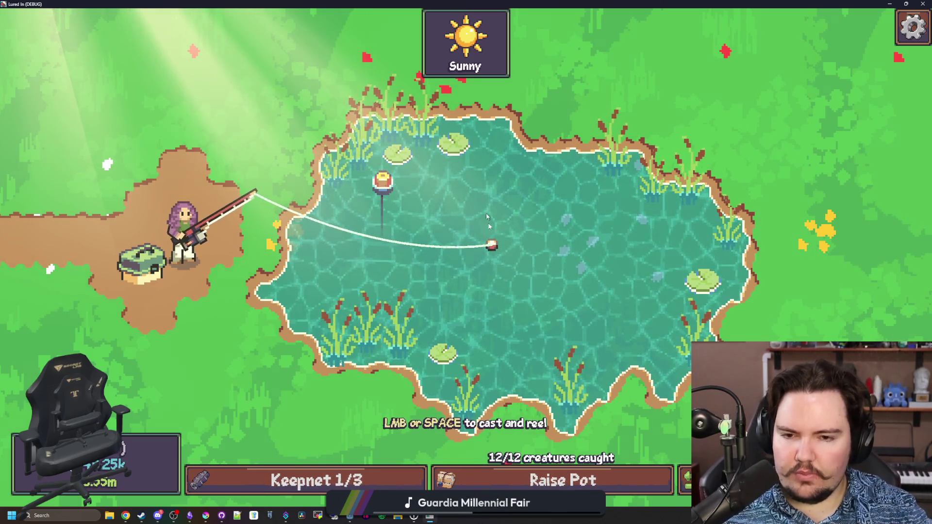
pyautogui.click(565, 287)
pyautogui.press('quoteleft')
# Step: Run the 'minigame' debug command and hook all three fish
pyautogui.write('minigame o')
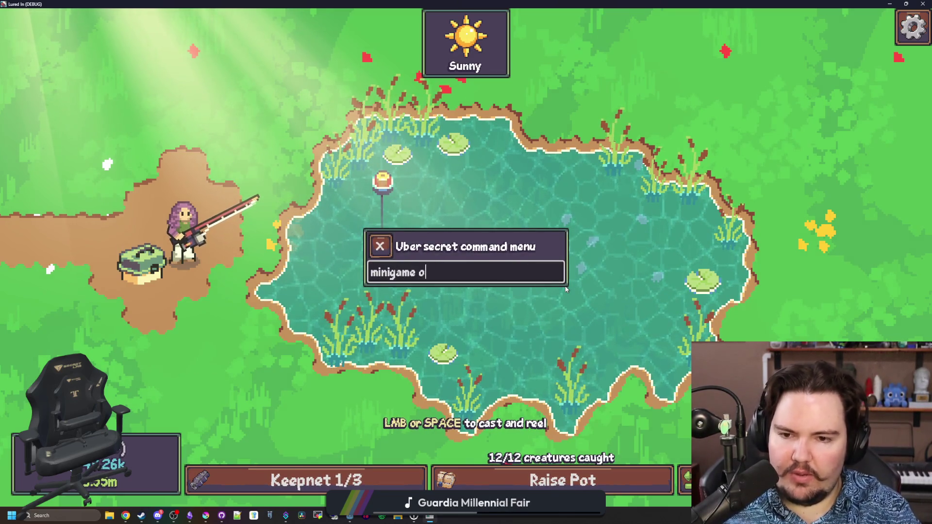
pyautogui.press('Return')
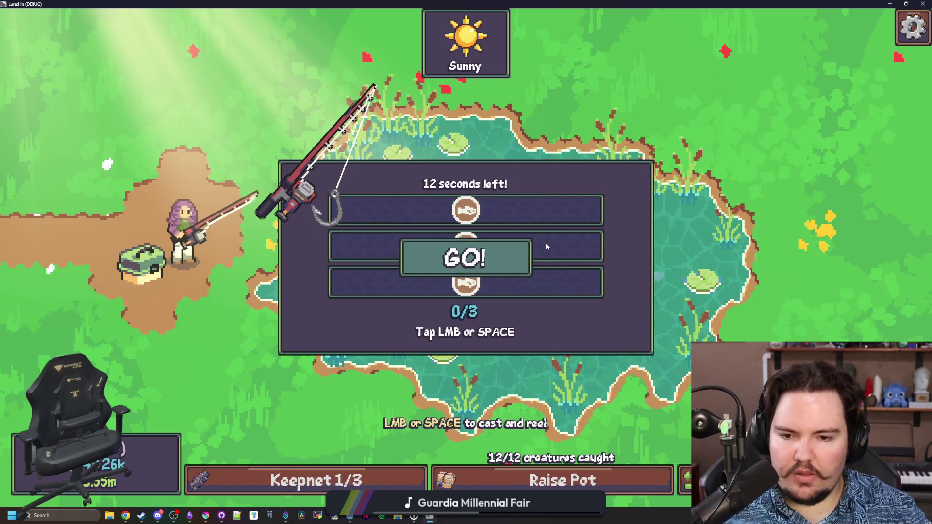
pyautogui.click(553, 237)
pyautogui.click(555, 235)
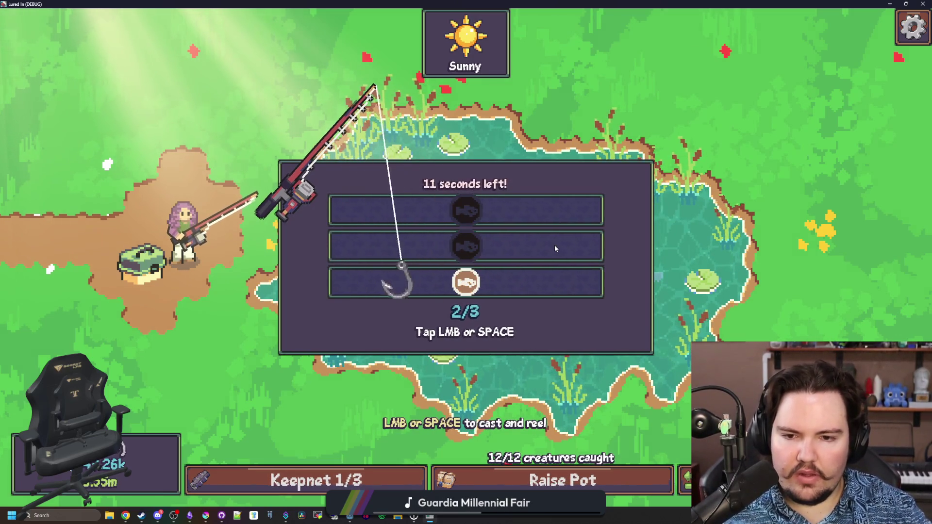
pyautogui.click(555, 245)
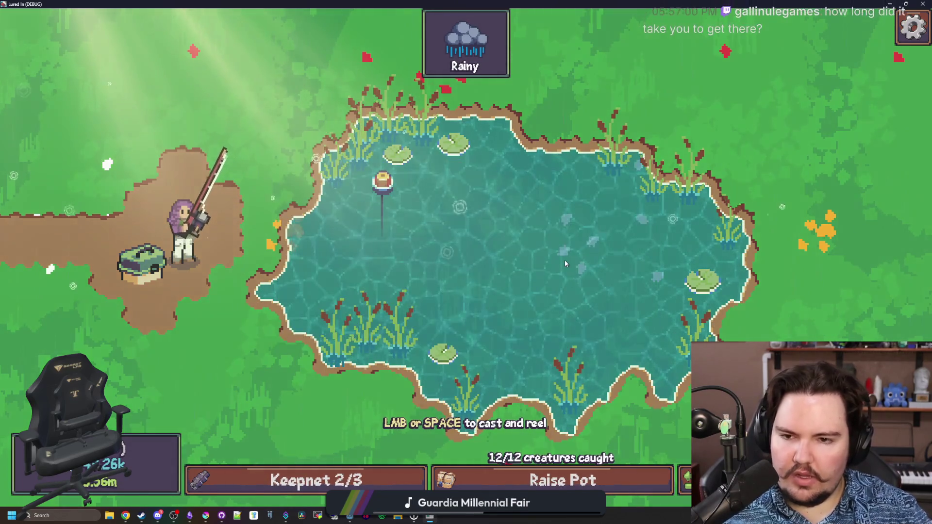
# Step: Run 'minigame' again, then release a Minnow and the Bluegill from the full keepnet
pyautogui.press('`')
pyautogui.write('minigame')
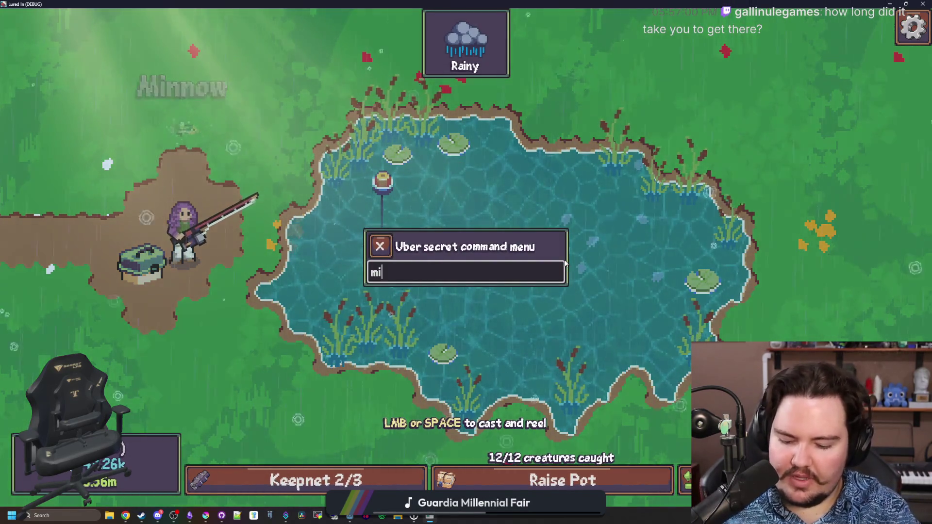
pyautogui.press('Return')
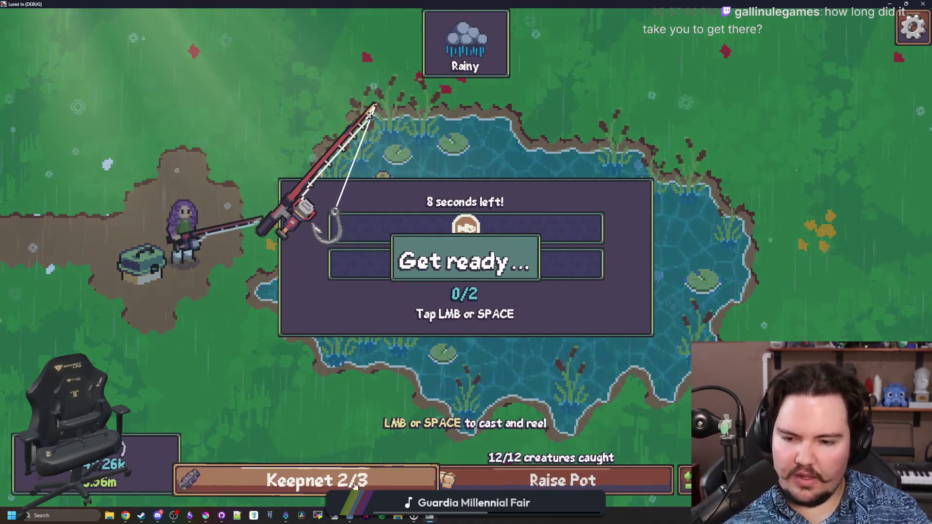
pyautogui.press('space')
pyautogui.press('space')
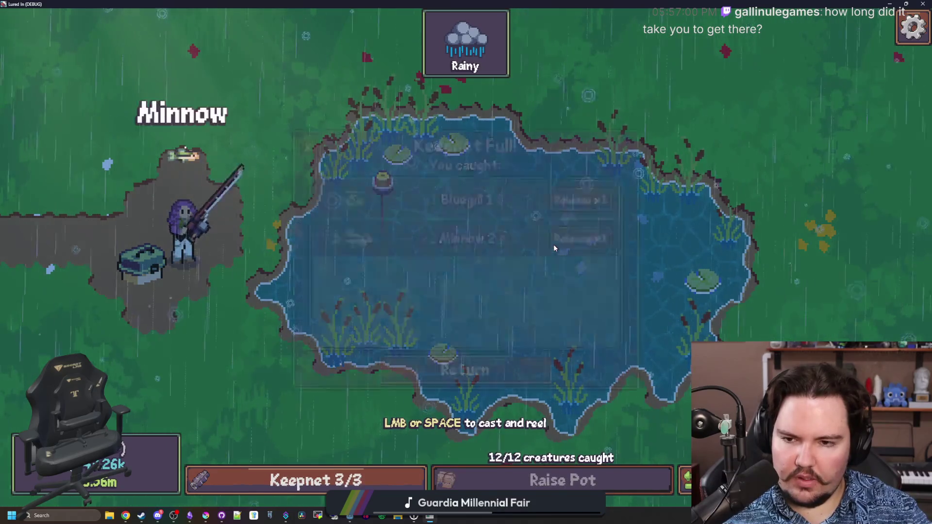
pyautogui.click(582, 235)
pyautogui.click(582, 199)
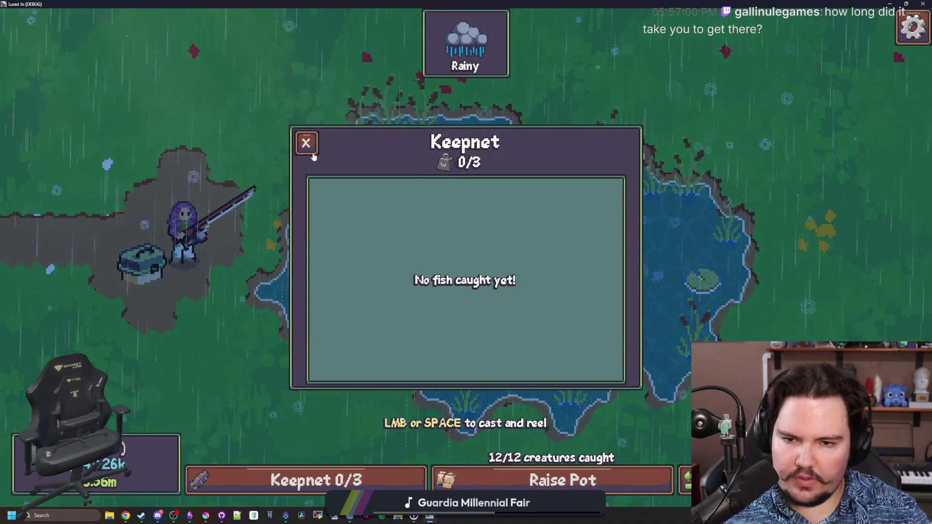
pyautogui.click(306, 143)
# Step: Run another 'minigame' test, land two fish, and release a Minnow from the keepnet
pyautogui.press('`')
pyautogui.write('minigame')
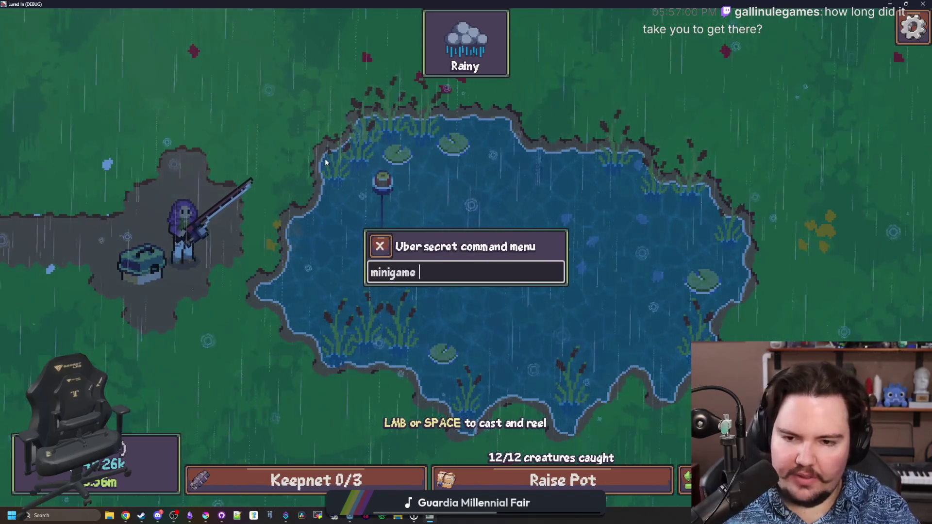
pyautogui.press('Return')
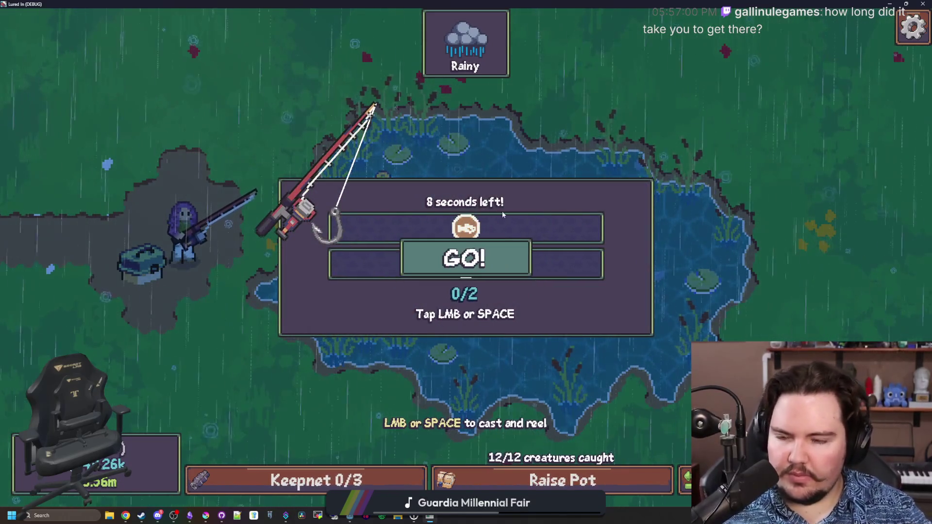
pyautogui.click(520, 205)
pyautogui.click(526, 212)
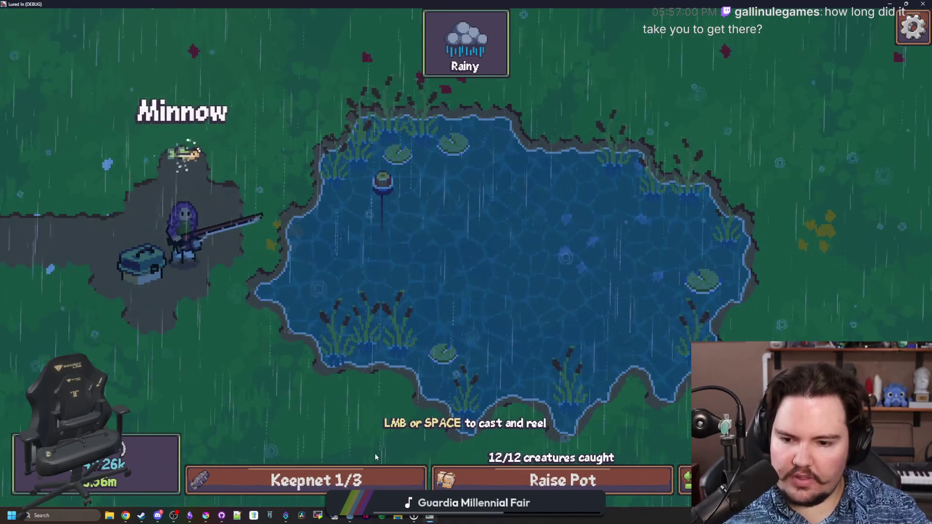
pyautogui.press('Tab')
pyautogui.click(590, 200)
pyautogui.press('Escape')
# Step: Run 'minigame' once more and land three fish
pyautogui.press('`')
pyautogui.write('minigame')
pyautogui.press('Return')
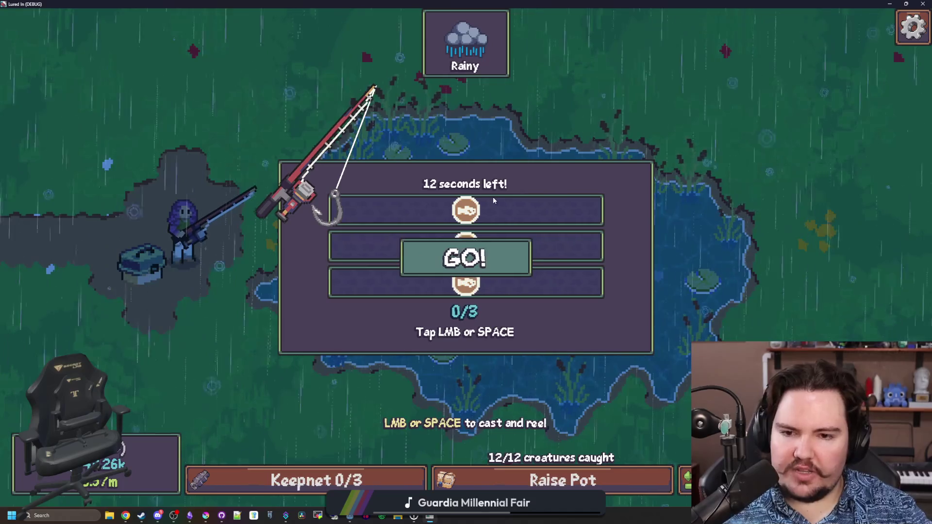
pyautogui.click(550, 214)
pyautogui.click(552, 225)
pyautogui.click(552, 227)
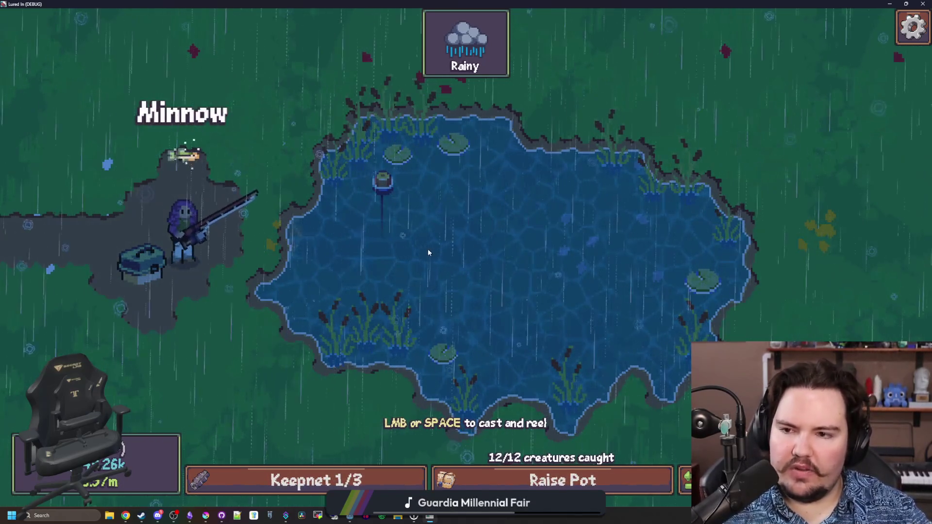
# Step: Run 'minigame ot', fill the keepnet with three Minnows, dismiss the summary and restore the window
pyautogui.press('`')
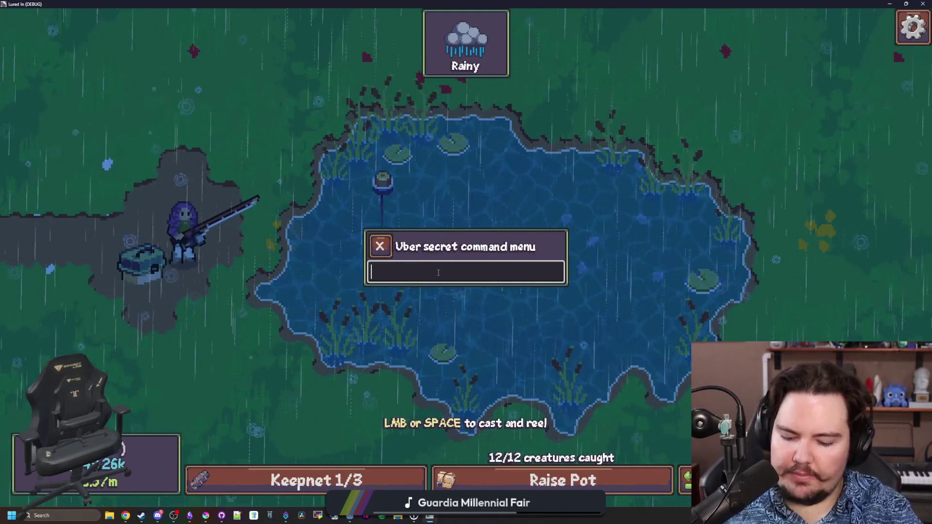
pyautogui.write('minigame ot')
pyautogui.press('Return')
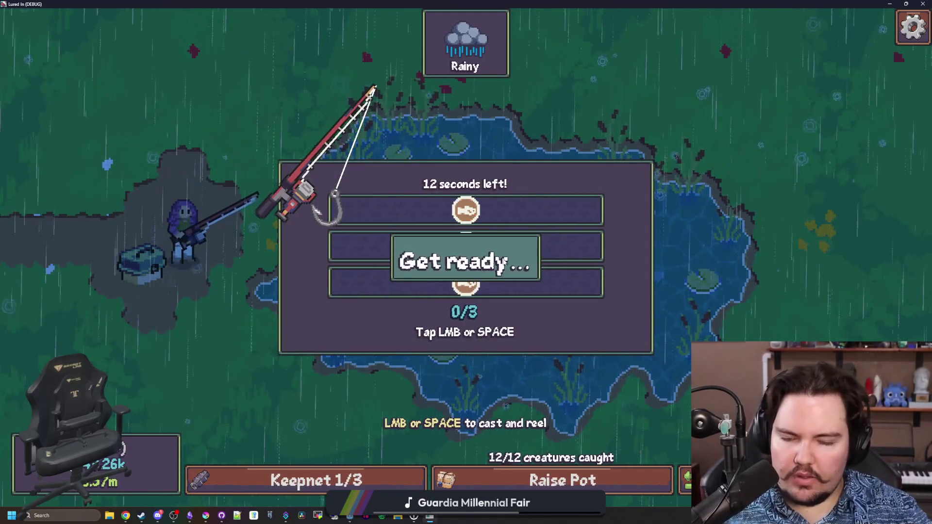
pyautogui.press('space')
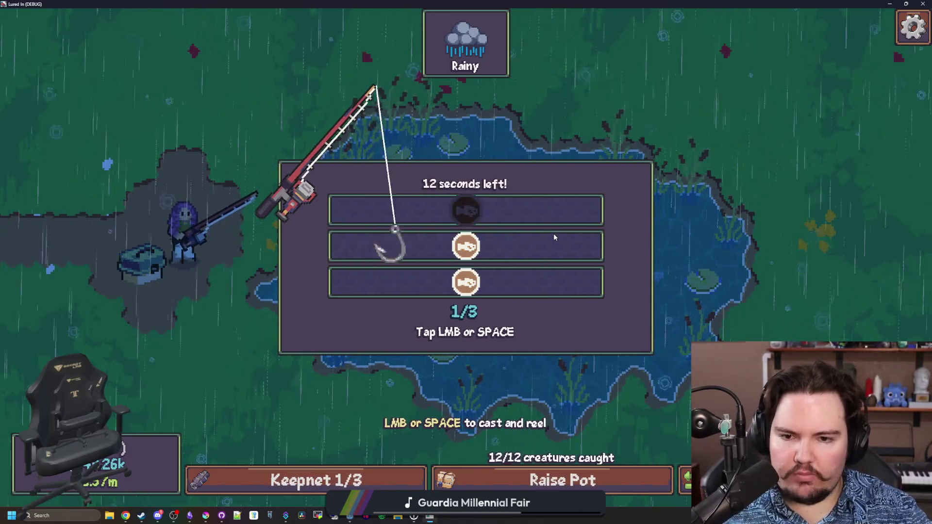
pyautogui.press('space')
pyautogui.press('space')
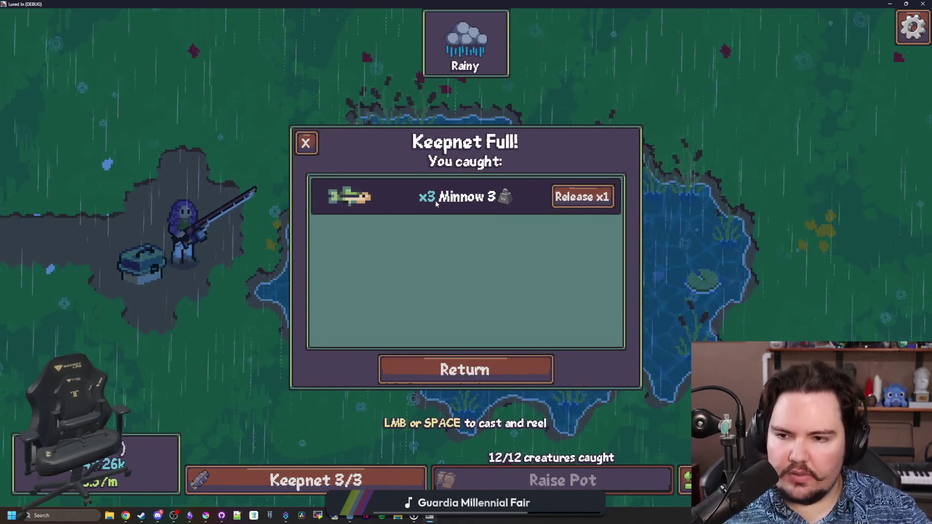
pyautogui.click(502, 372)
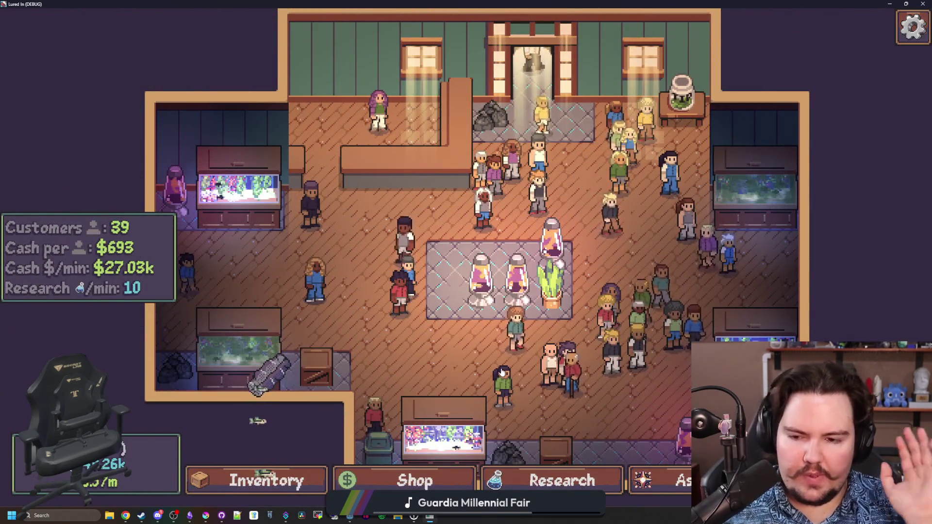
pyautogui.doubleClick(620, 2)
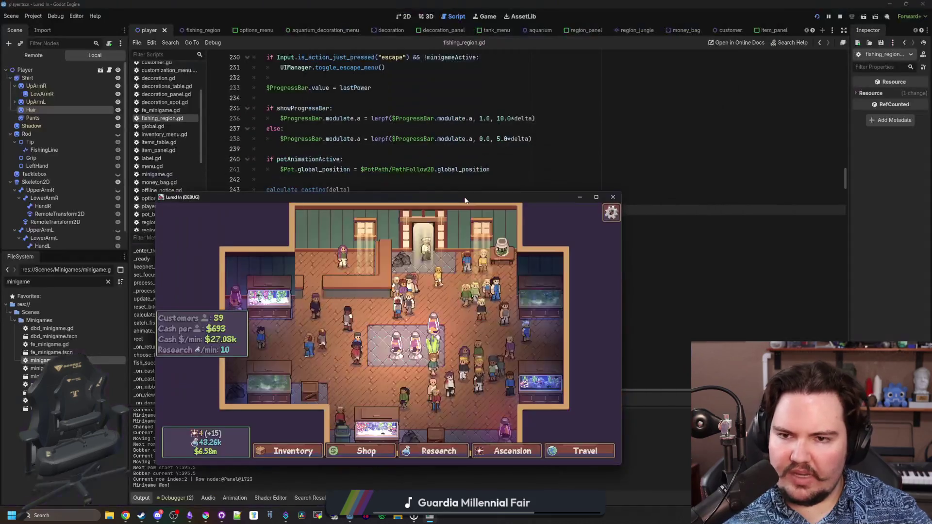
# Step: Stop the debug run, look over calculate_casting and update_weight, and open a new Chrome window
pyautogui.click(613, 206)
pyautogui.click(558, 191)
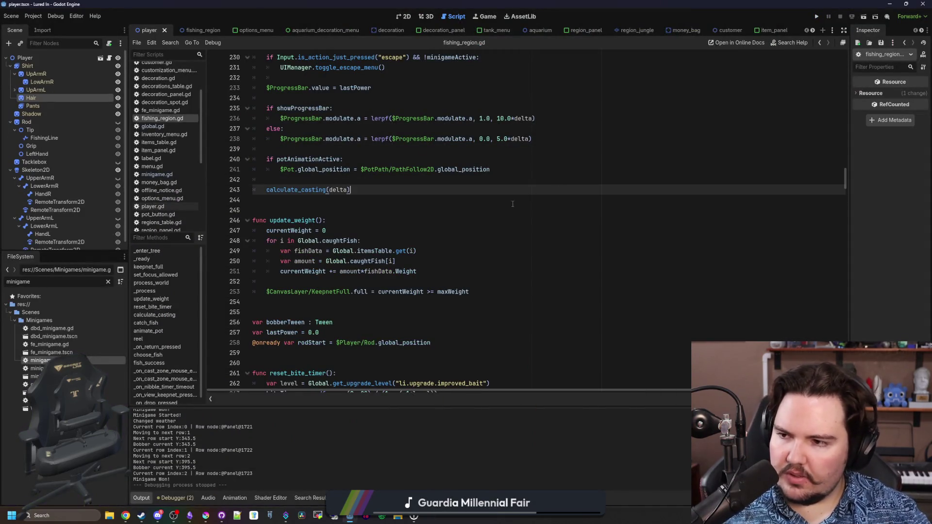
pyautogui.press('Down')
pyautogui.press('Up')
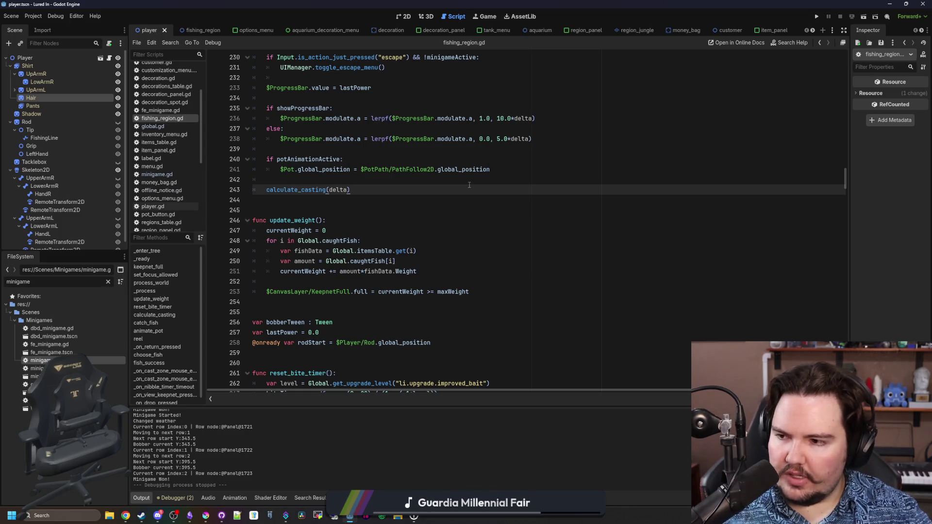
pyautogui.click(425, 247)
pyautogui.click(324, 204)
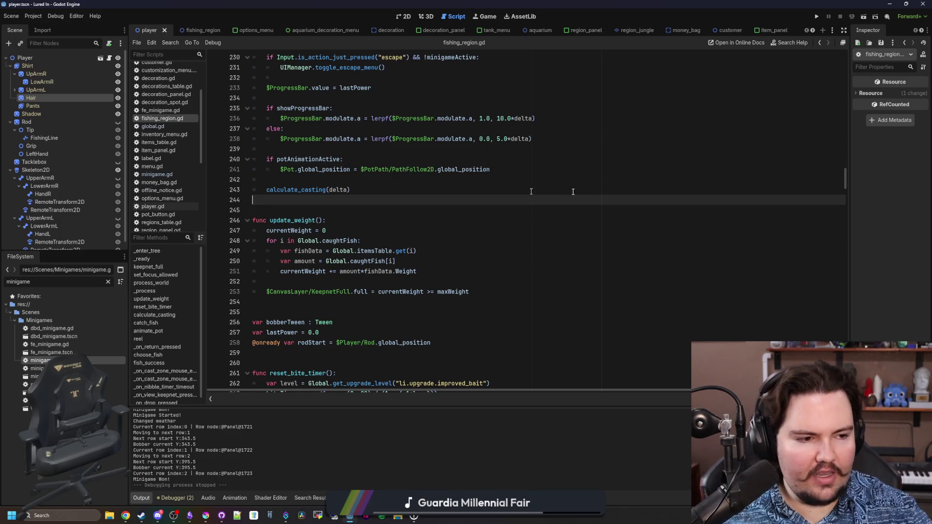
pyautogui.click(125, 516)
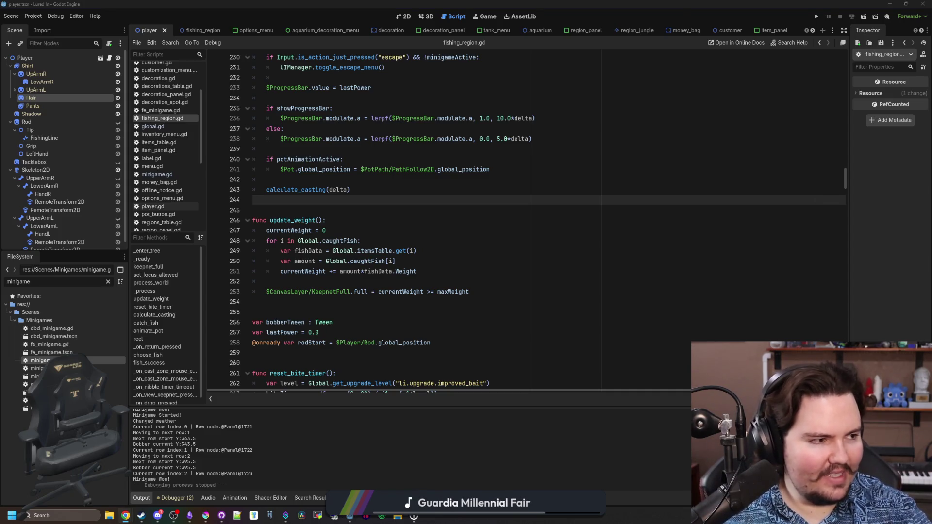
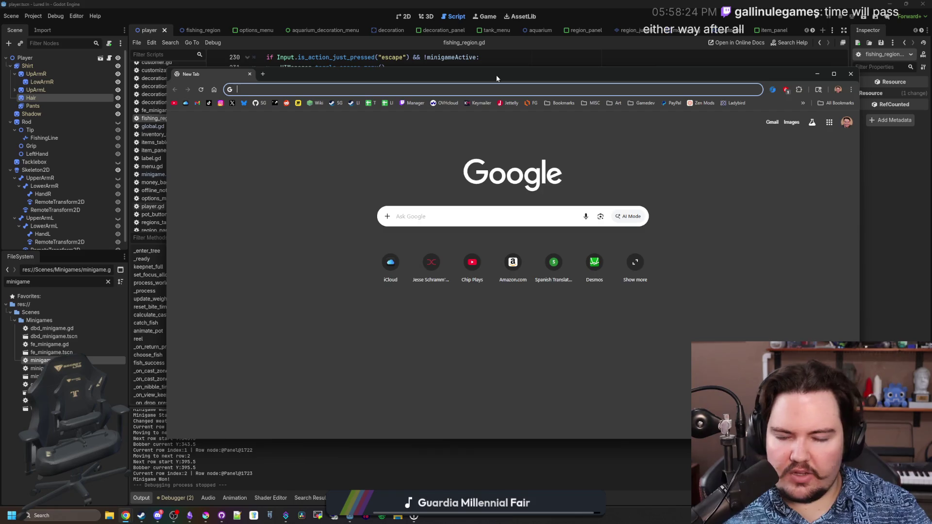
# Step: Browse Starground's Steam store screenshots 3 to 6, then close the browser window
pyautogui.click(340, 104)
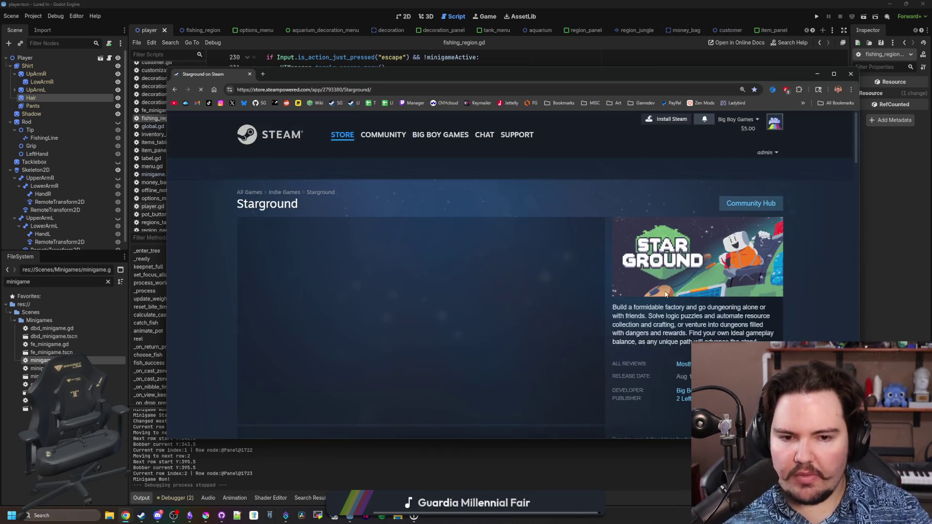
pyautogui.scroll(-2, 586, 272)
pyautogui.click(365, 352)
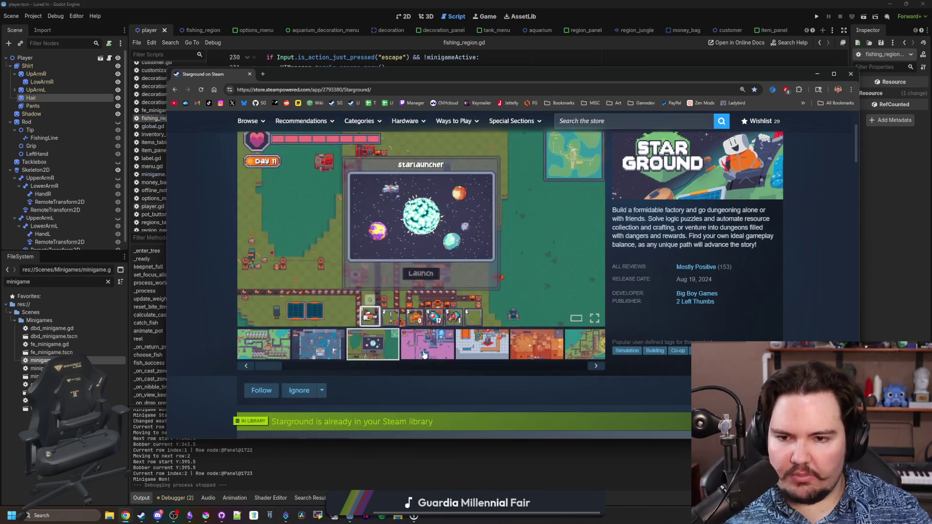
pyautogui.click(421, 355)
pyautogui.click(481, 354)
pyautogui.click(531, 354)
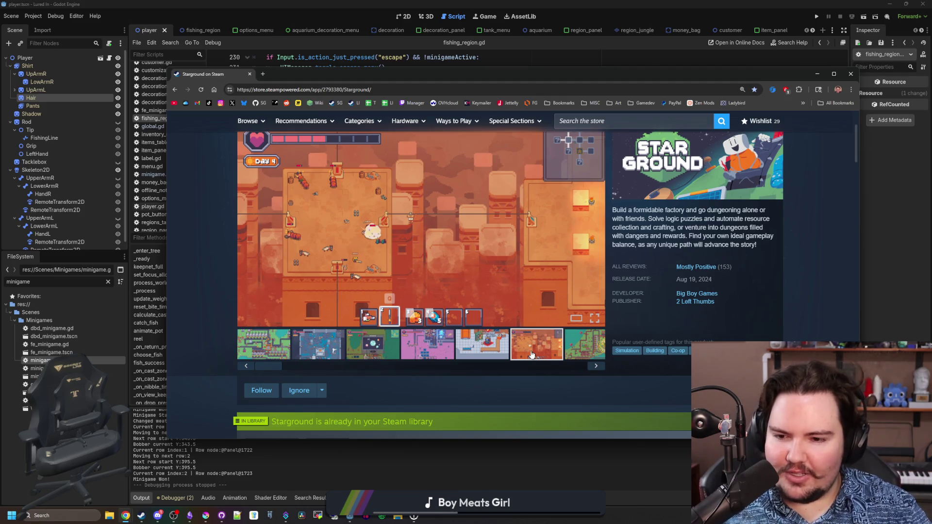
pyautogui.click(250, 74)
# Step: Review lines 246–258 of fishing_region.gd, then scroll to the changelog in Obsidian
pyautogui.click(498, 219)
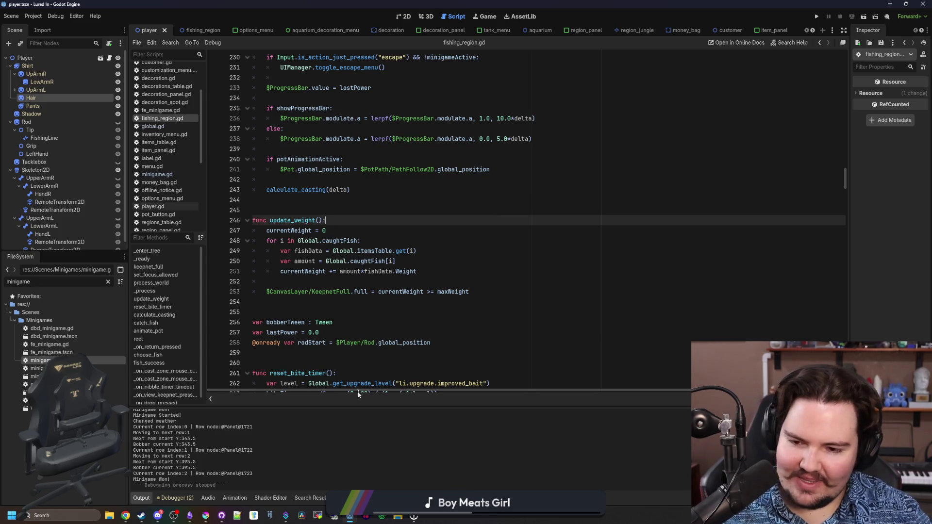
pyautogui.click(402, 343)
pyautogui.click(286, 313)
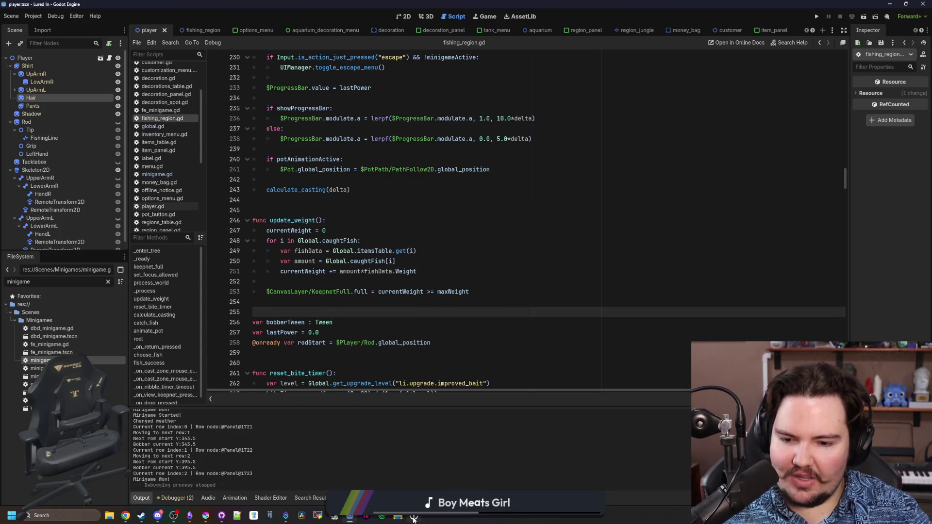
pyautogui.click(190, 515)
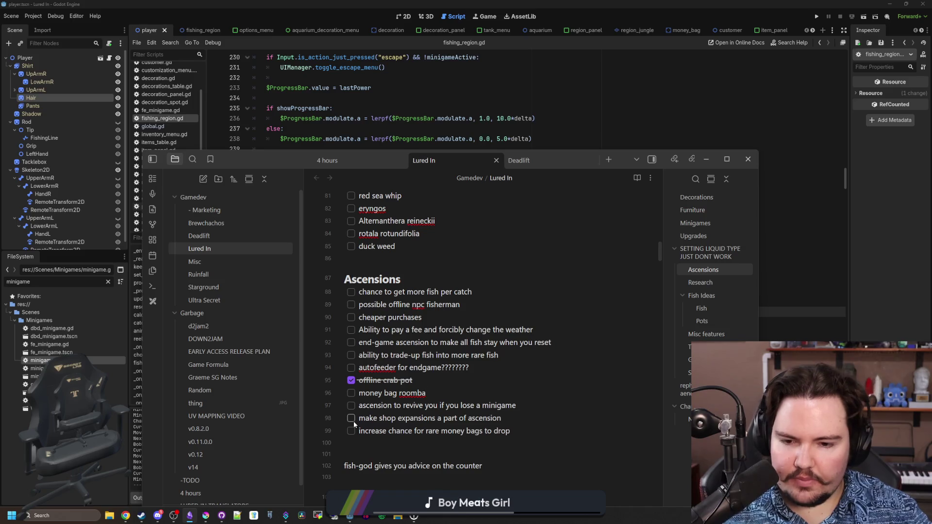
pyautogui.scroll(-20, 470, 340)
pyautogui.scroll(-10, 471, 340)
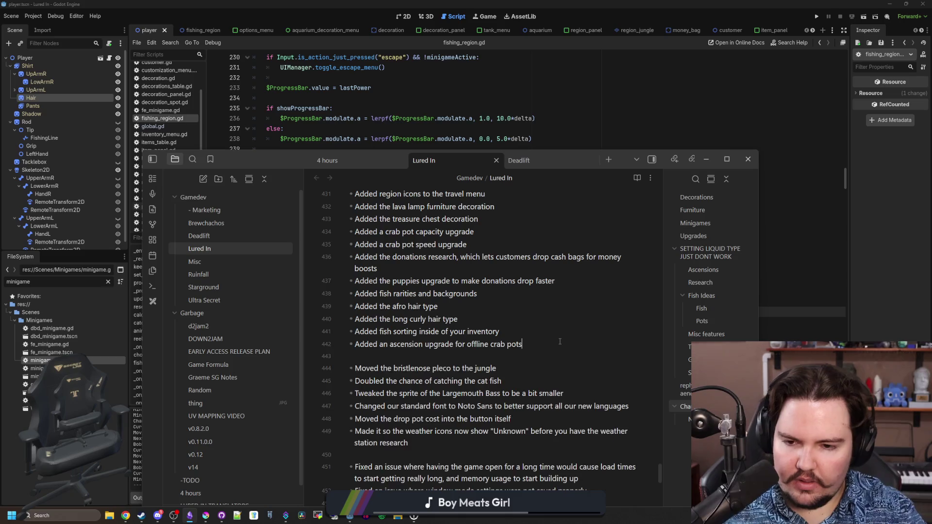
# Step: Add the changelog line 'Added an ascension upgrade to add a chance to catch multiple fish'
pyautogui.press('Return')
pyautogui.write('Added an ascension upgrade to inc')
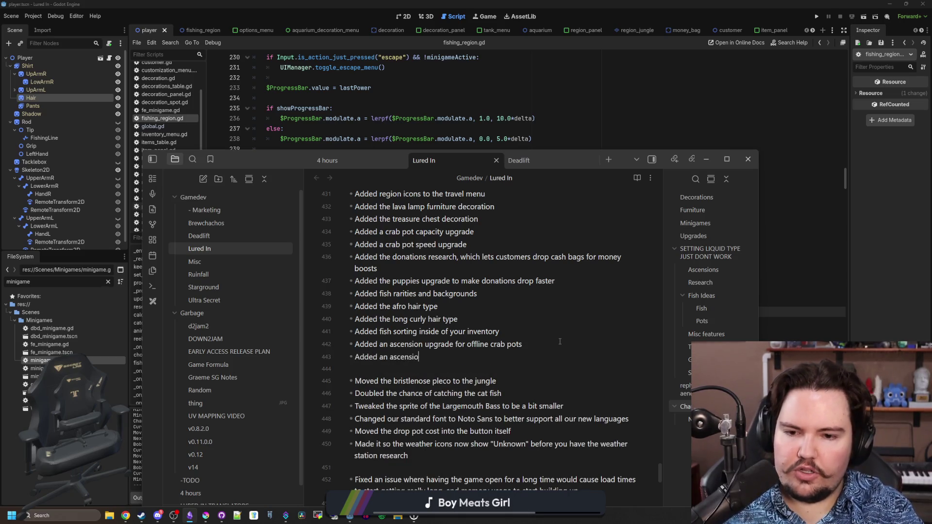
pyautogui.press('BackSpace')
pyautogui.press('BackSpace')
pyautogui.press('BackSpace')
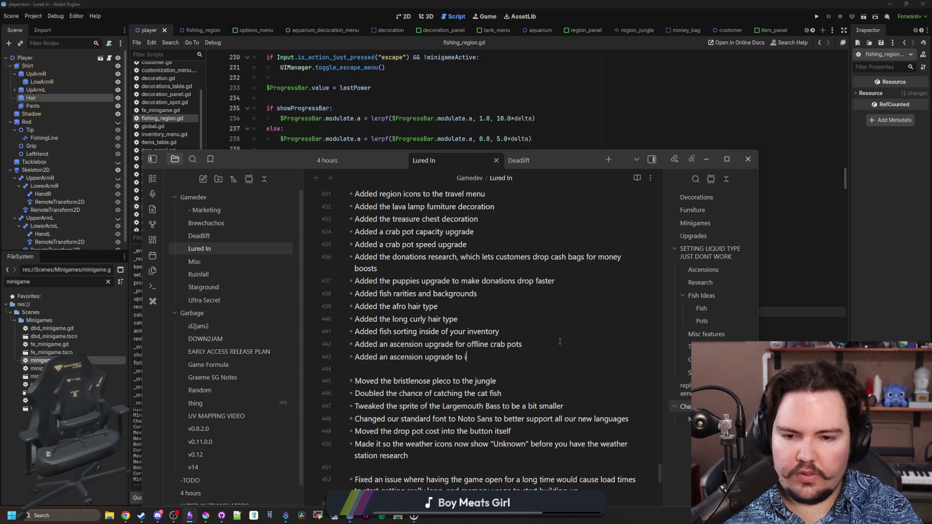
pyautogui.write('add a chance to catch multi')
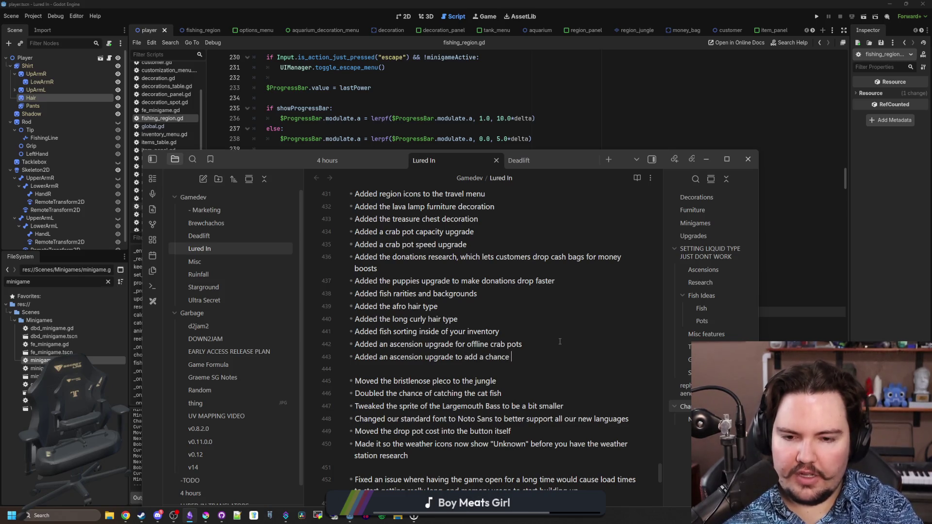
pyautogui.write('ple fish')
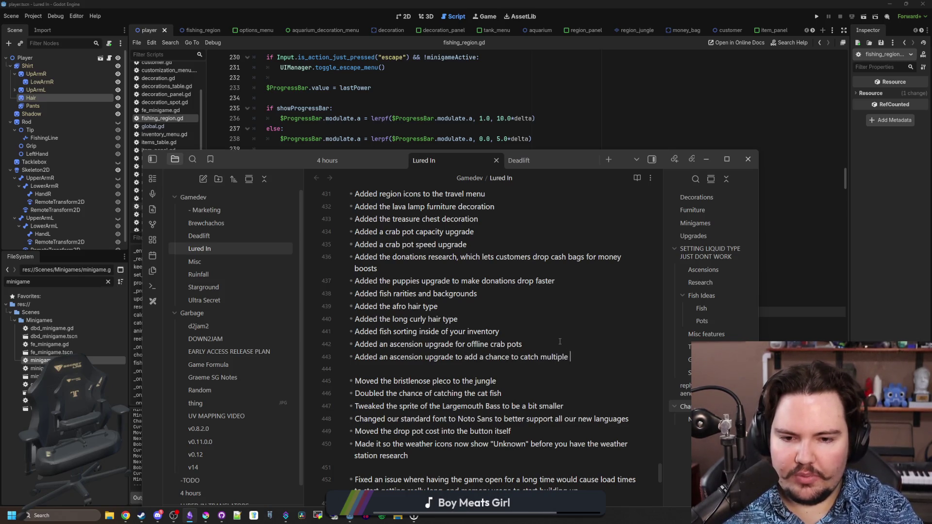
pyautogui.hotkey('alt', 'Tab')
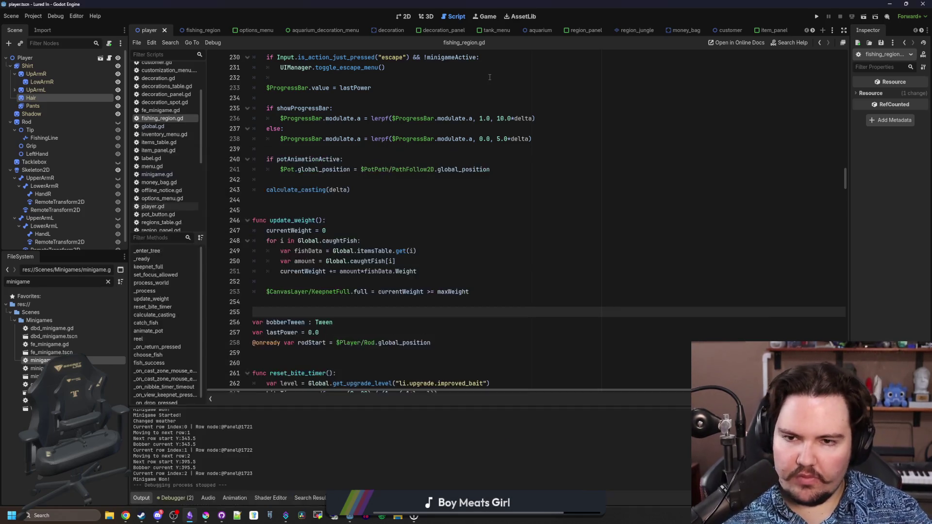
# Step: Run Lured In and enter the game past the feedback popup and welcome back panel
pyautogui.click(406, 151)
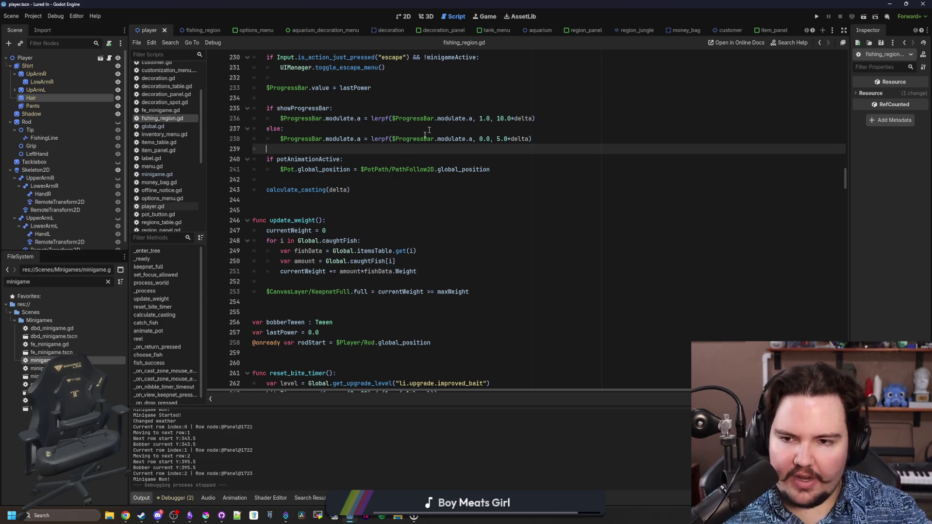
pyautogui.click(294, 202)
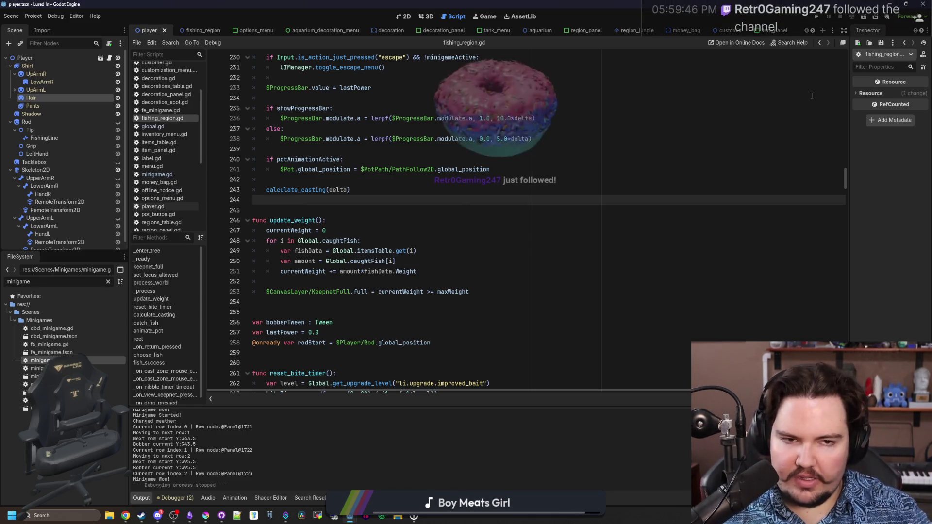
pyautogui.click(815, 17)
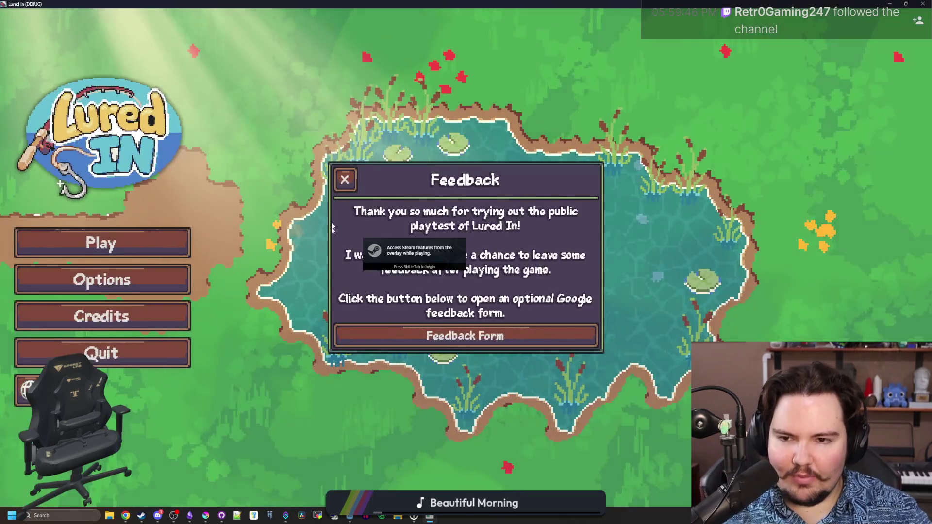
pyautogui.click(345, 180)
pyautogui.click(137, 242)
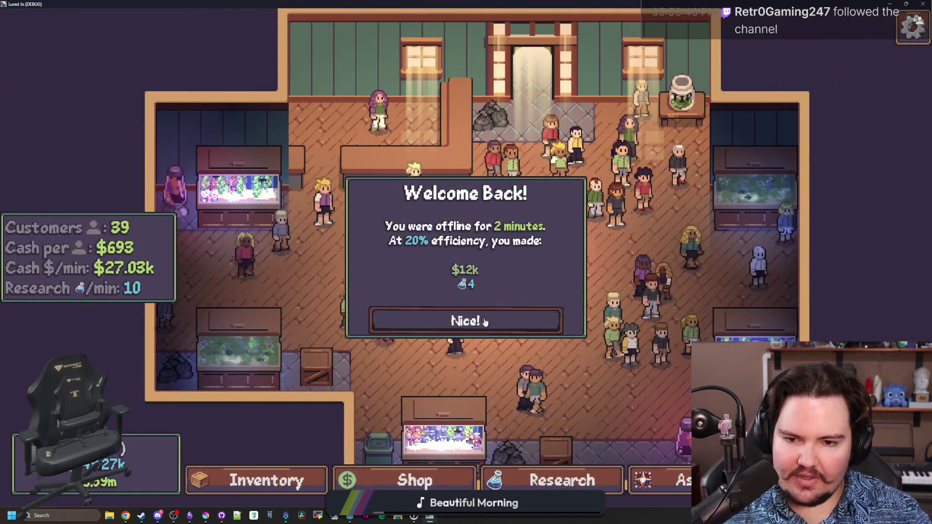
pyautogui.click(465, 319)
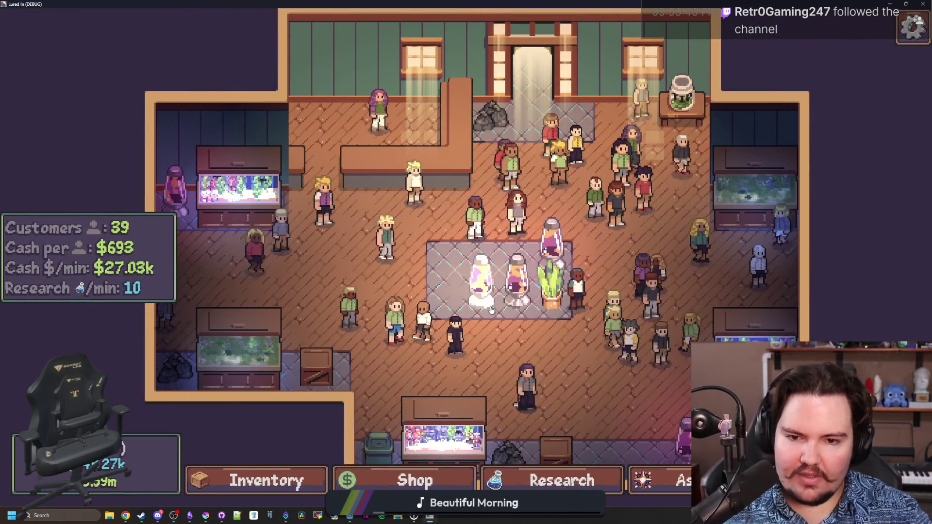
# Step: Inspect the large rock and seagrass decorations in Fish Tank 5
pyautogui.scroll(3, 542, 324)
pyautogui.scroll(-3, 541, 324)
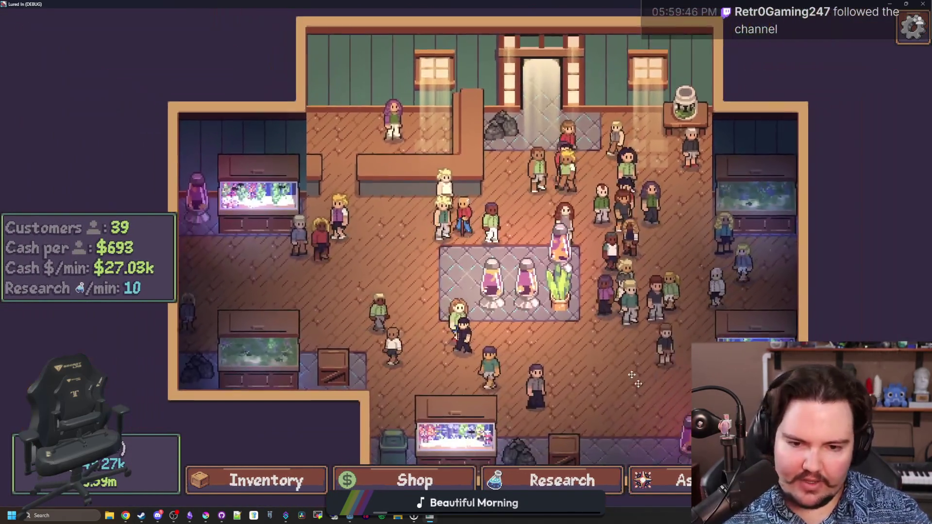
pyautogui.click(756, 335)
pyautogui.click(485, 276)
pyautogui.click(508, 297)
pyautogui.click(568, 294)
pyautogui.click(569, 305)
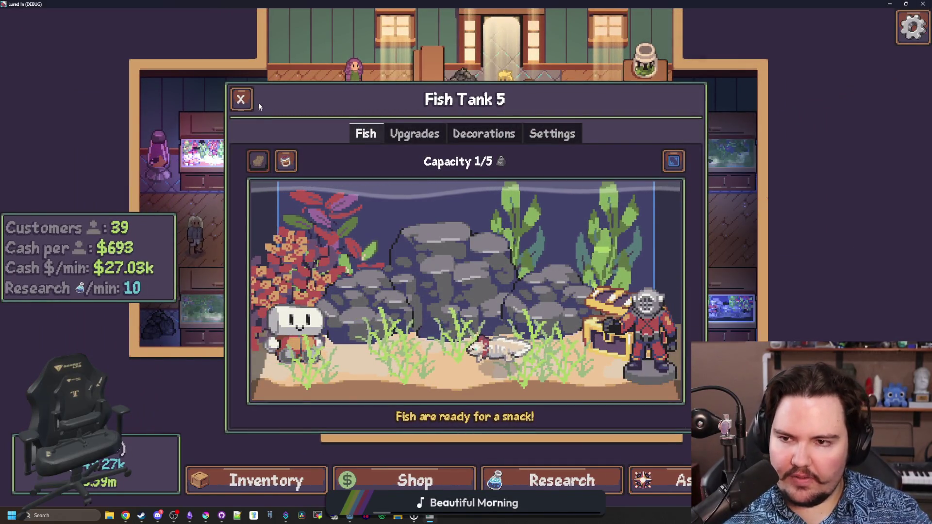
pyautogui.click(241, 99)
# Step: Inspect Fish Tank 4's diver and rock decorations plus its settings and upgrades views
pyautogui.click(485, 237)
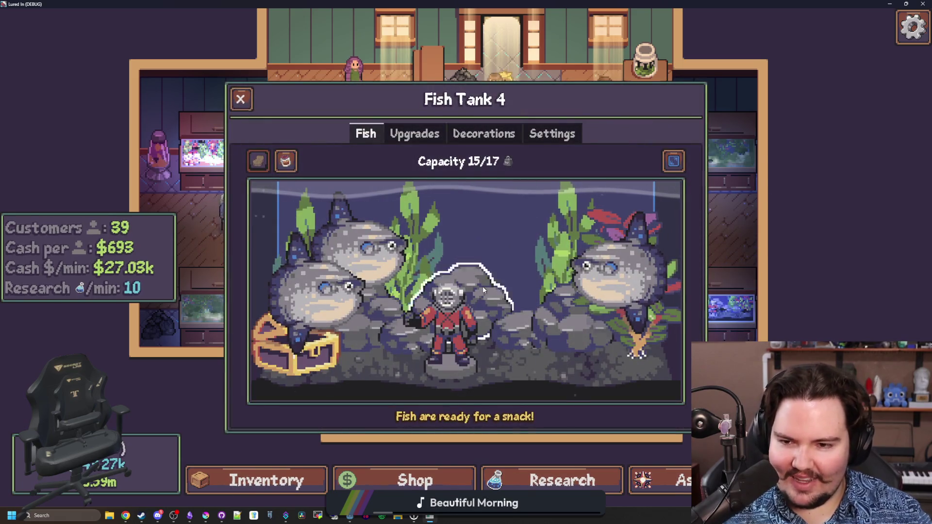
pyautogui.click(483, 290)
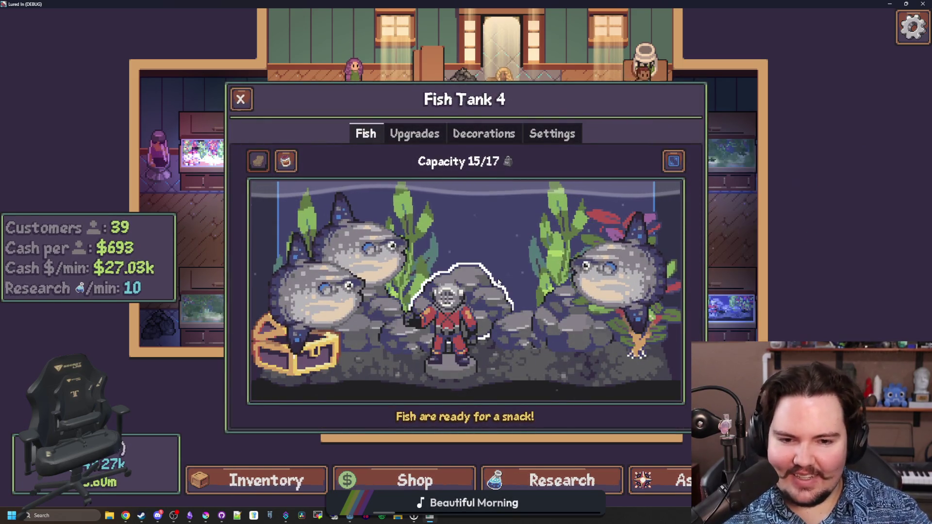
pyautogui.click(543, 331)
pyautogui.click(534, 330)
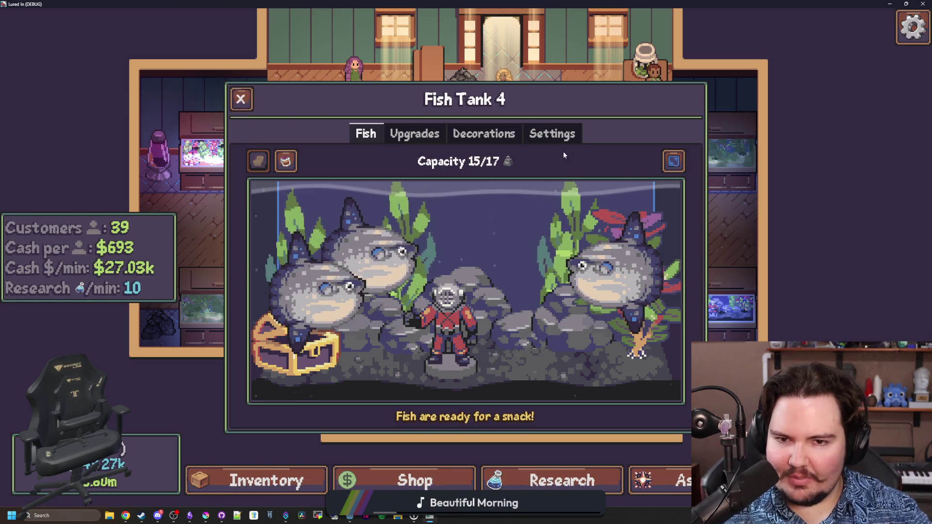
pyautogui.click(520, 139)
pyautogui.scroll(-5, 510, 160)
pyautogui.scroll(5, 496, 160)
pyautogui.click(552, 135)
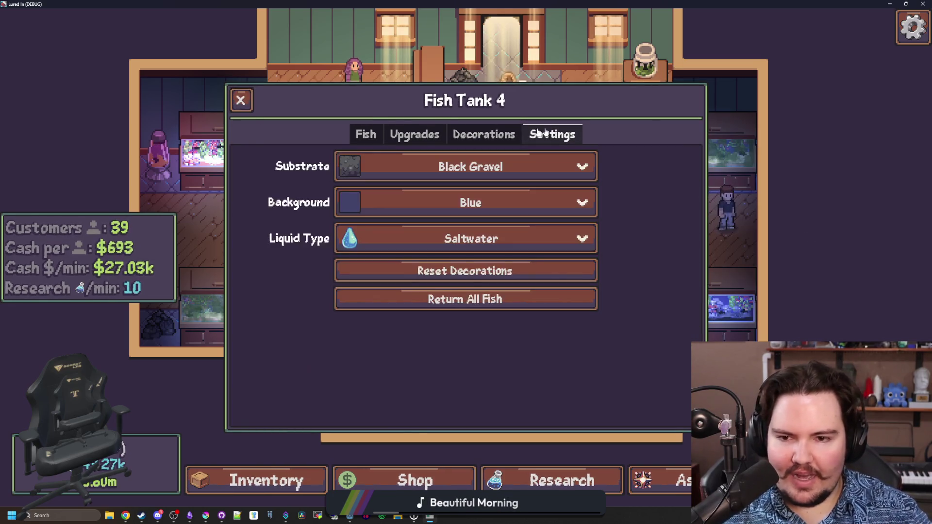
pyautogui.click(415, 134)
pyautogui.click(366, 135)
pyautogui.press('Escape')
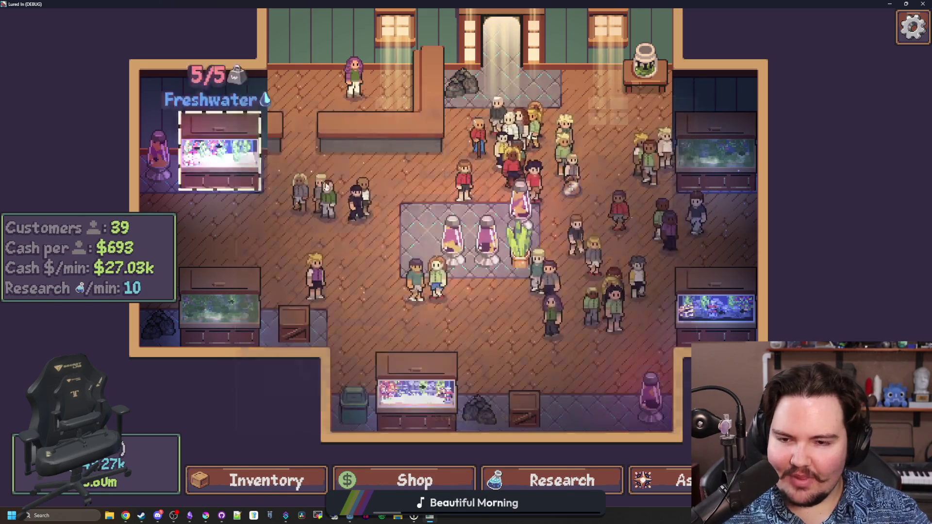
# Step: Open the Ascension screen, then show icon_lucky_hook.png in a maximized Krita window
pyautogui.click(661, 494)
pyautogui.scroll(5, 565, 343)
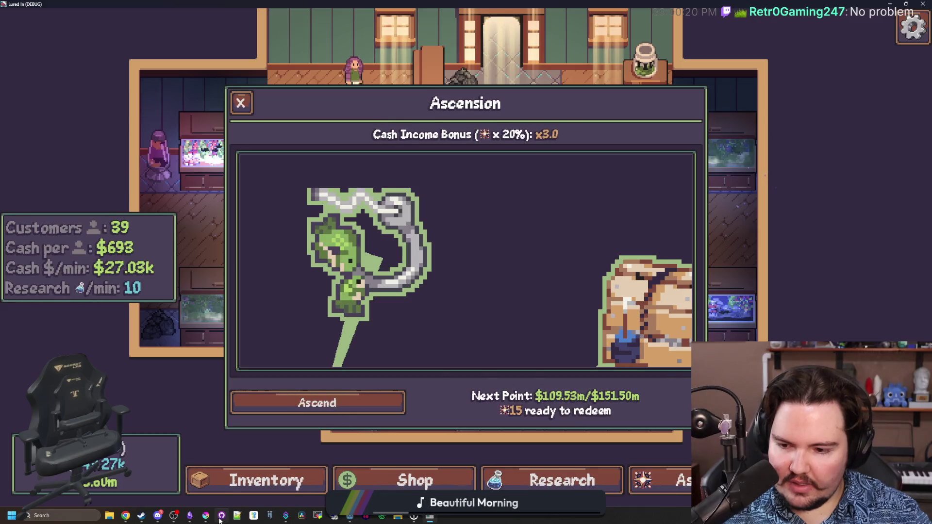
pyautogui.click(210, 518)
pyautogui.doubleClick(421, 363)
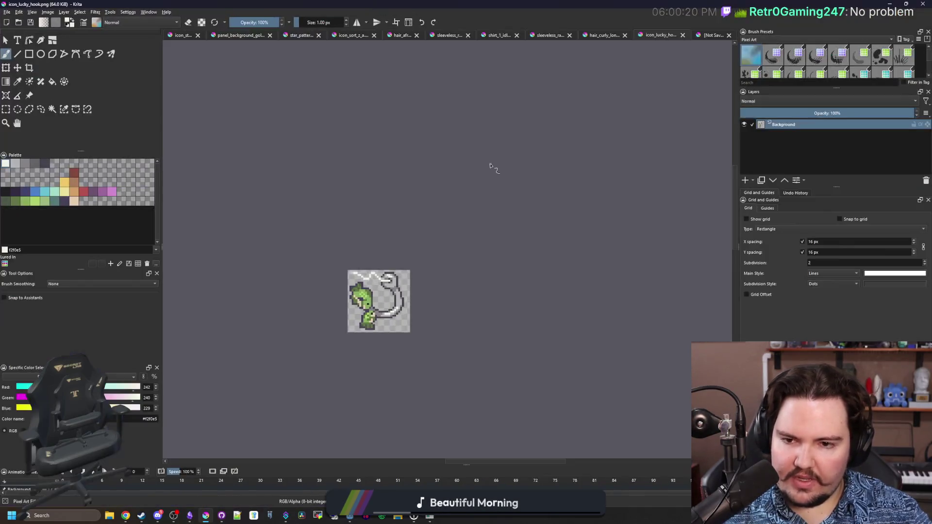
# Step: Select the white fishing-line pixels and move them down one pixel
pyautogui.scroll(5, 361, 300)
pyautogui.scroll(-4, 354, 233)
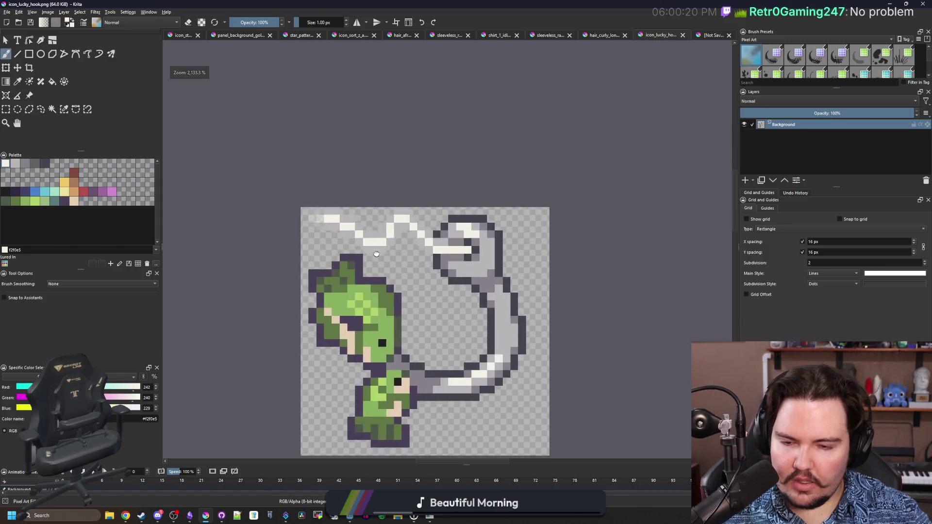
pyautogui.scroll(2, 377, 255)
pyautogui.click(6, 109)
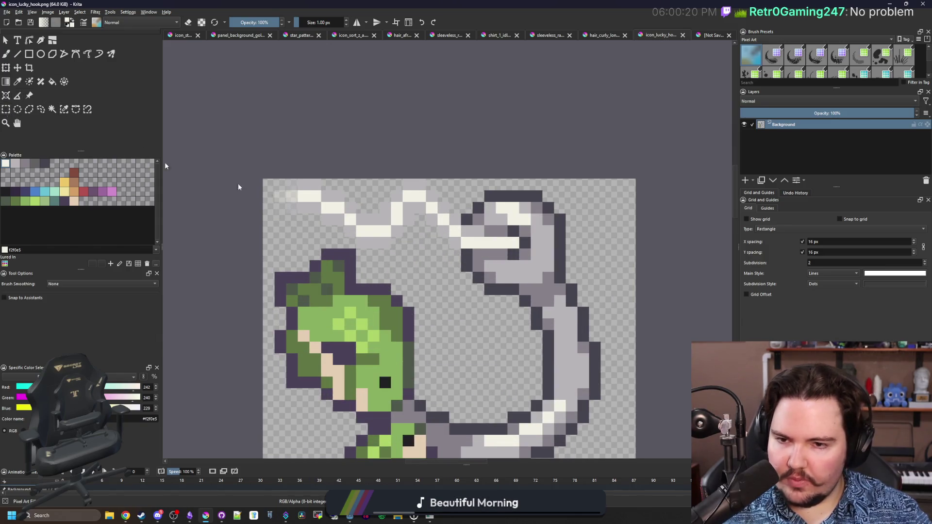
pyautogui.scroll(1, 442, 239)
pyautogui.moveTo(468, 254); pyautogui.dragTo(326, 144)
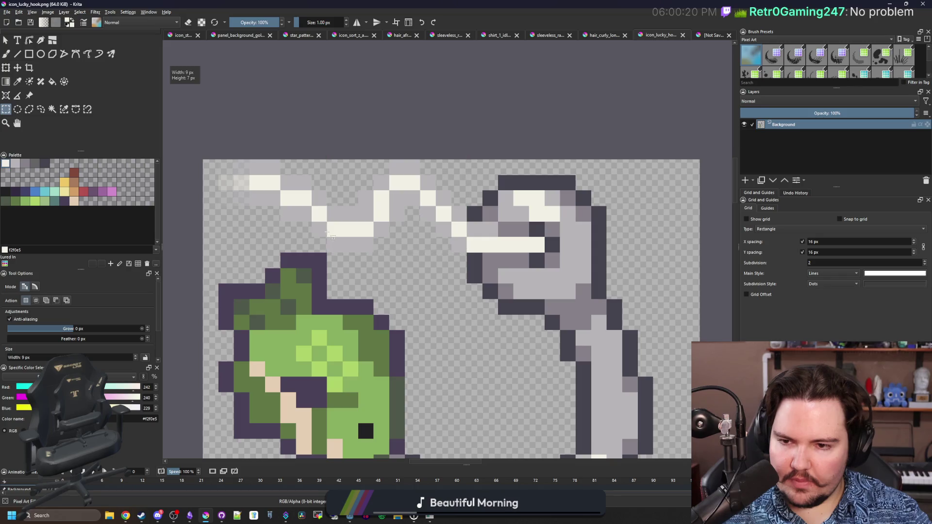
pyautogui.moveTo(327, 237); pyautogui.dragTo(221, 148)
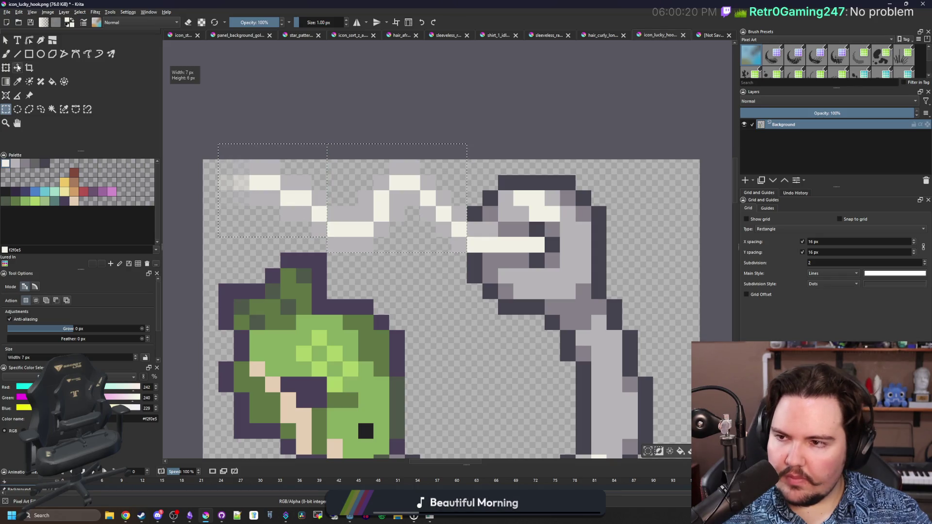
pyautogui.press('t')
pyautogui.press('Down')
# Step: Save icon_lucky_hook.png, confirming the PNG export settings
pyautogui.scroll(-4, 392, 202)
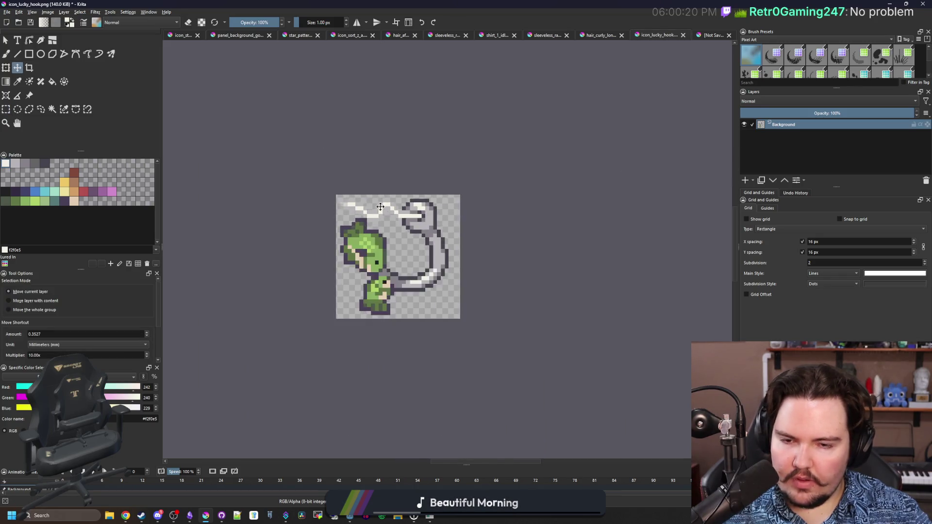
pyautogui.hotkey('ctrl', 's')
pyautogui.click(498, 323)
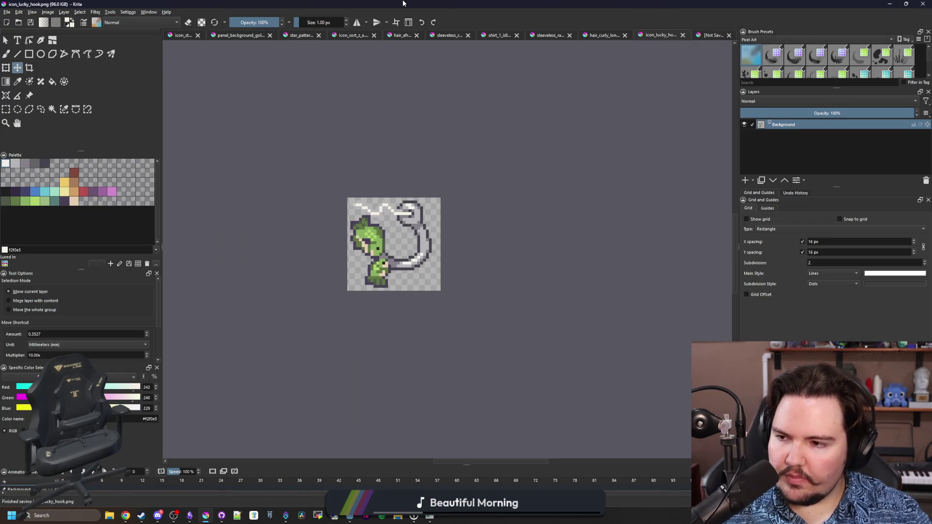
pyautogui.hotkey('alt', 'Tab')
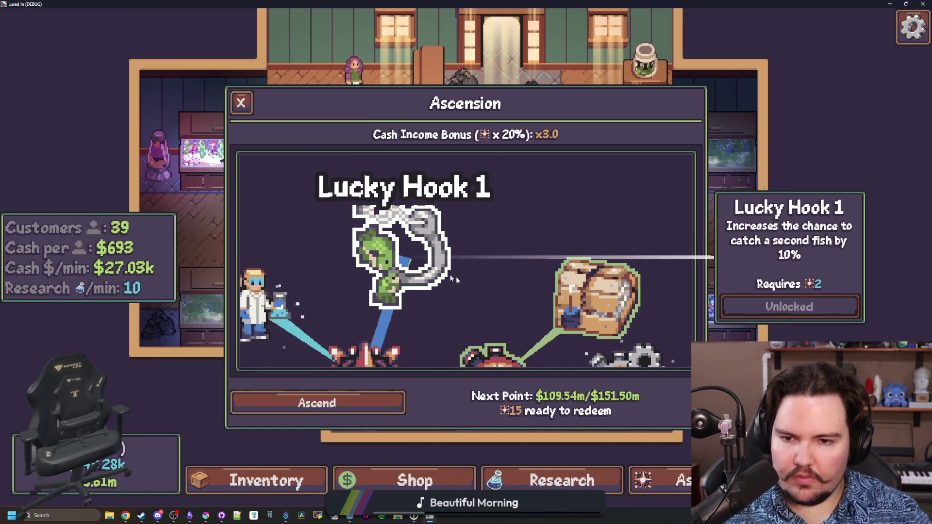
# Step: Maximize the game window and pan the Ascension tree to the hook upgrade
pyautogui.hotkey('alt', 'Tab')
pyautogui.click(685, 291)
pyautogui.hotkey('alt', 'Tab')
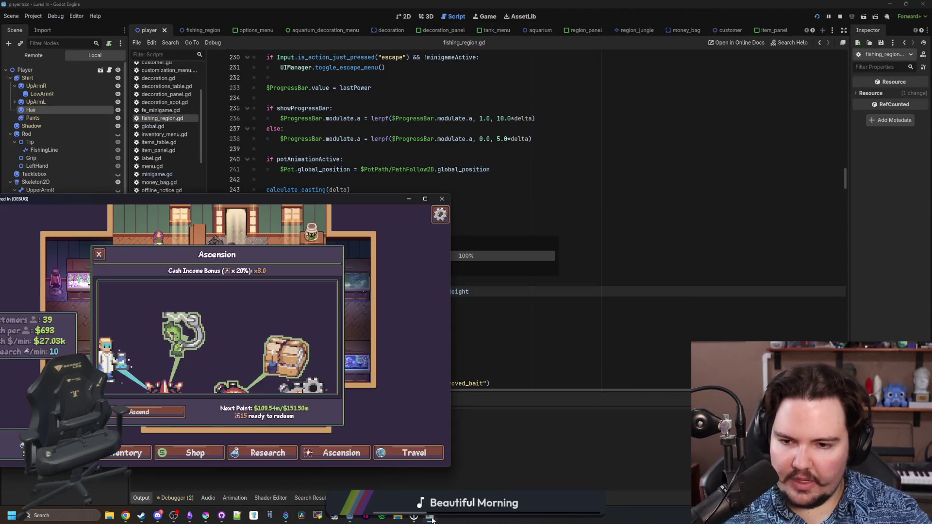
pyautogui.doubleClick(296, 197)
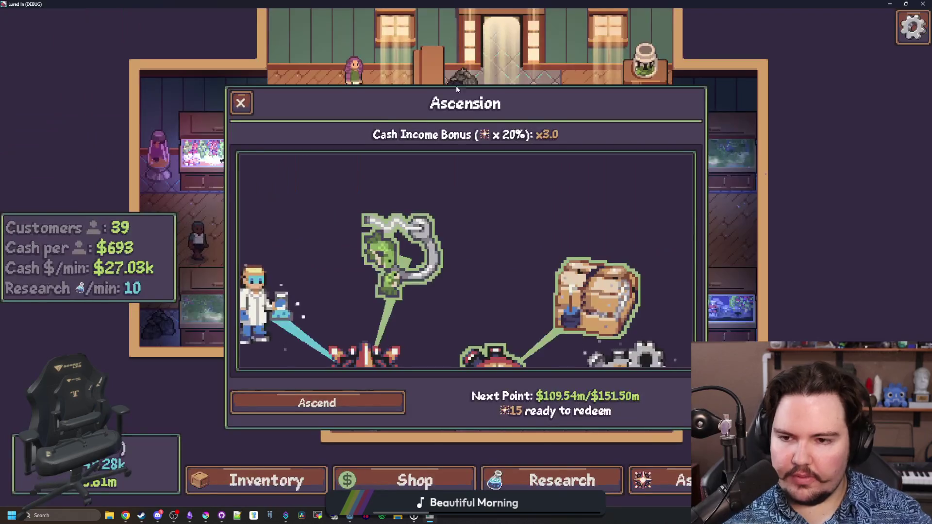
pyautogui.moveTo(468, 248)
pyautogui.scroll(-2, 468, 248)
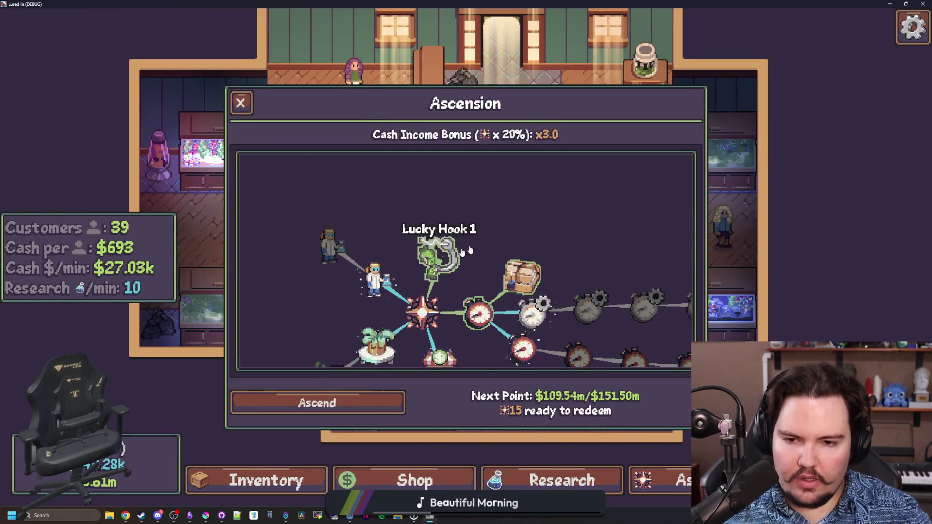
pyautogui.moveTo(570, 258)
pyautogui.mouseDown()
pyautogui.moveTo(394, 184)
pyautogui.moveTo(408, 194)
pyautogui.mouseUp()
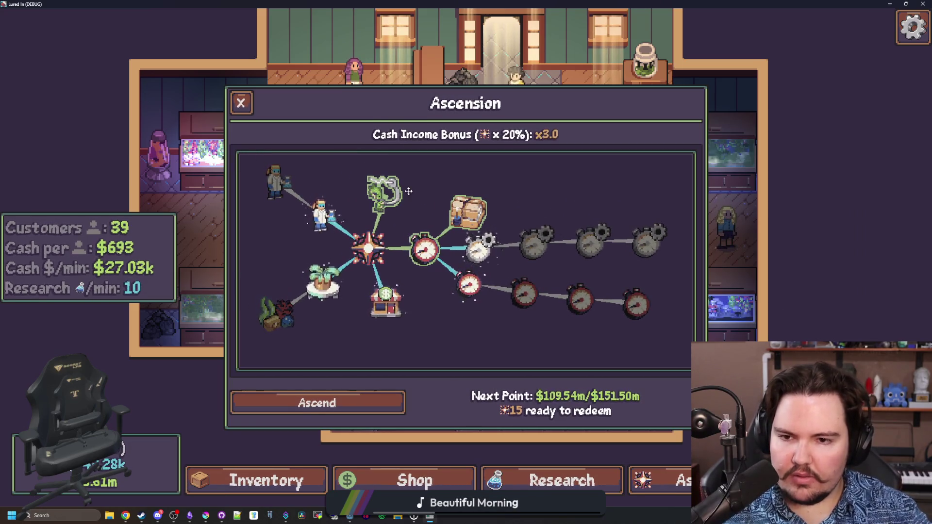
pyautogui.scroll(-3, 411, 199)
# Step: Check the Lucky Hook 1 upgrade details, then close the running game
pyautogui.click(409, 236)
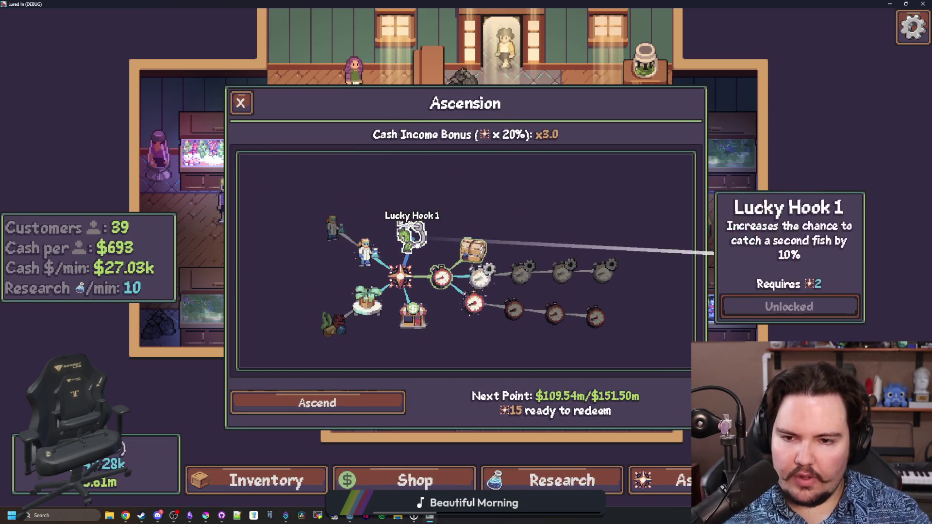
pyautogui.click(393, 198)
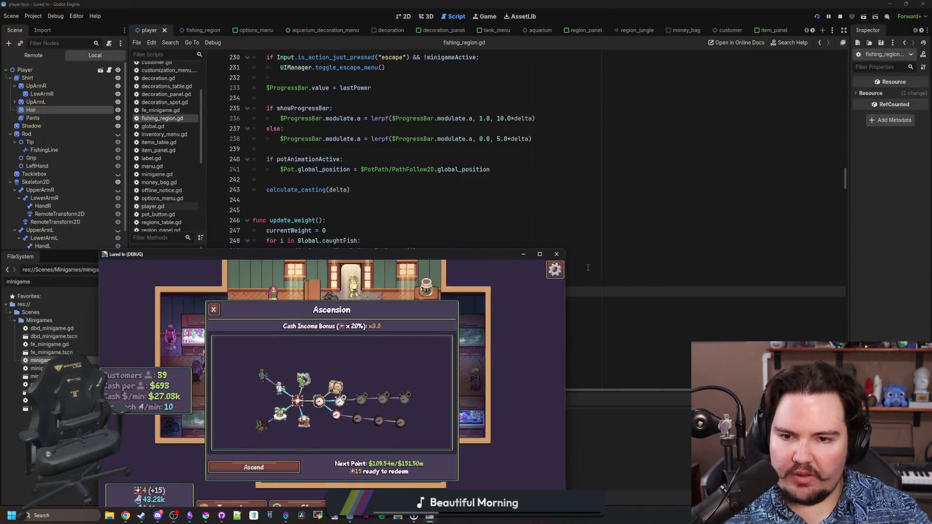
pyautogui.click(555, 267)
pyautogui.click(328, 204)
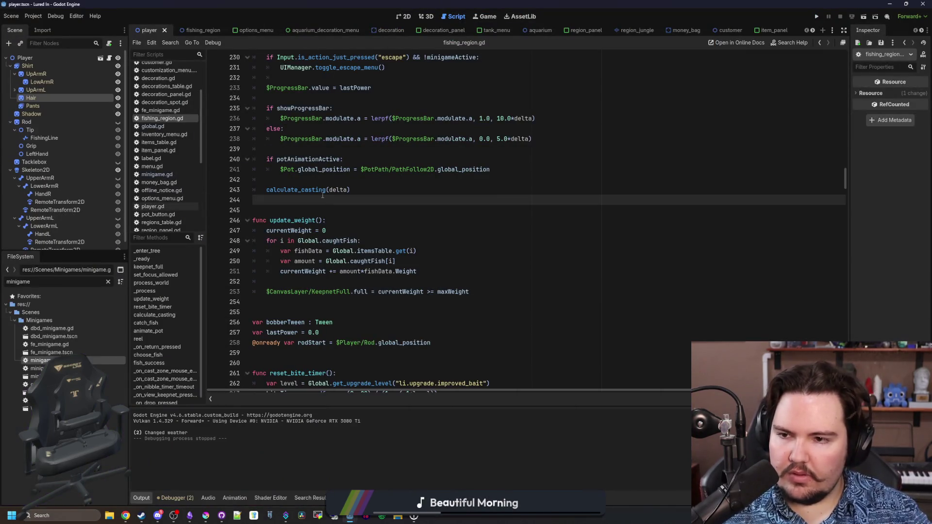
# Step: Clear the 'minigame' filter from the FileSystem dock's Filter Files field
pyautogui.click(299, 212)
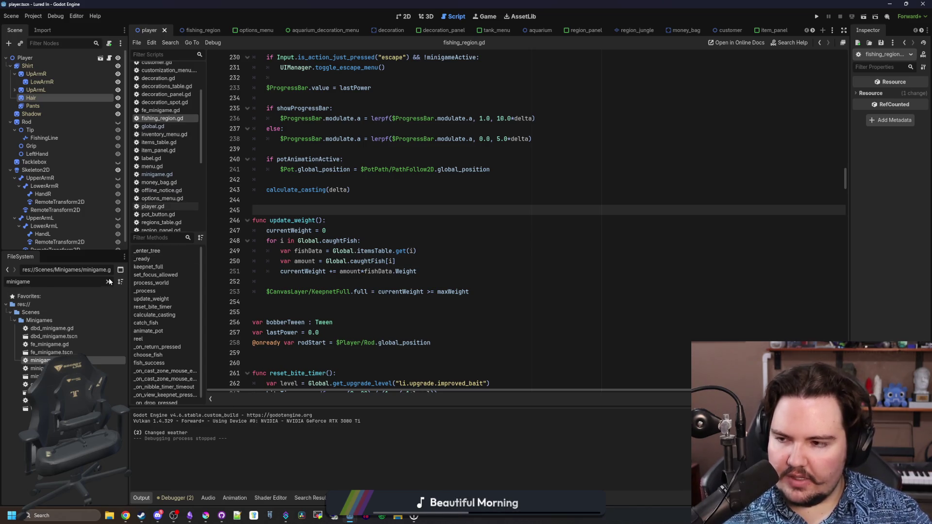
pyautogui.click(109, 281)
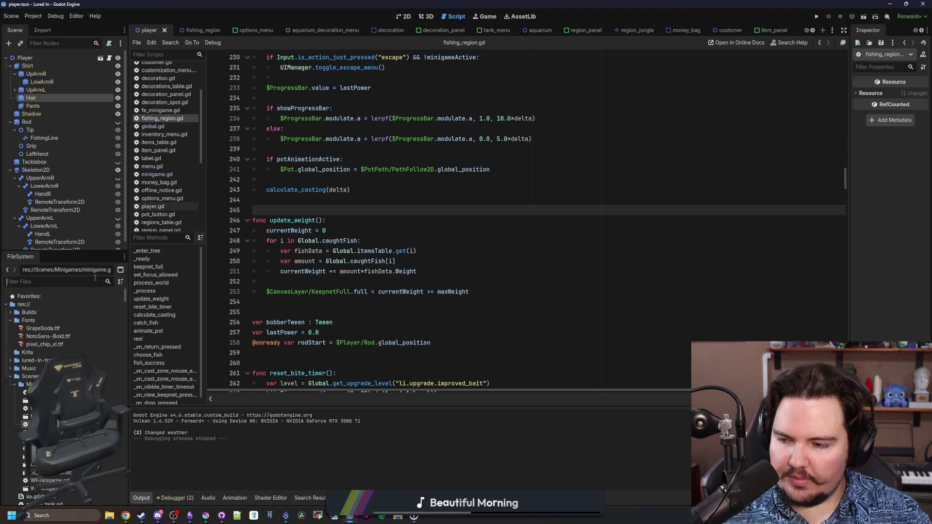
# Step: Open ascension_table.gd via the 'asce' file filter and briefly check Calculator
pyautogui.write('asce')
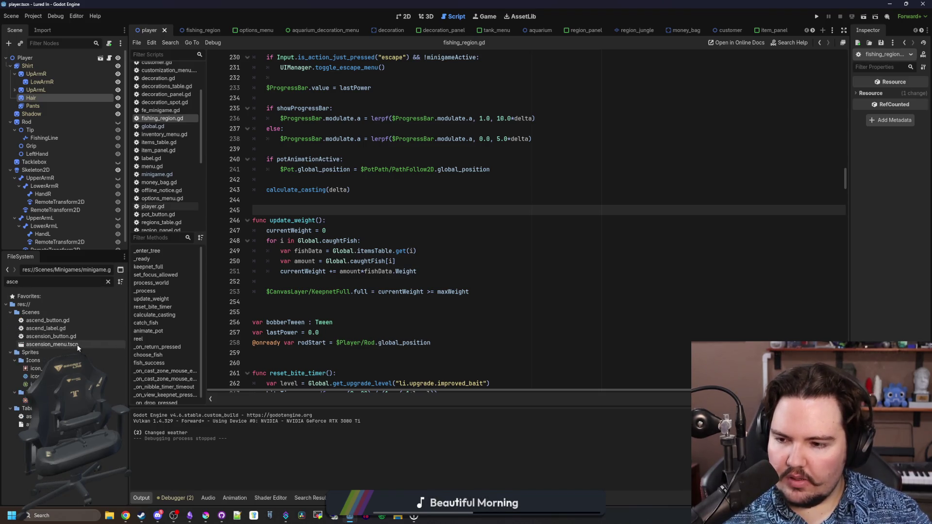
pyautogui.doubleClick(29, 416)
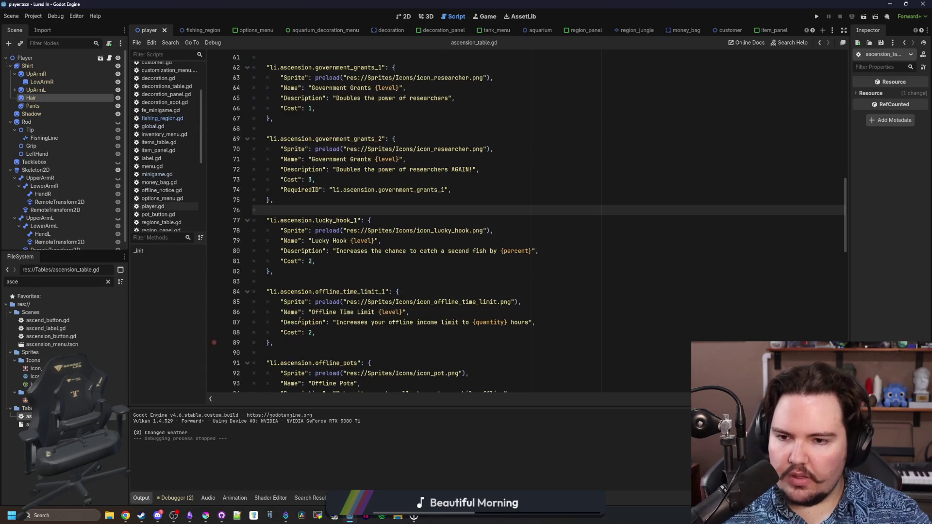
pyautogui.click(406, 260)
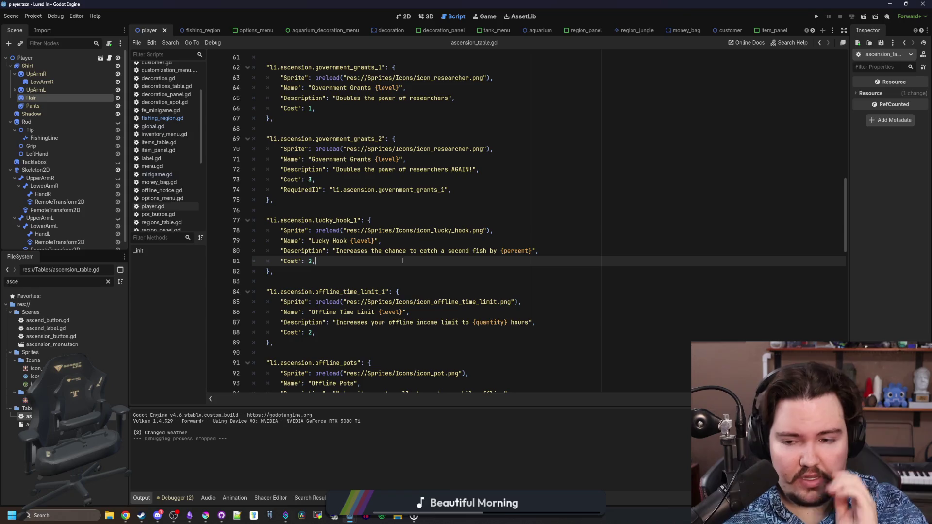
pyautogui.click(63, 514)
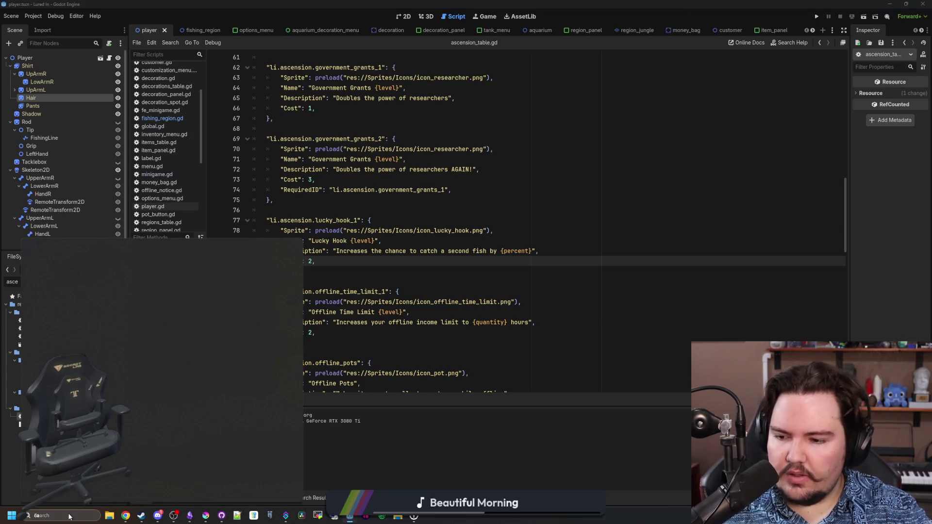
pyautogui.write('ca')
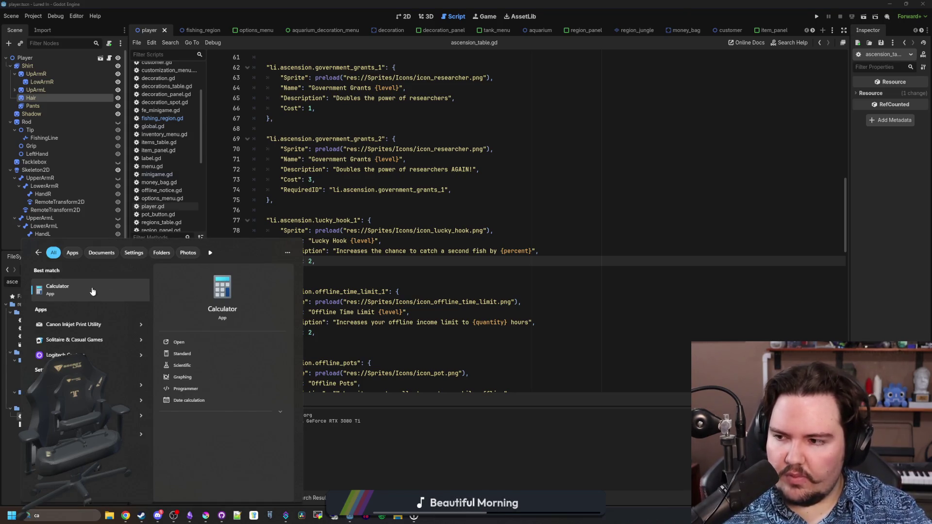
pyautogui.click(92, 290)
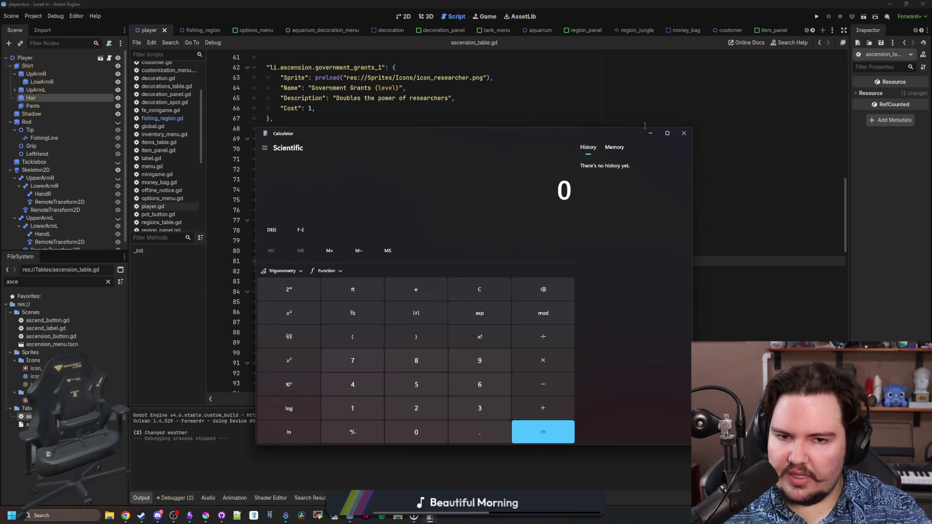
pyautogui.click(684, 133)
# Step: Copy the whole lucky_hook_1 entry with its Cost of 2
pyautogui.click(340, 220)
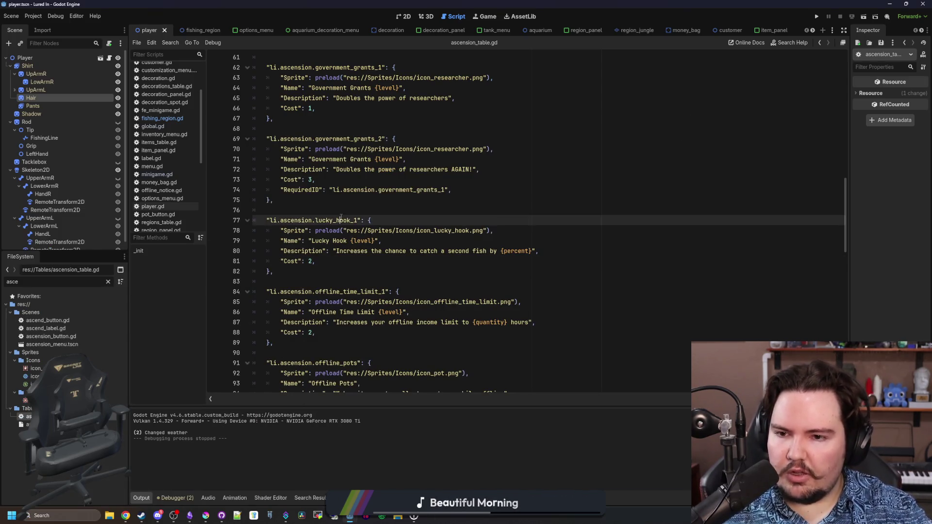
pyautogui.click(174, 515)
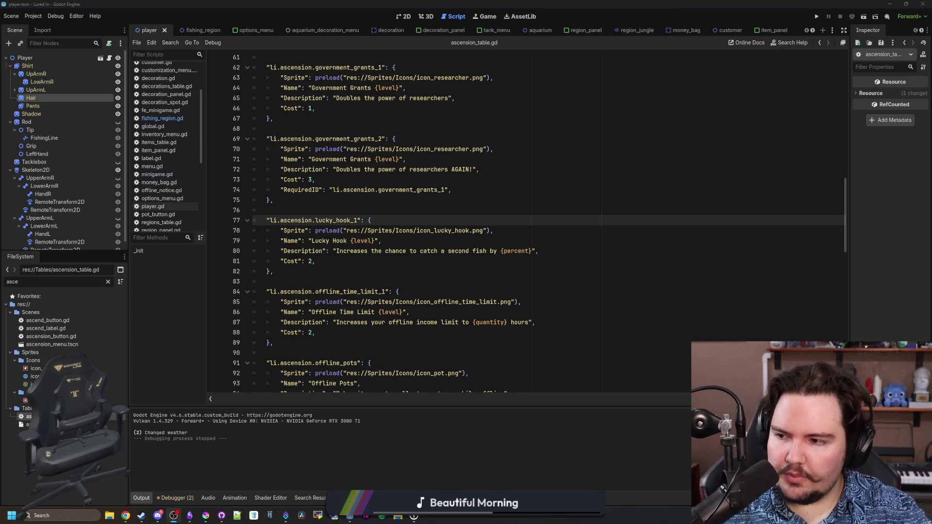
pyautogui.click(345, 261)
pyautogui.moveTo(275, 271); pyautogui.dragTo(223, 222)
pyautogui.hotkey('ctrl', 'c')
pyautogui.click(298, 272)
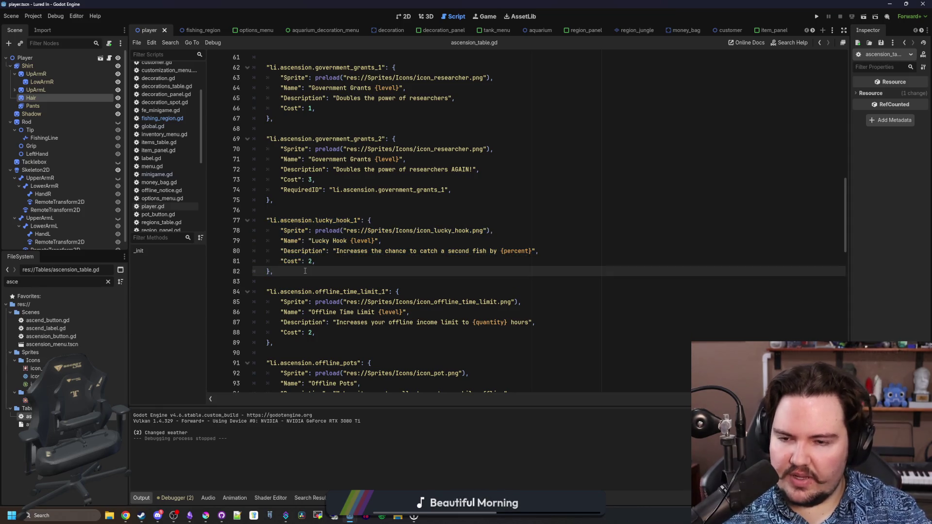
# Step: Paste a duplicate lucky_hook_1 entry and add the government grants RequiredID line to it
pyautogui.press('Return')
pyautogui.hotkey('ctrl', 'v')
pyautogui.click(280, 282)
pyautogui.press('BackSpace')
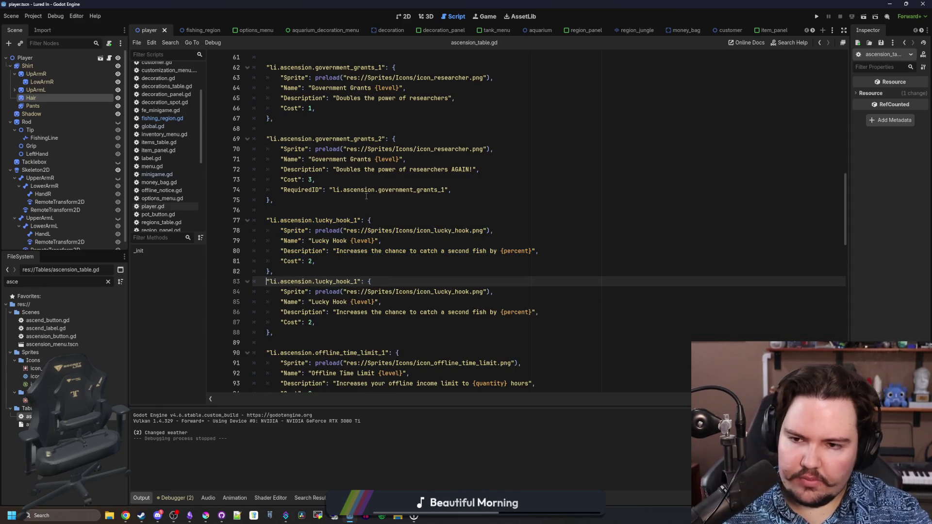
pyautogui.moveTo(452, 190); pyautogui.dragTo(275, 193)
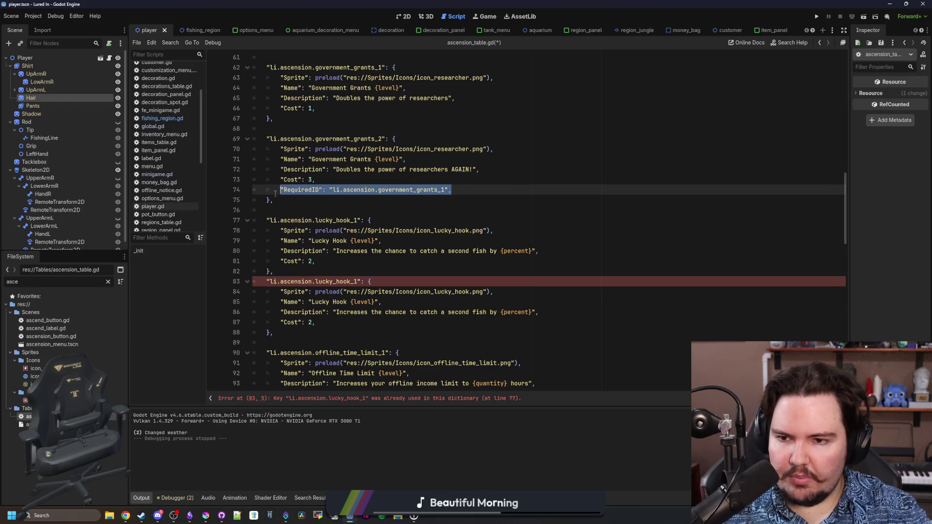
pyautogui.hotkey('ctrl', 'c')
pyautogui.click(321, 323)
pyautogui.press('Return')
pyautogui.hotkey('ctrl', 'v')
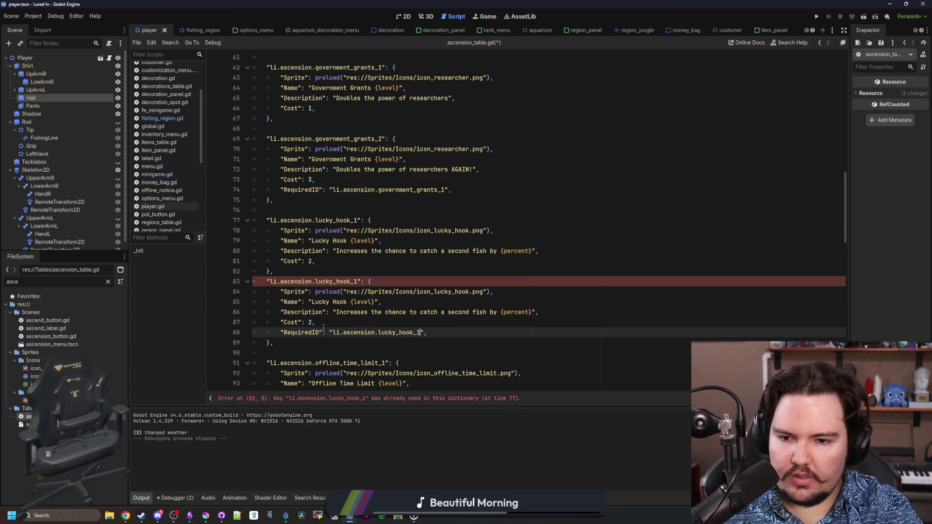
# Step: Rename the duplicate entry's key to lucky_hook_2 and review its Name and description
pyautogui.click(358, 283)
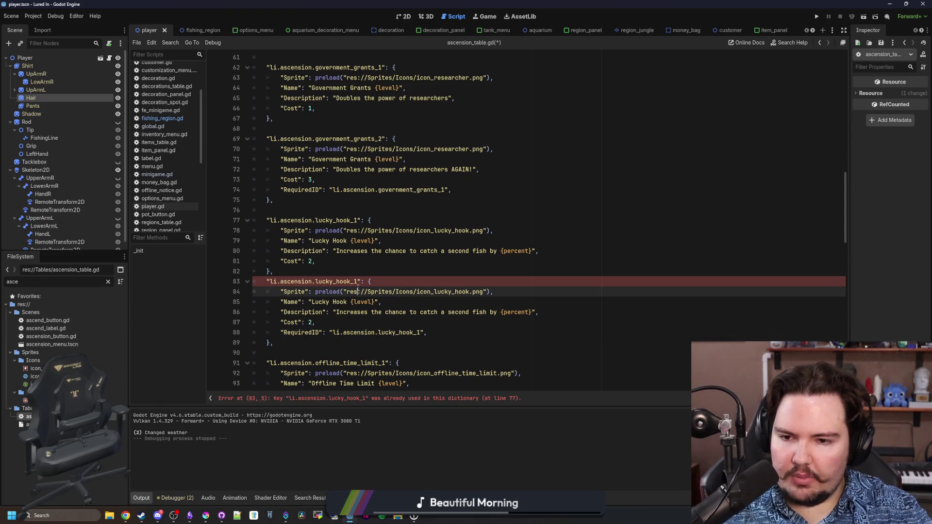
pyautogui.press('BackSpace')
pyautogui.write('2')
pyautogui.press('Down')
pyautogui.press('Down')
pyautogui.press('Down')
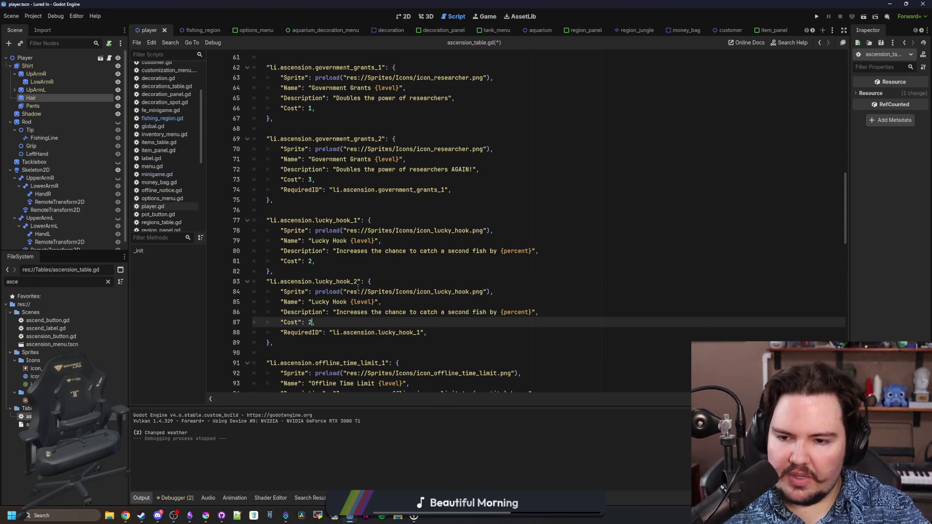
pyautogui.write('3')
pyautogui.click(412, 305)
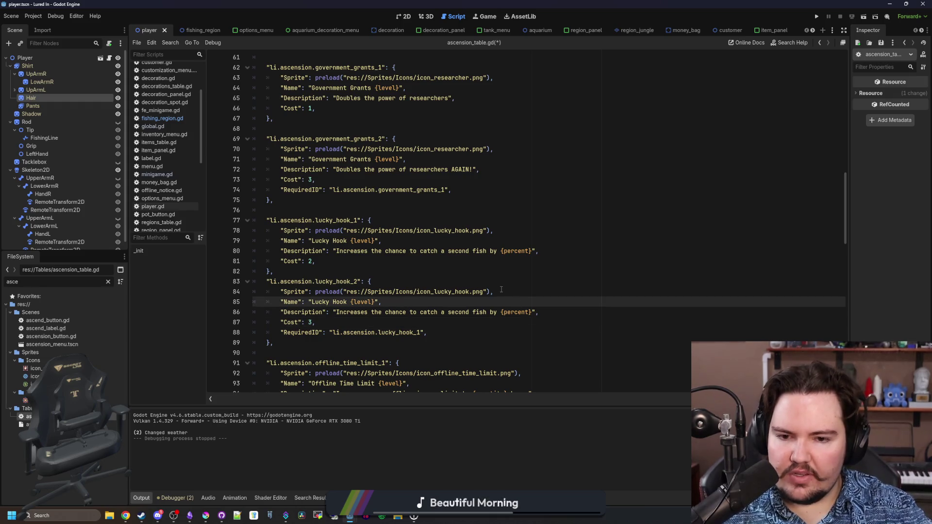
pyautogui.click(467, 313)
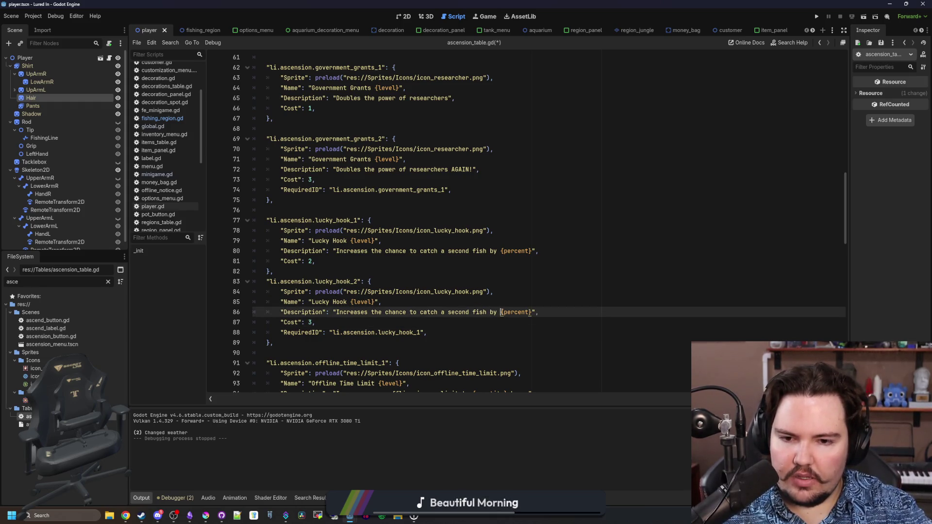
pyautogui.press('Up')
pyautogui.click(370, 282)
pyautogui.press('Up')
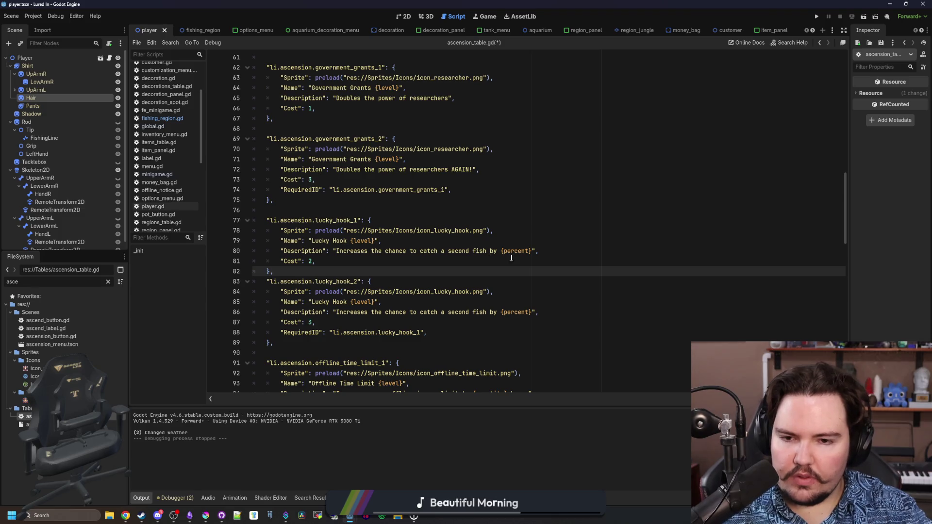
# Step: Replace 'by' with 'to' in both Lucky Hook descriptions and save ascension_table.gd
pyautogui.click(531, 251)
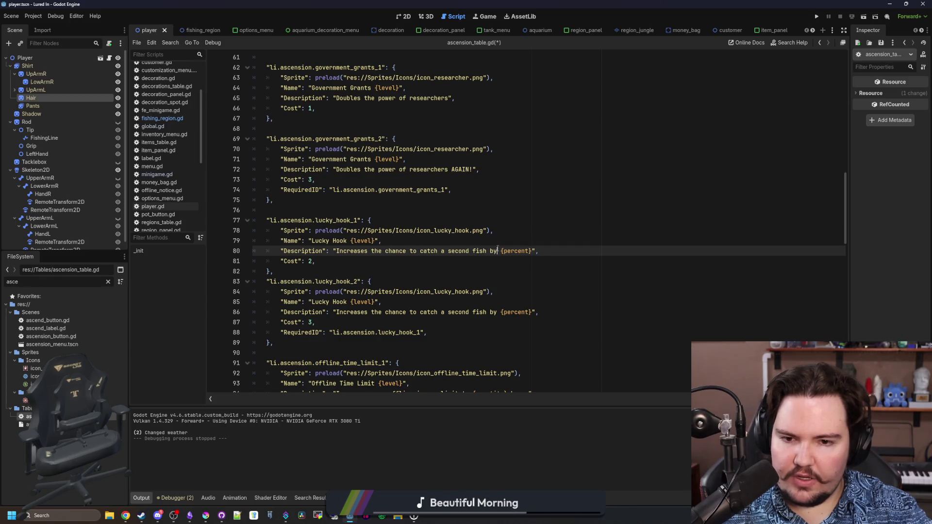
pyautogui.press('BackSpace')
pyautogui.press('BackSpace')
pyautogui.write('to')
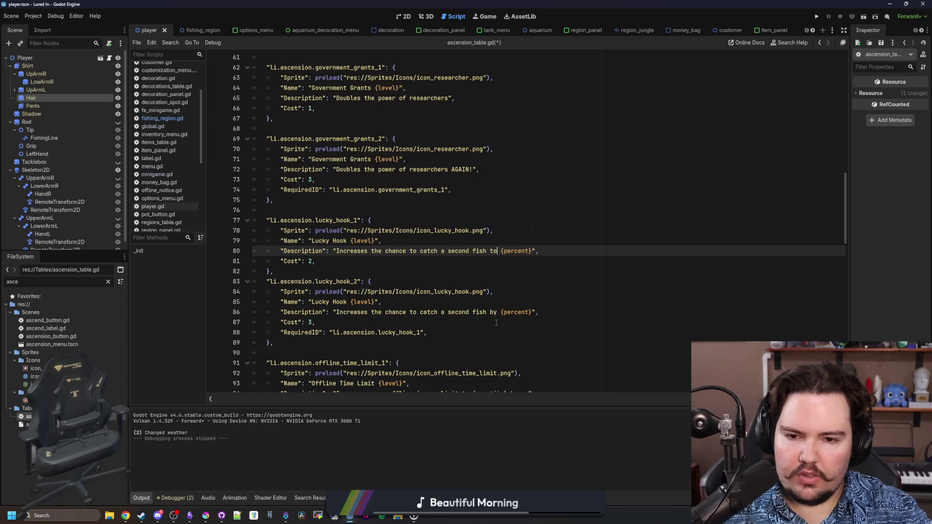
pyautogui.click(498, 312)
pyautogui.press('BackSpace')
pyautogui.press('BackSpace')
pyautogui.write('to')
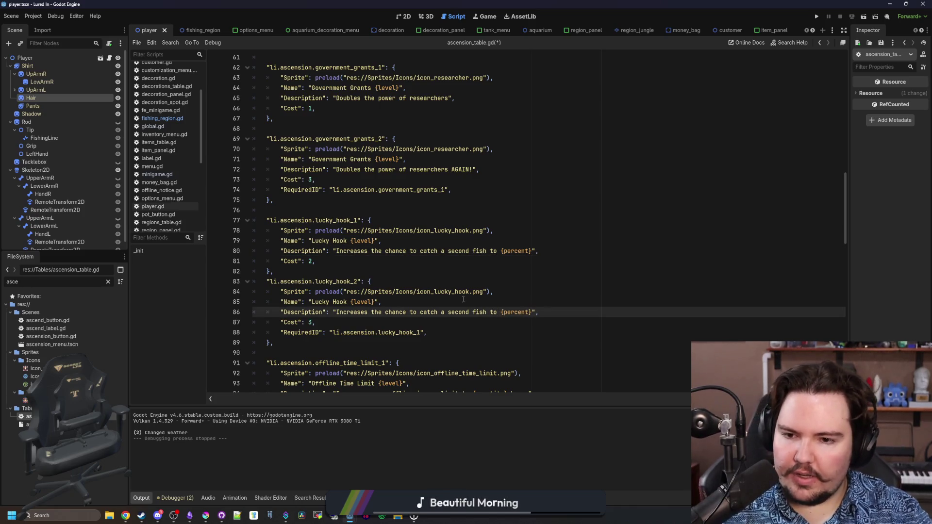
pyautogui.click(383, 251)
pyautogui.hotkey('ctrl', 's')
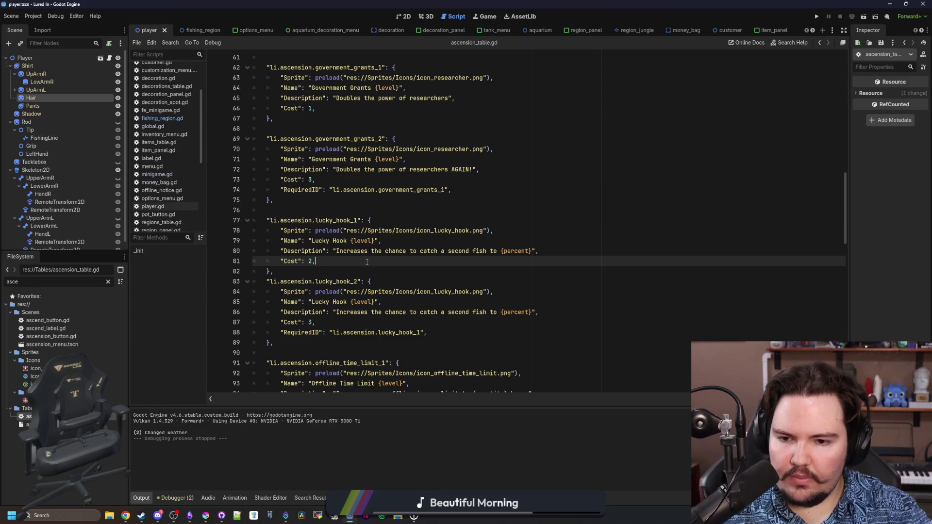
pyautogui.click(340, 272)
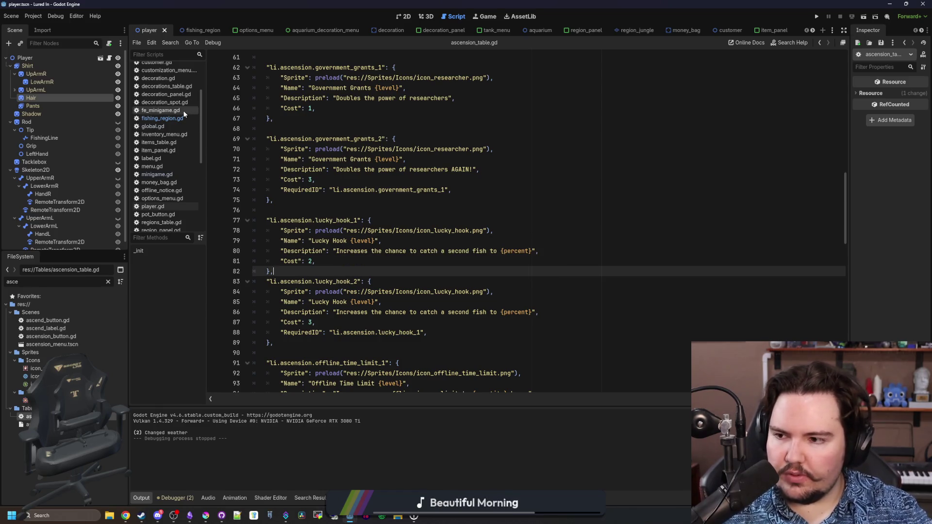
# Step: In global.gd, add a second 20% lucky hook description line, save, and relaunch the game
pyautogui.click(172, 126)
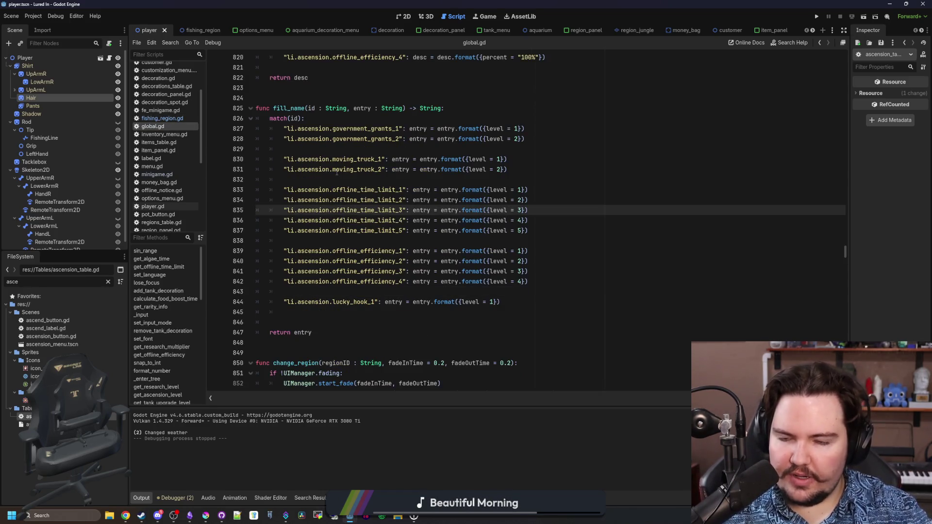
pyautogui.scroll(7, 466, 257)
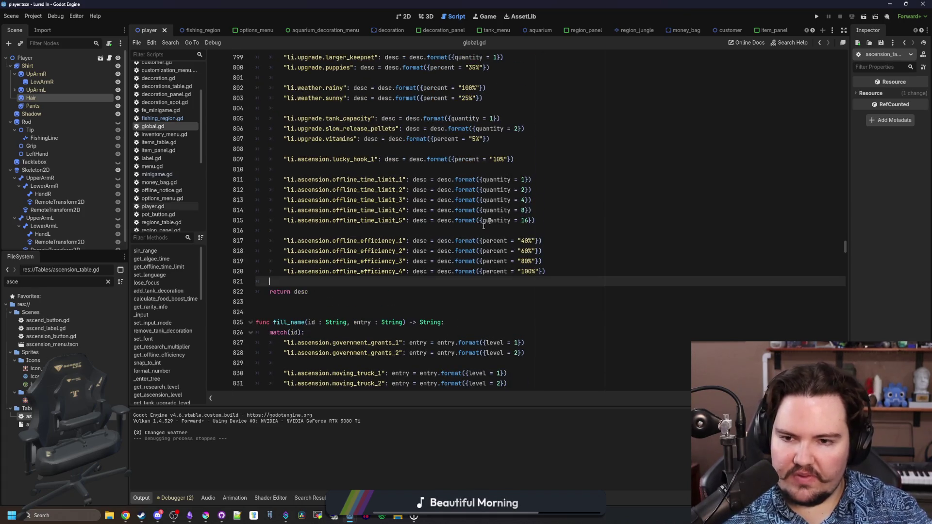
pyautogui.click(537, 155)
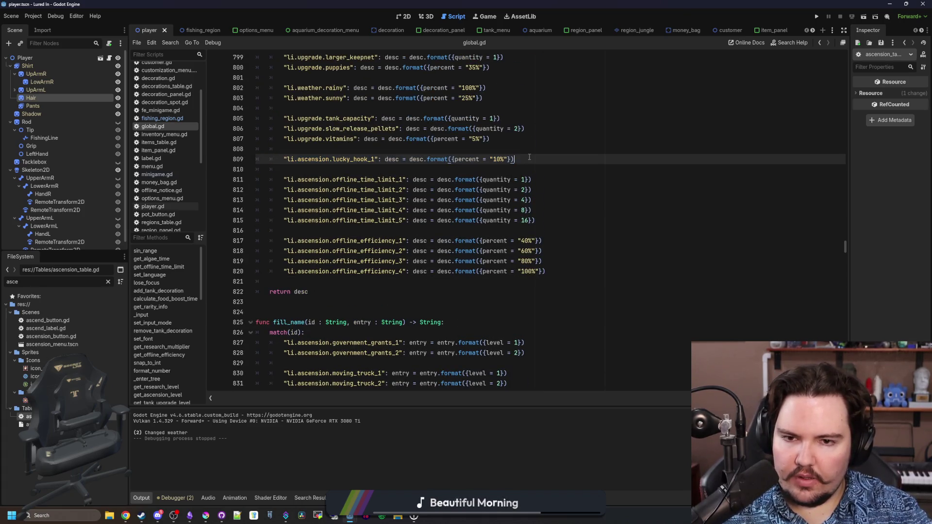
pyautogui.press('Return')
pyautogui.hotkey('ctrl', 'v')
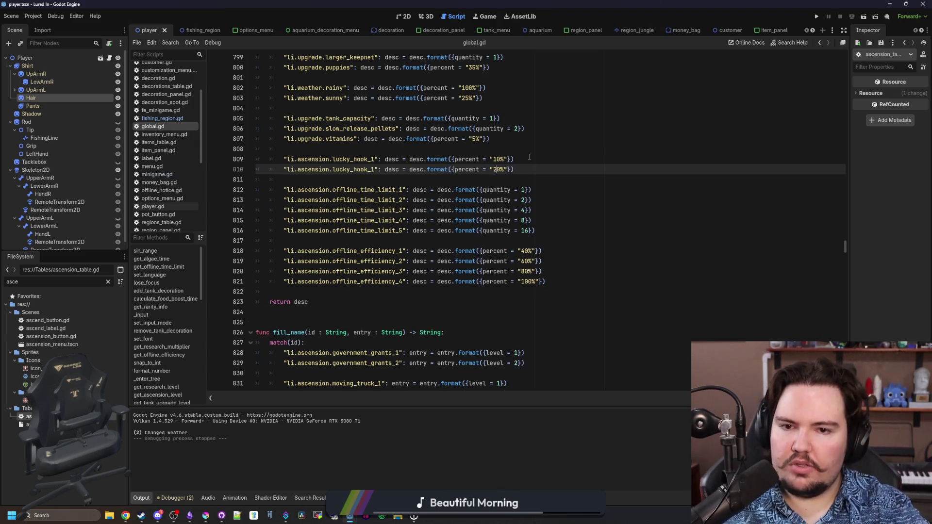
pyautogui.click(529, 157)
pyautogui.hotkey('ctrl', 's')
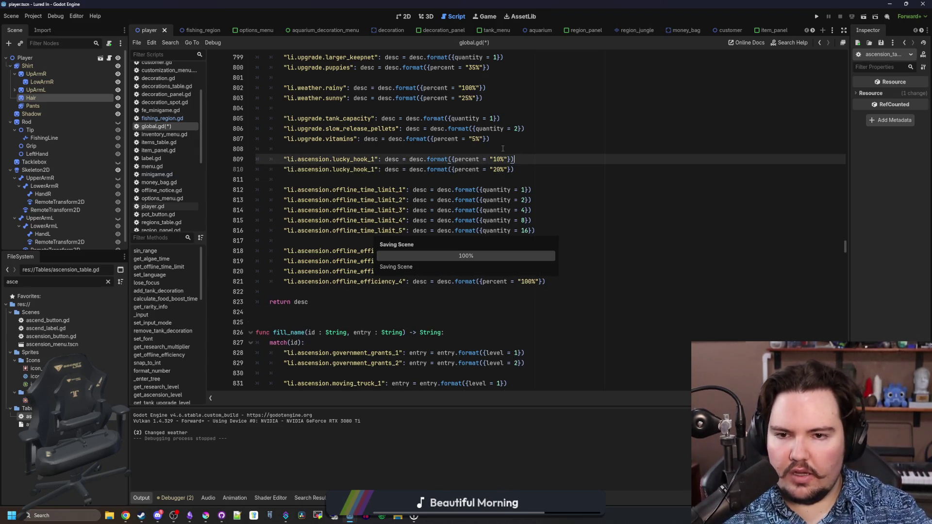
pyautogui.click(503, 149)
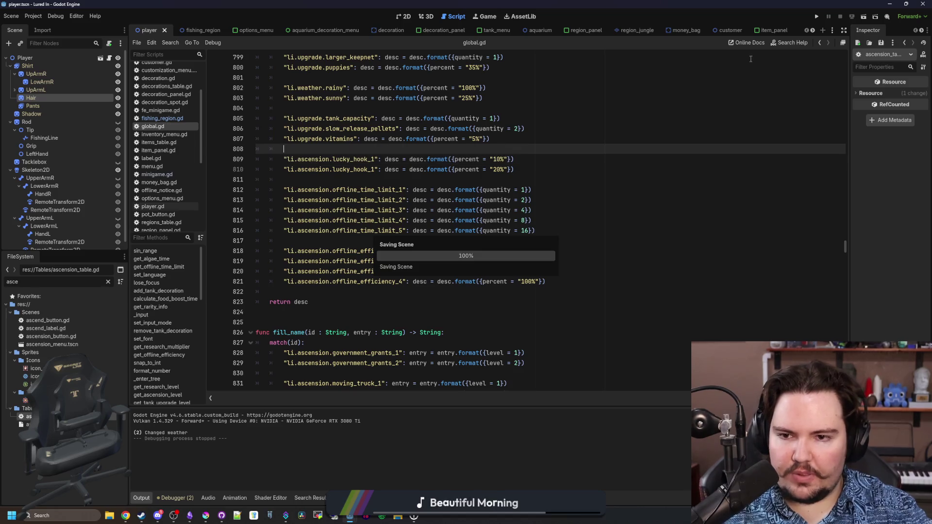
pyautogui.click(817, 17)
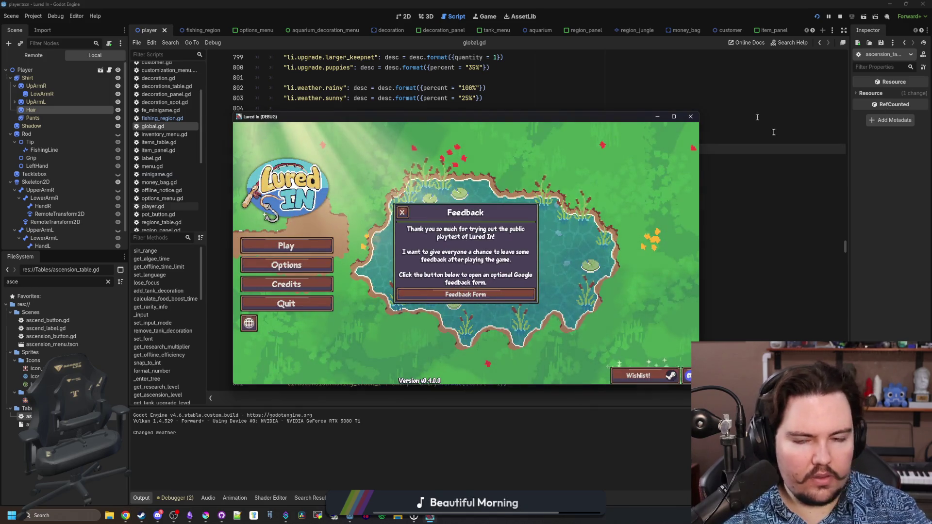
pyautogui.click(402, 212)
# Step: Launch the game, dismiss Welcome Back, and pan the Ascension tree to Lucky Hook
pyautogui.press('Return')
pyautogui.click(674, 116)
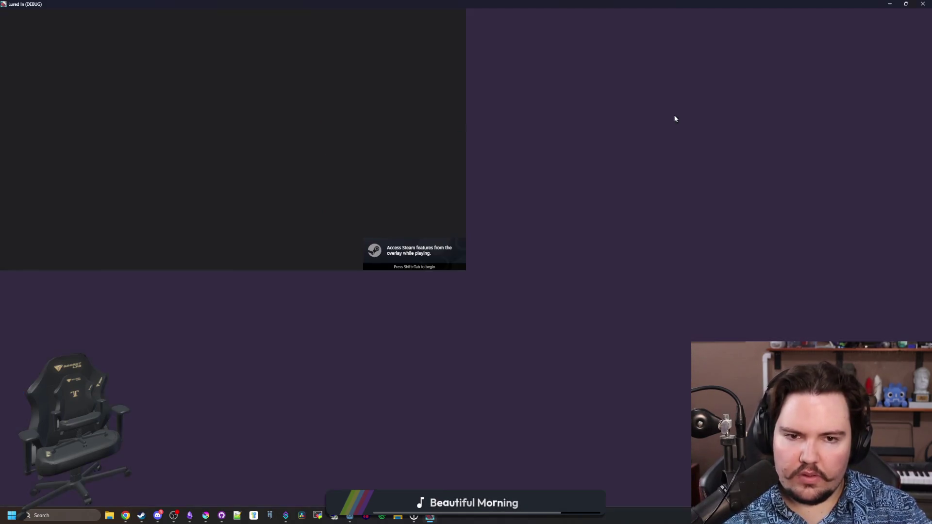
pyautogui.click(465, 320)
pyautogui.click(660, 480)
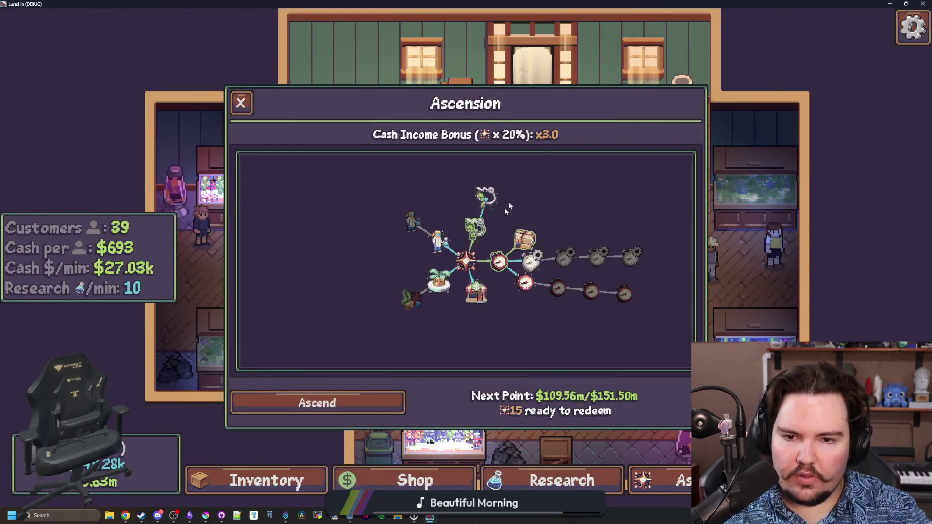
pyautogui.moveTo(564, 171); pyautogui.dragTo(511, 222)
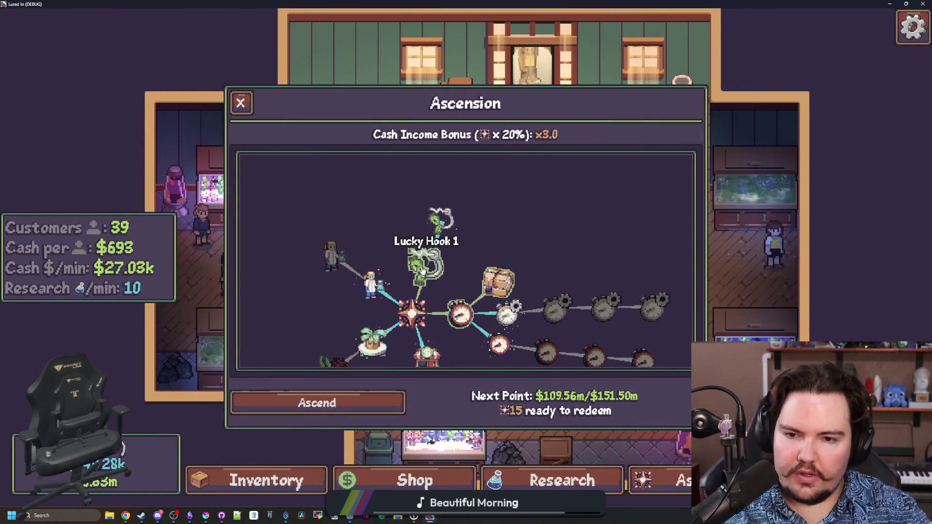
# Step: Duplicate the lucky_hook_1 fill_name line in global.gd and save
pyautogui.hotkey('alt', 'Tab')
pyautogui.click(631, 290)
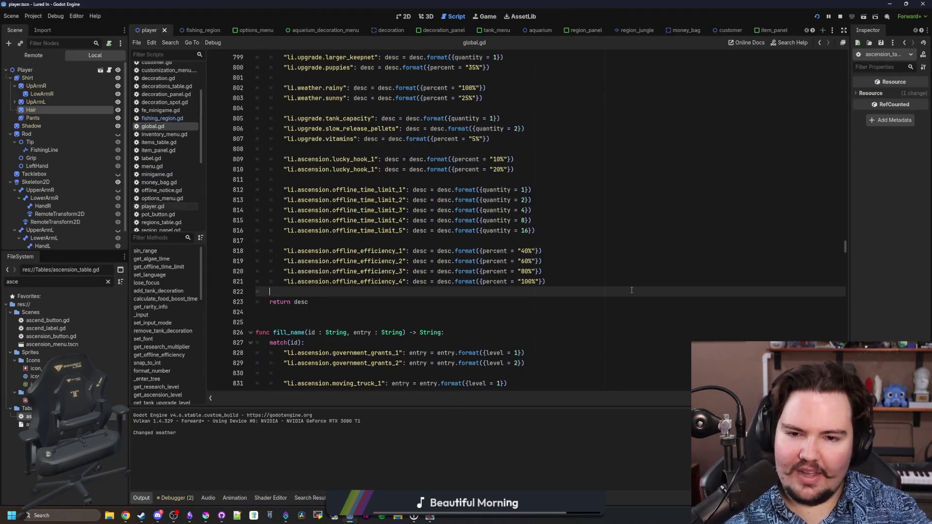
pyautogui.click(433, 243)
pyautogui.scroll(-5, 428, 250)
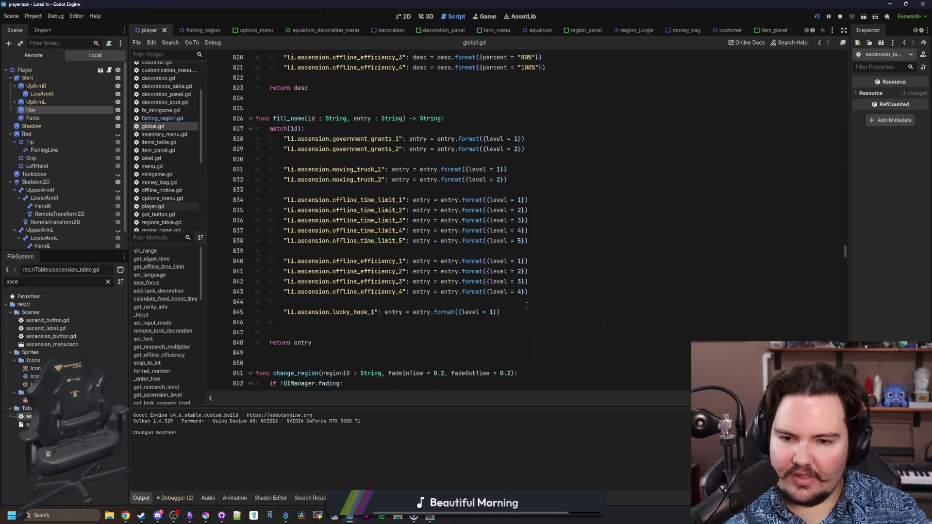
pyautogui.moveTo(527, 309); pyautogui.dragTo(471, 304)
pyautogui.moveTo(290, 302); pyautogui.dragTo(284, 313)
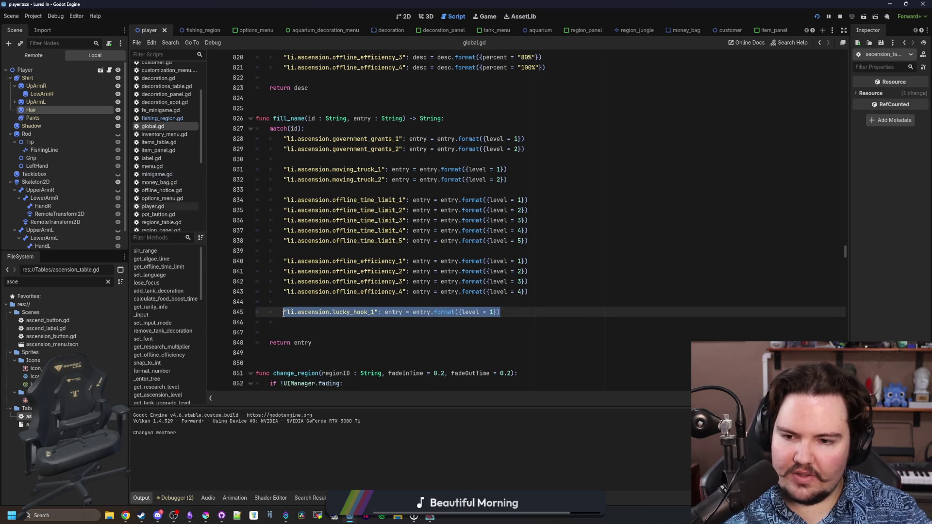
pyautogui.click(555, 314)
pyautogui.hotkey('ctrl', 'shift', 'd')
pyautogui.press('Left')
pyautogui.press('Left')
pyautogui.click(554, 314)
pyautogui.hotkey('ctrl', 's')
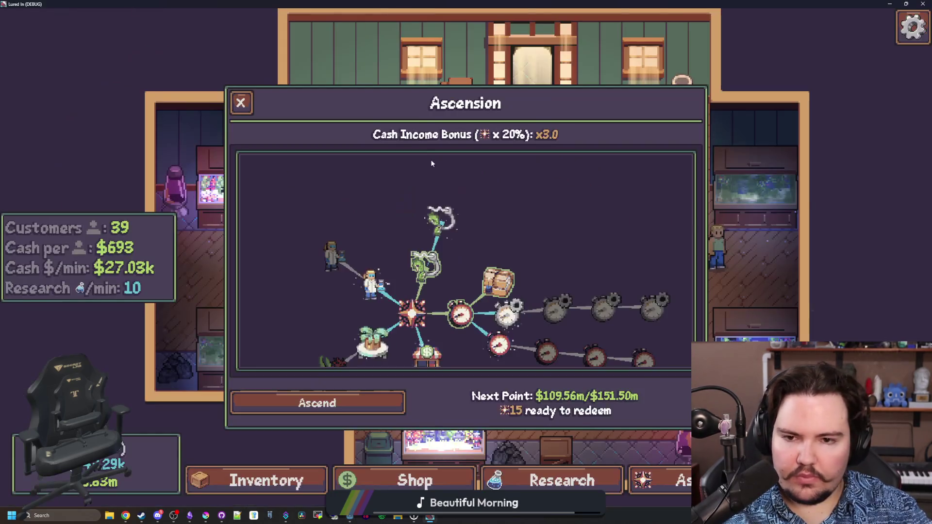
# Step: Reopen the Ascension tree and inspect the second Lucky Hook node's title and cost
pyautogui.moveTo(440, 222)
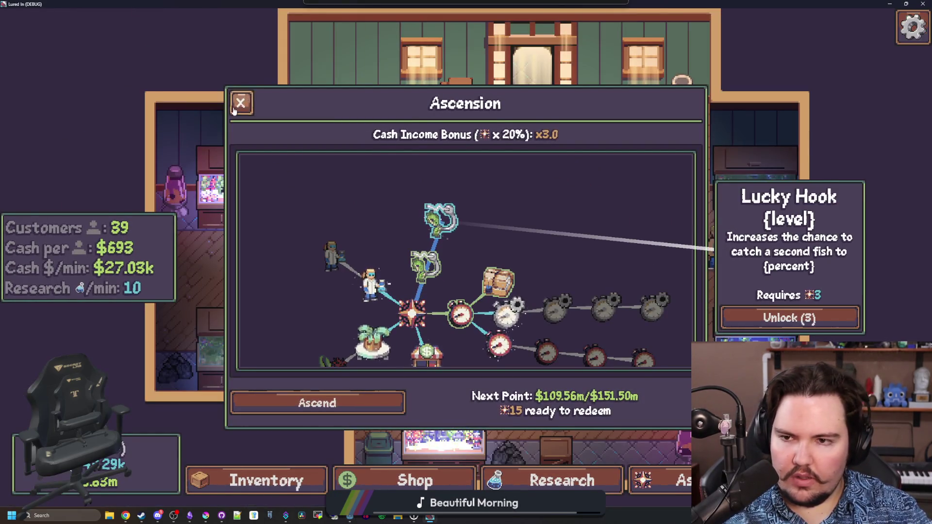
pyautogui.press('Escape')
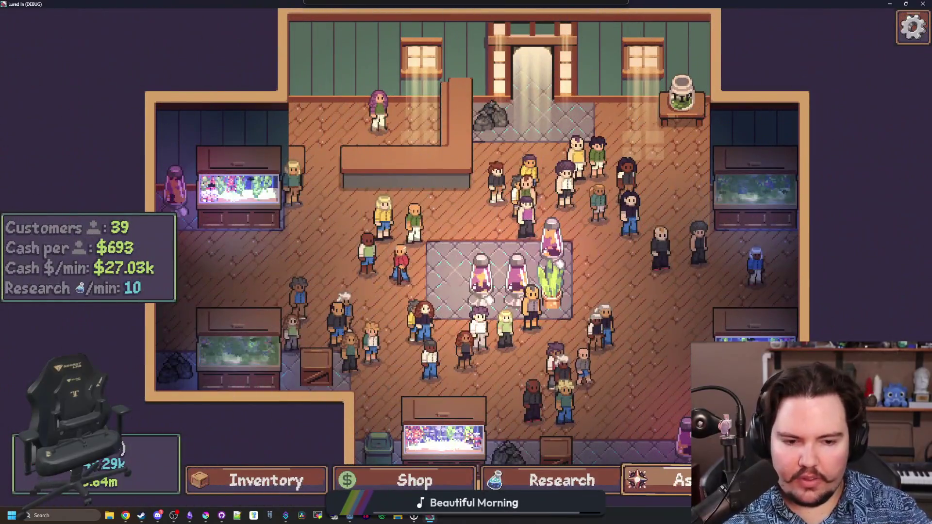
pyautogui.click(655, 480)
pyautogui.moveTo(483, 203)
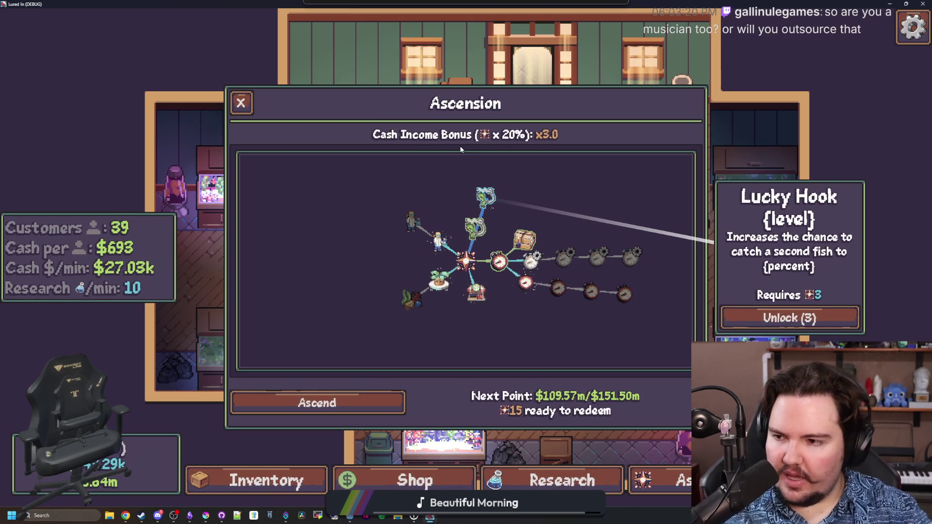
pyautogui.scroll(1, 465, 147)
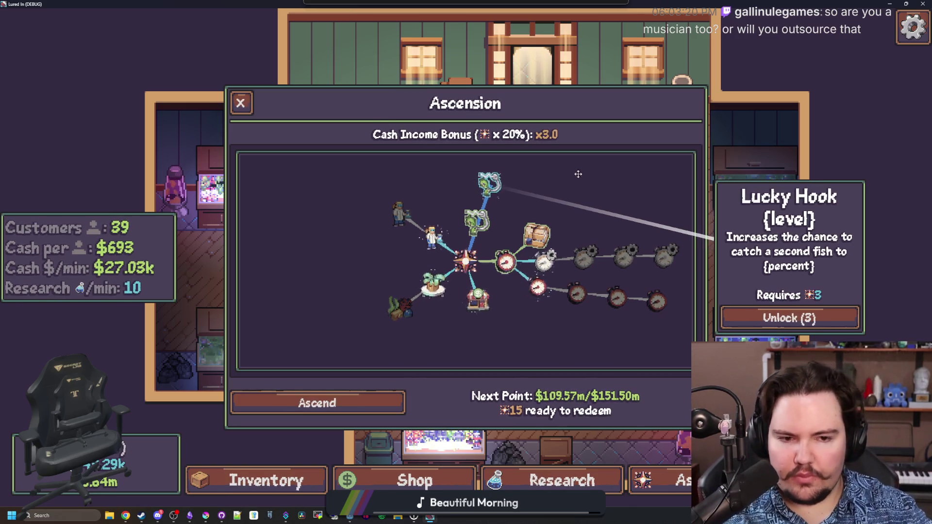
pyautogui.moveTo(498, 220); pyautogui.dragTo(456, 232)
pyautogui.click(448, 194)
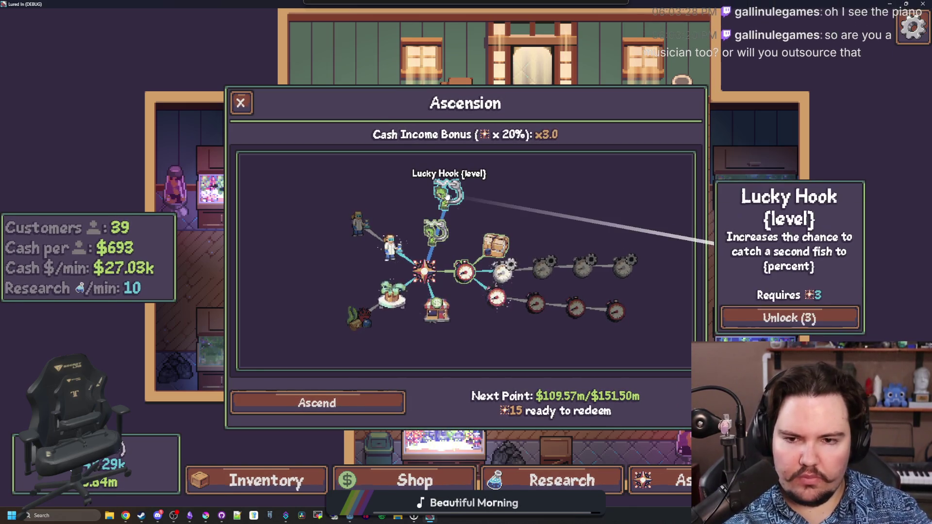
pyautogui.moveTo(522, 156); pyautogui.dragTo(486, 201)
pyautogui.hotkey('alt', 'Tab')
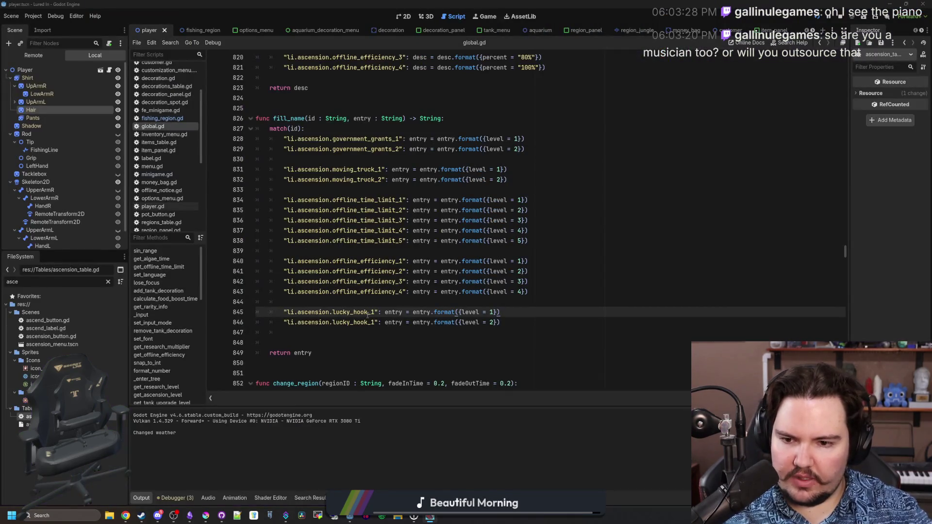
# Step: Rename the duplicated global.gd name entry's key to lucky_hook_2 and save
pyautogui.press('Down')
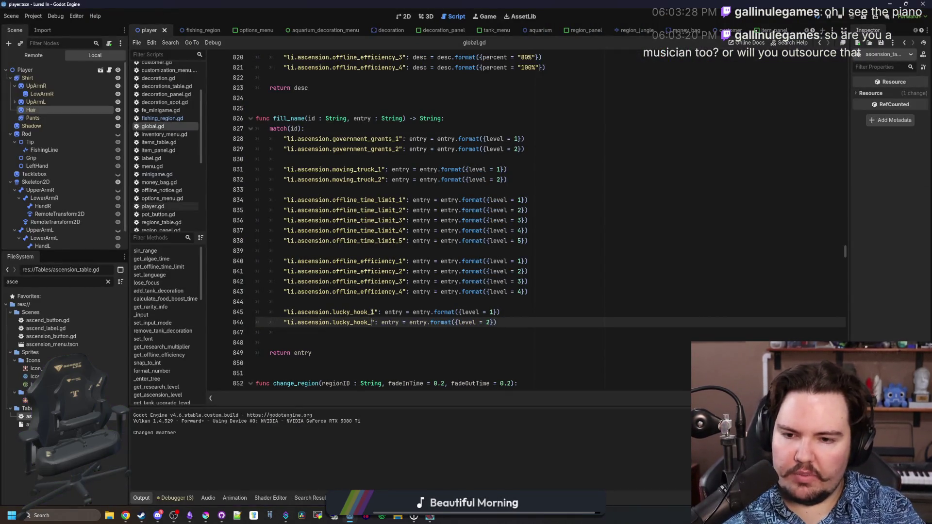
pyautogui.scroll(6, 383, 292)
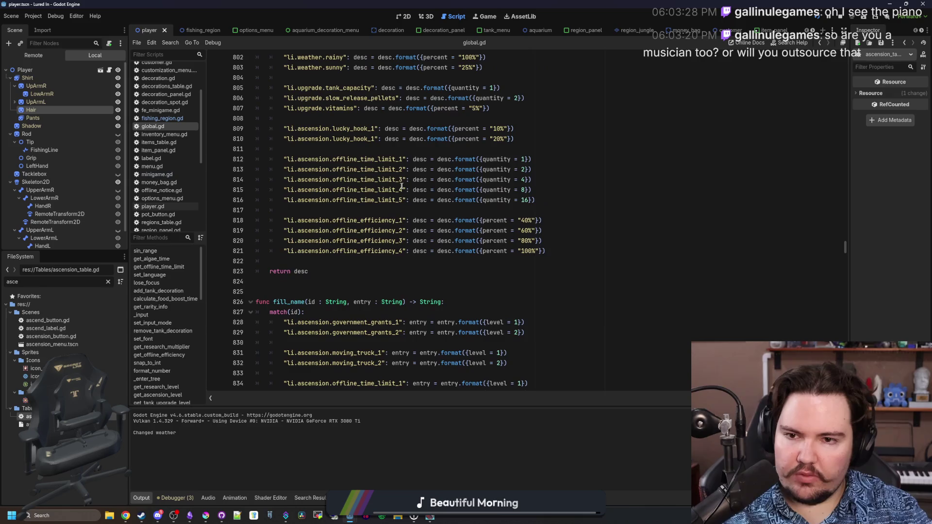
pyautogui.click(378, 140)
pyautogui.press('BackSpace')
pyautogui.write('2')
pyautogui.click(490, 107)
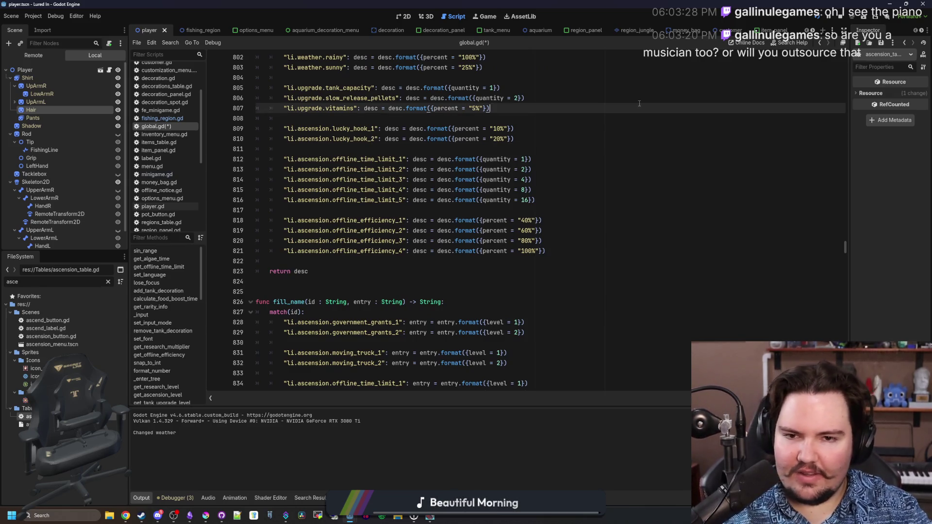
pyautogui.hotkey('ctrl', 's')
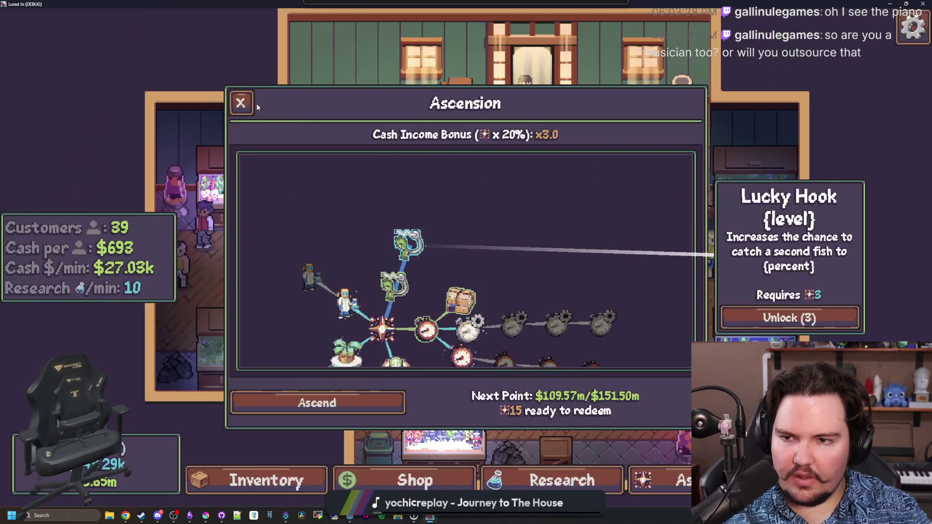
# Step: Restart the game, unlock Lucky Hook 2 for 3, and travel to the Pond
pyautogui.click(249, 111)
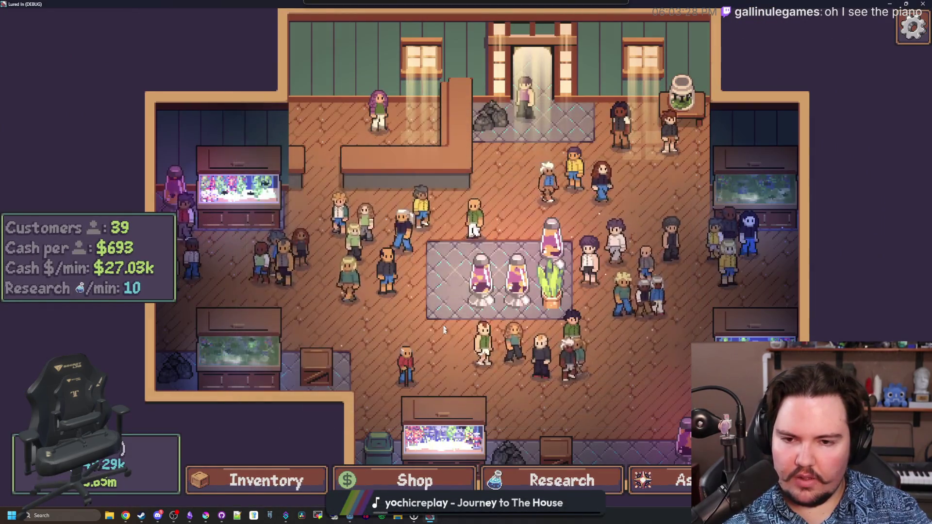
pyautogui.click(562, 481)
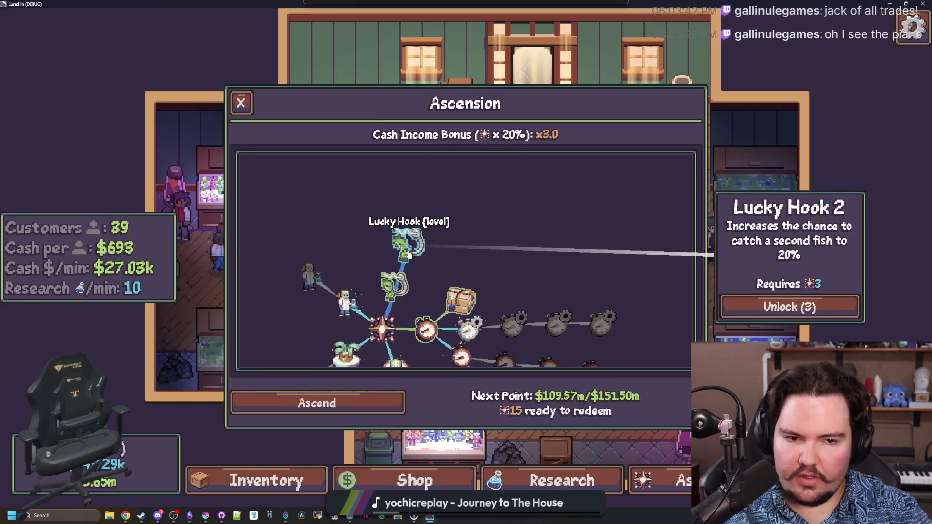
pyautogui.press('Escape')
pyautogui.click(525, 293)
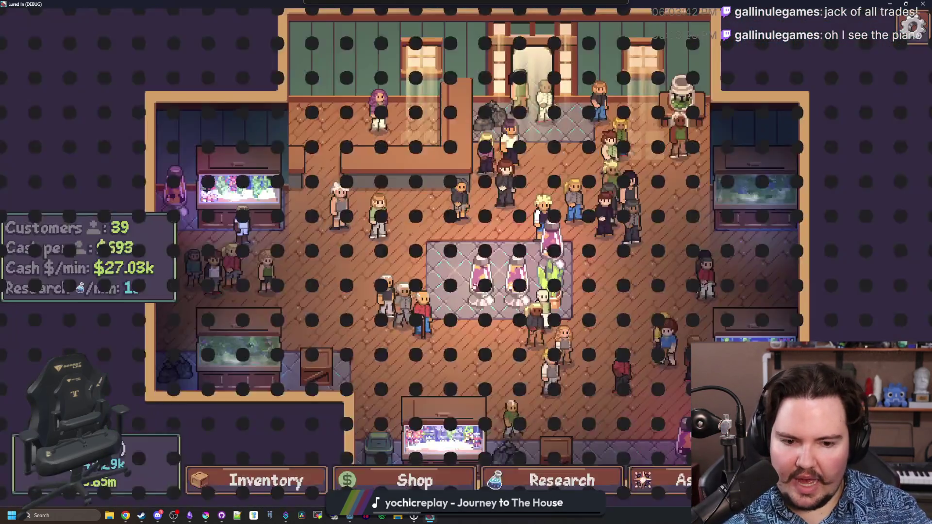
pyautogui.click(660, 480)
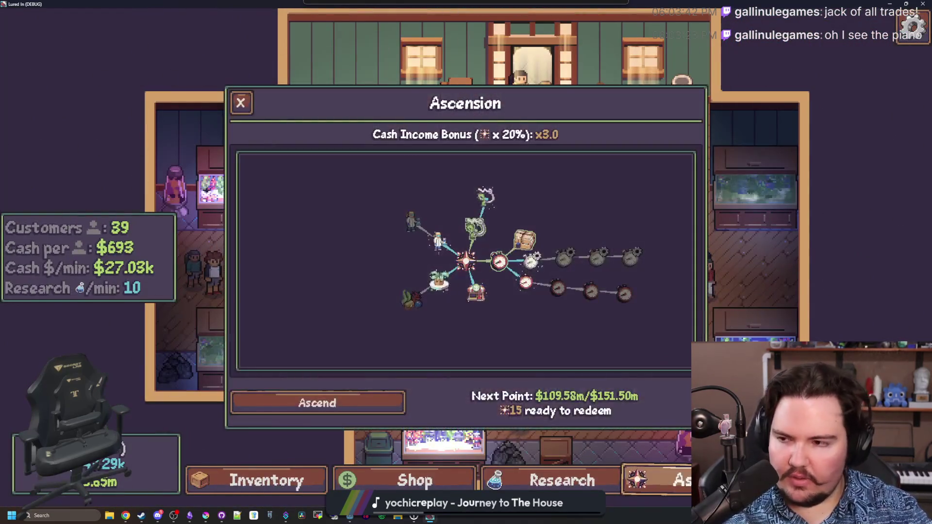
pyautogui.click(485, 198)
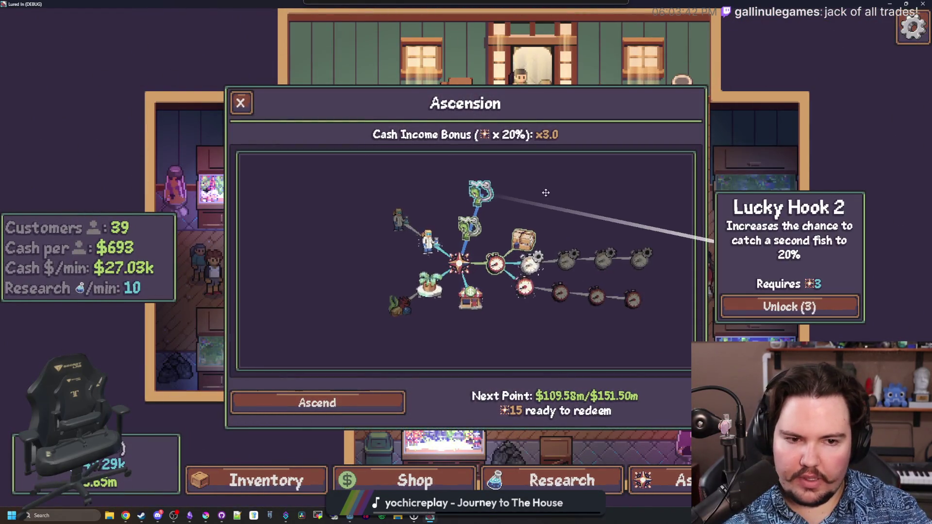
pyautogui.scroll(2, 547, 191)
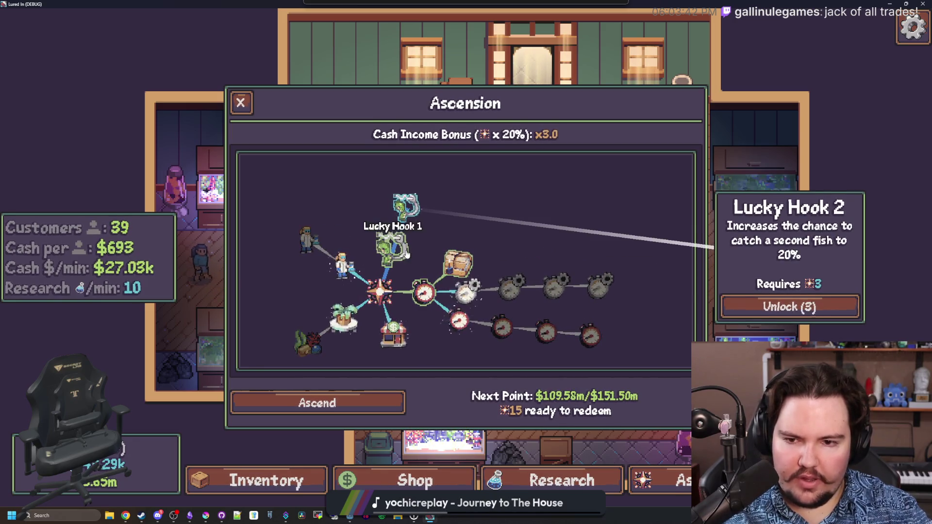
pyautogui.click(791, 314)
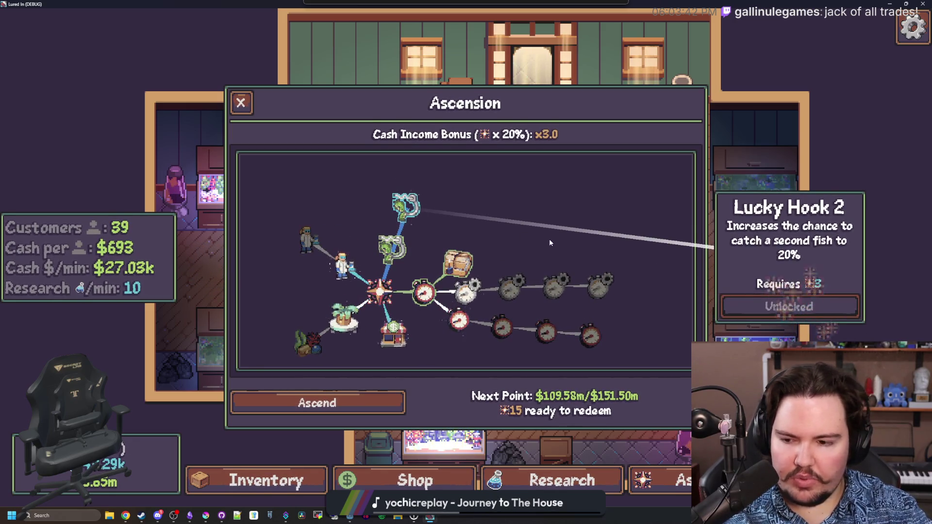
pyautogui.press('t')
pyautogui.click(611, 181)
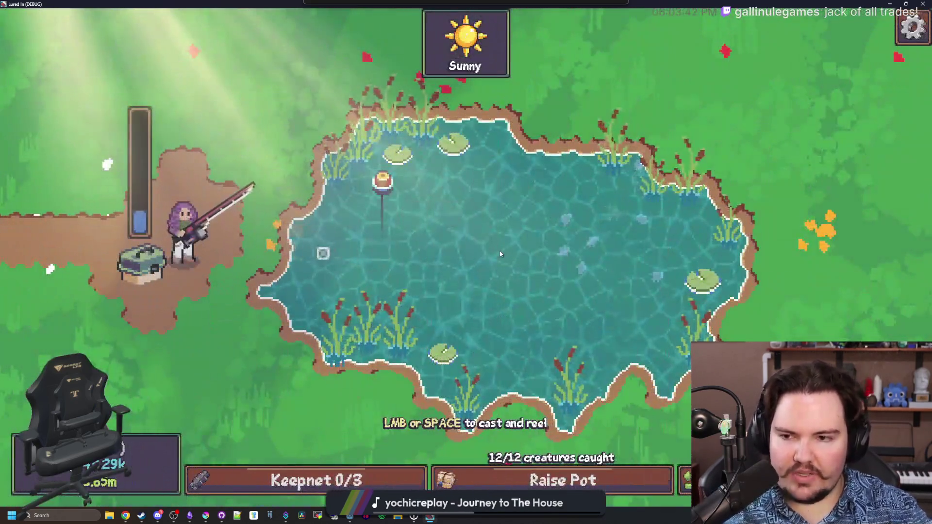
# Step: Cast at the Pond and land a Carp through the tap challenge
pyautogui.click(451, 250)
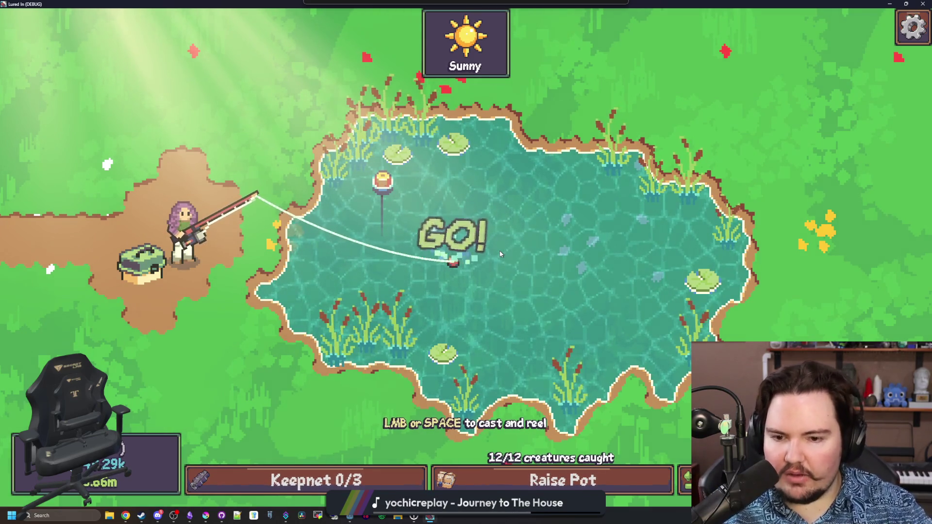
pyautogui.click(470, 247)
pyautogui.click(470, 247)
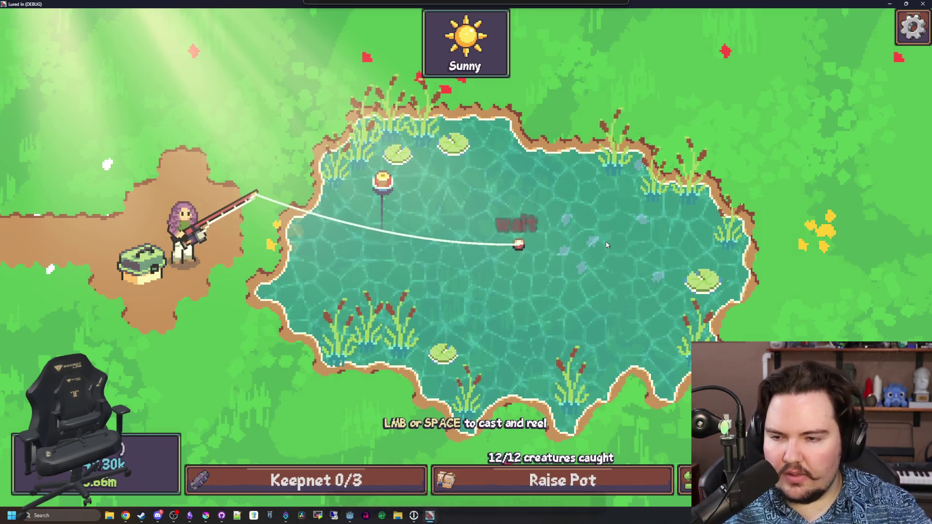
pyautogui.click(549, 200)
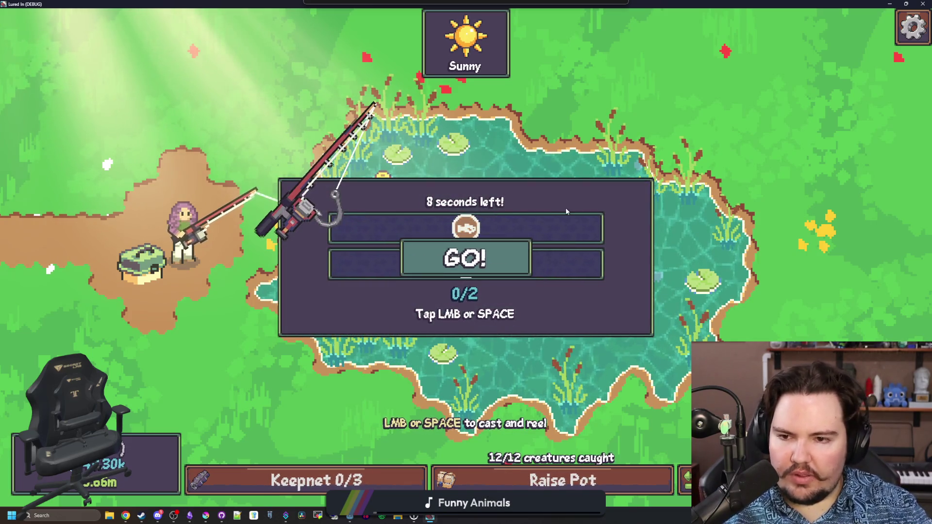
pyautogui.click(561, 232)
pyautogui.click(560, 232)
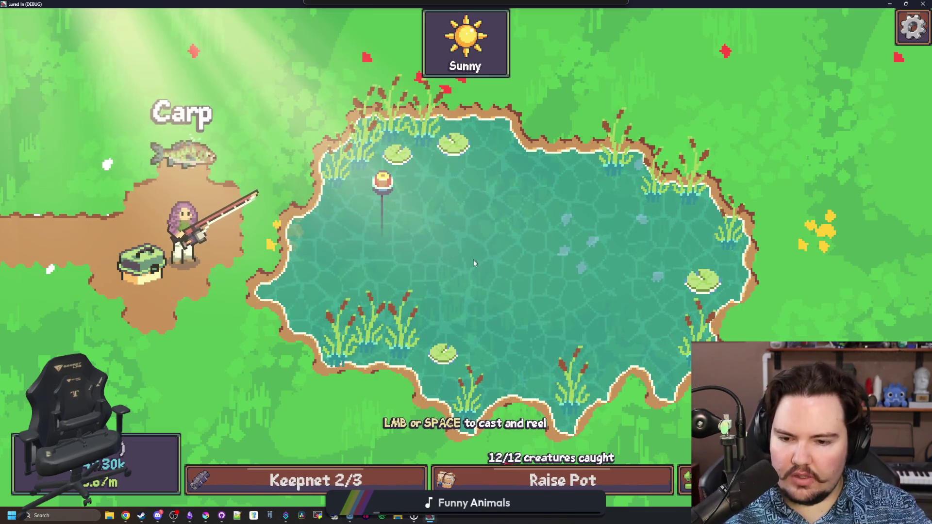
# Step: Release the Carp from the keepnet and reel in a Minnow on the next cast
pyautogui.click(306, 480)
pyautogui.click(582, 199)
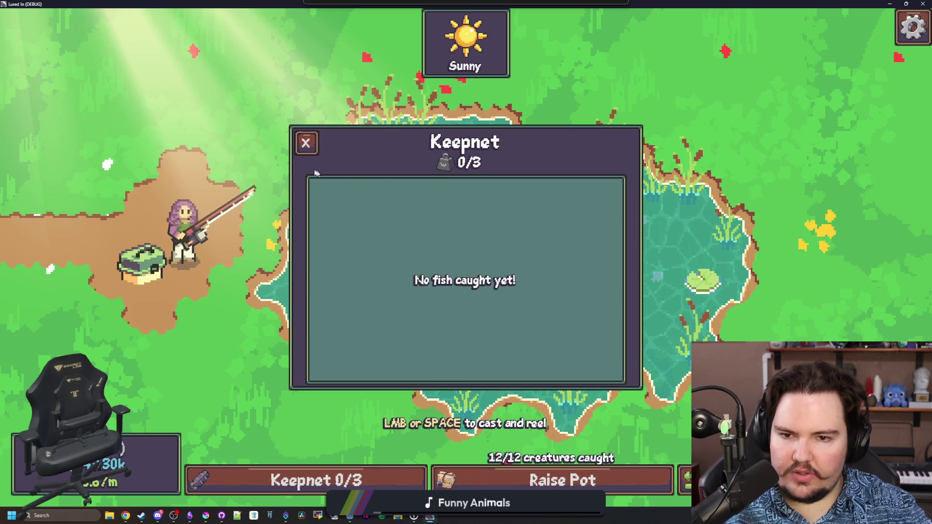
pyautogui.press('Escape')
pyautogui.click(501, 254)
pyautogui.click(501, 254)
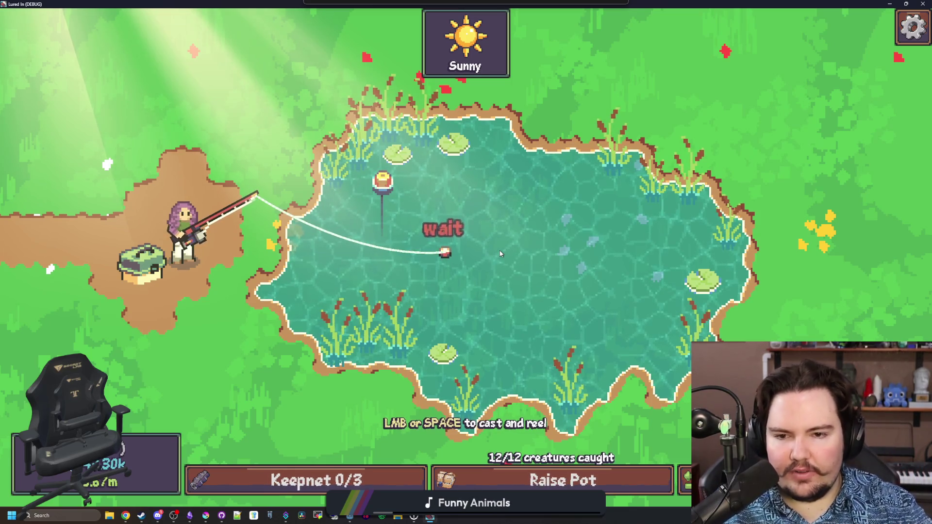
pyautogui.click(503, 233)
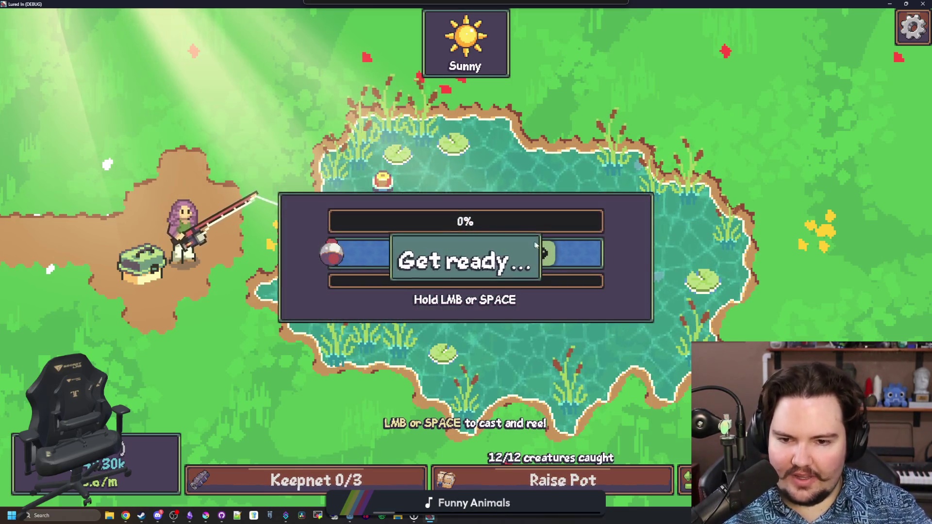
pyautogui.moveTo(533, 234); pyautogui.dragTo(534, 235)
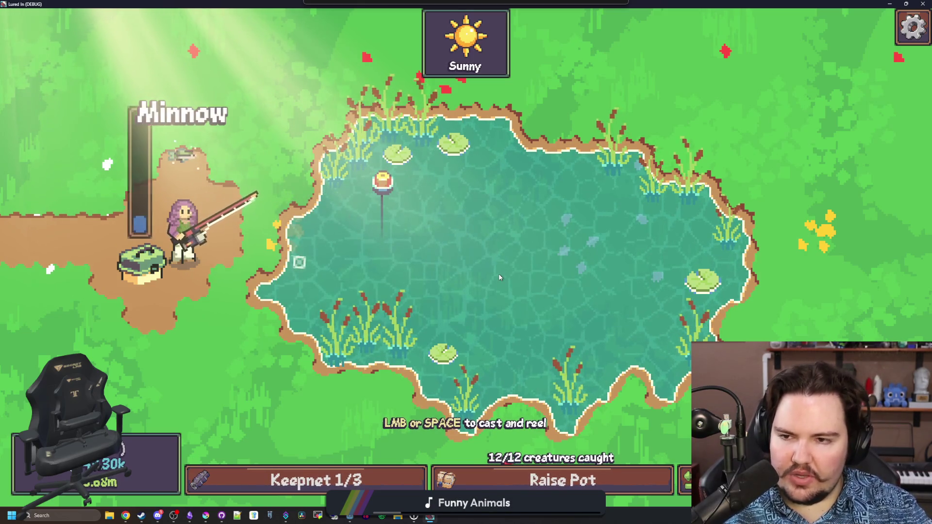
# Step: Cast once more, reel in, then return to the shop's Ascension tree
pyautogui.click(500, 277)
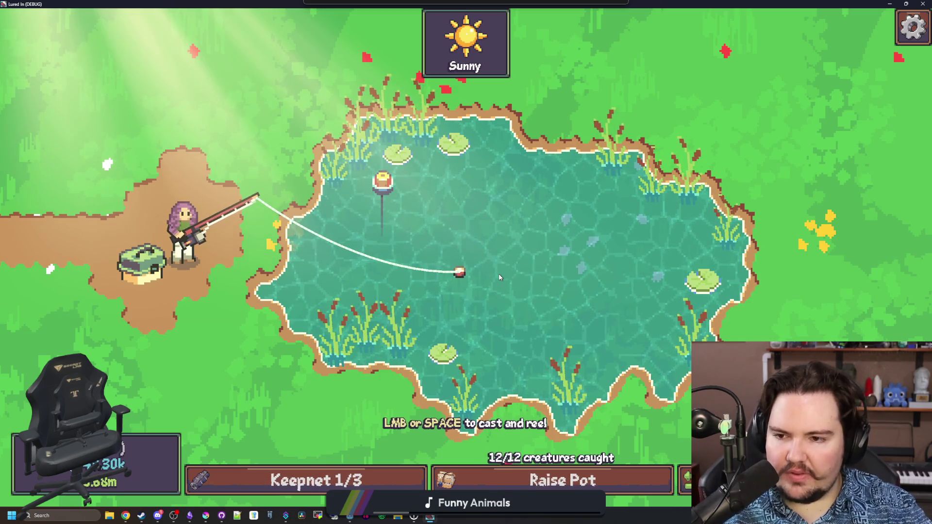
pyautogui.click(501, 279)
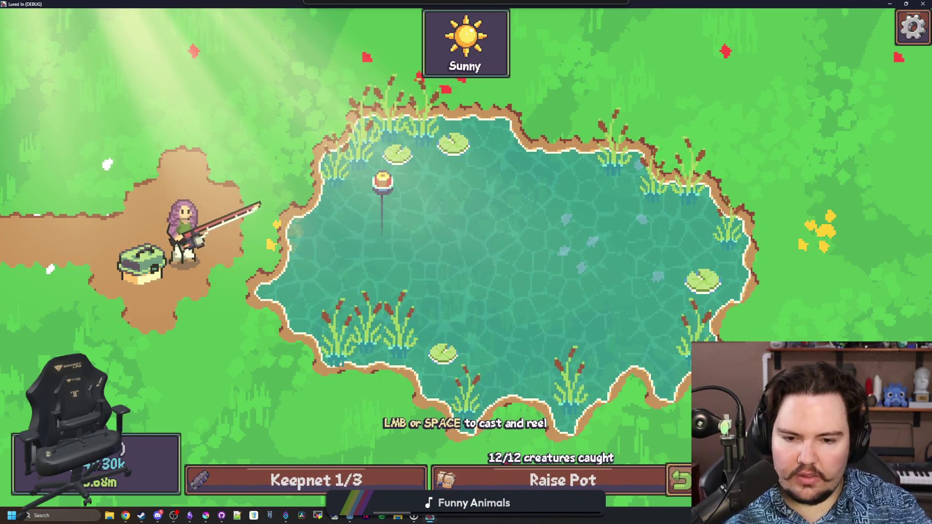
pyautogui.click(681, 479)
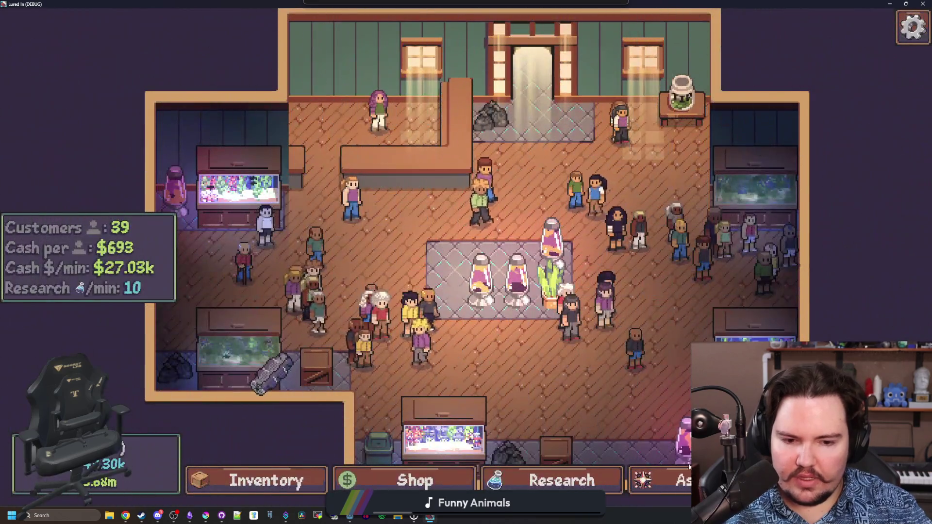
pyautogui.click(690, 468)
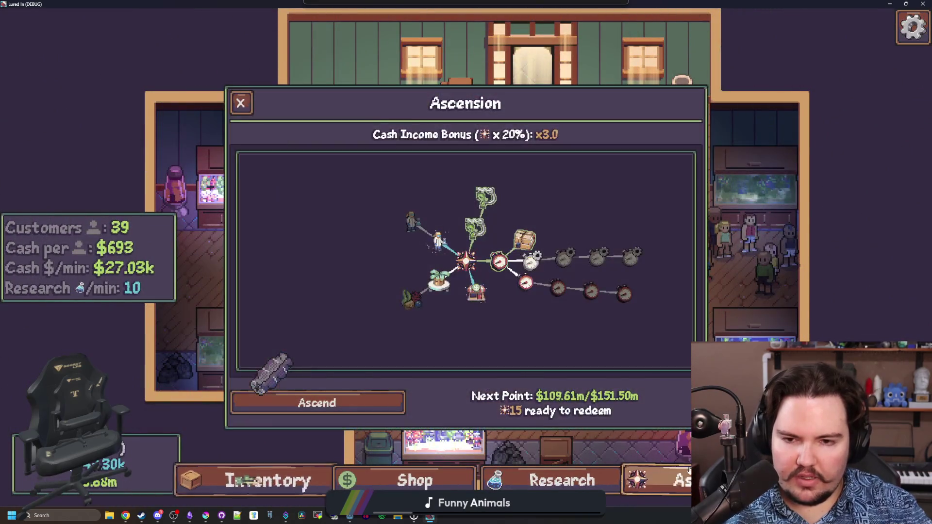
# Step: Travel to the Pond and land the first Minnow
pyautogui.click(840, 479)
pyautogui.click(664, 183)
pyautogui.moveTo(540, 210)
pyautogui.mouseDown()
pyautogui.moveTo(517, 271)
pyautogui.moveTo(508, 250)
pyautogui.mouseUp()
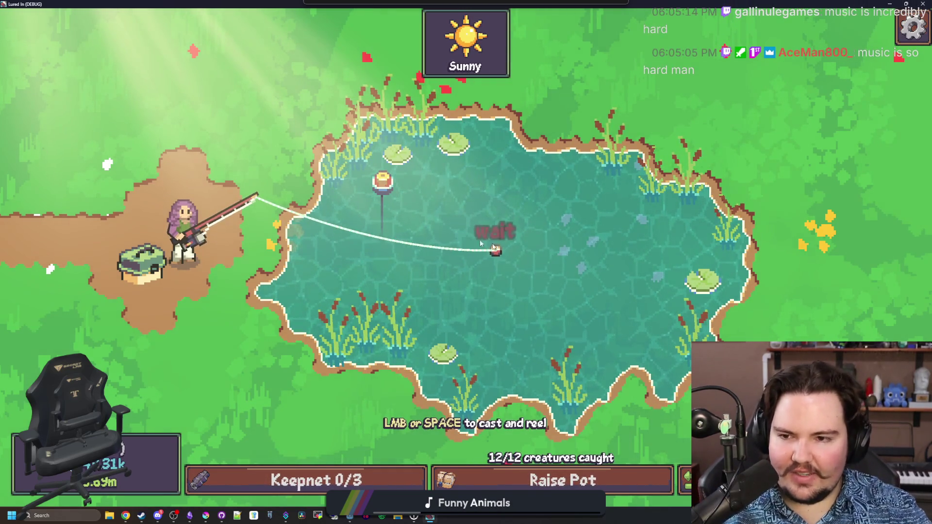
pyautogui.click(560, 261)
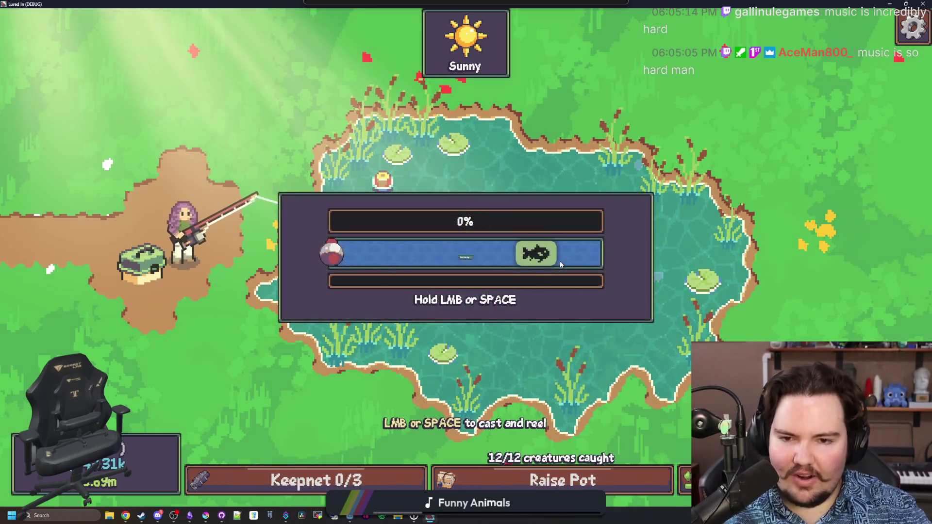
pyautogui.moveTo(558, 260); pyautogui.dragTo(558, 261)
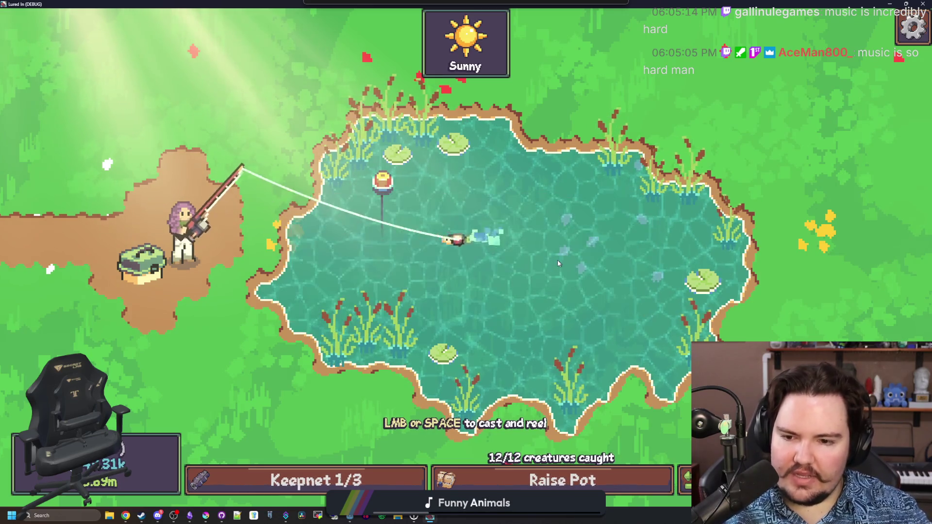
pyautogui.moveTo(488, 249); pyautogui.dragTo(480, 246)
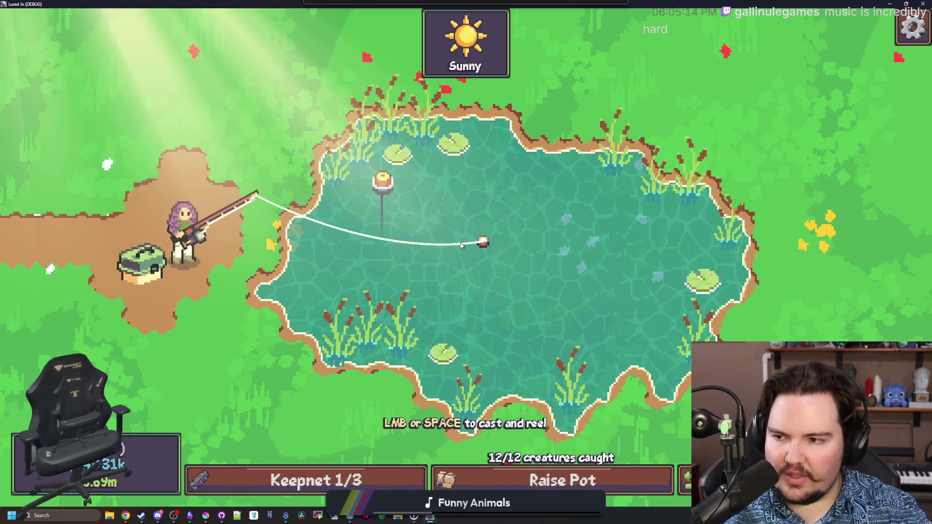
# Step: Land two more Minnows, filling the keepnet to 3/3
pyautogui.click(507, 226)
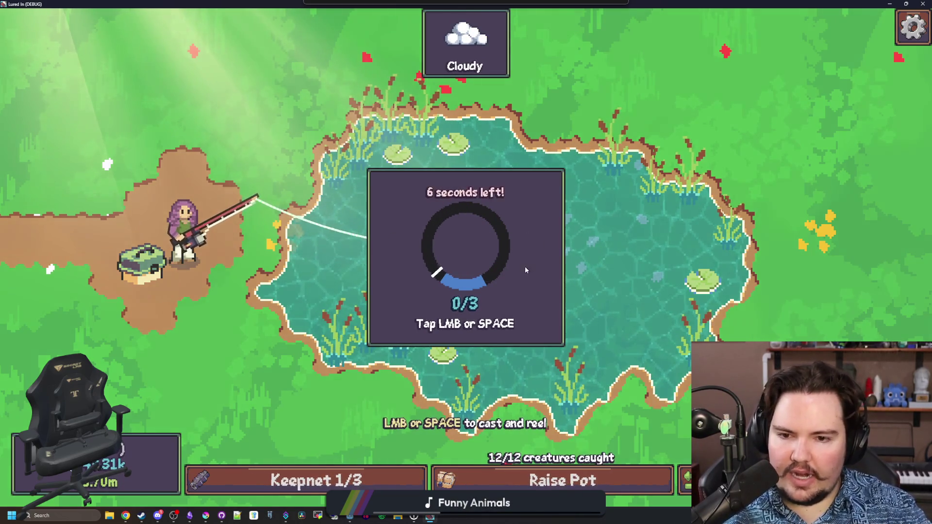
pyautogui.click(525, 270)
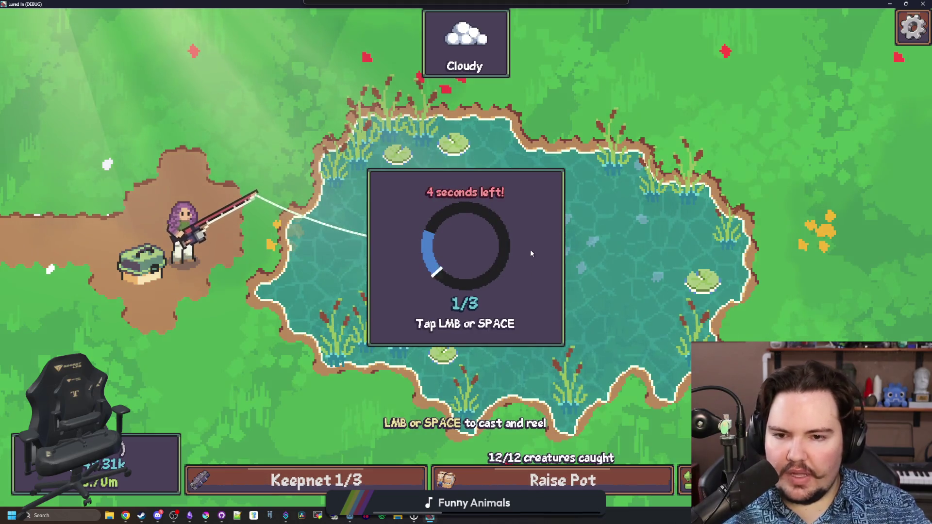
pyautogui.click(530, 252)
pyautogui.click(530, 251)
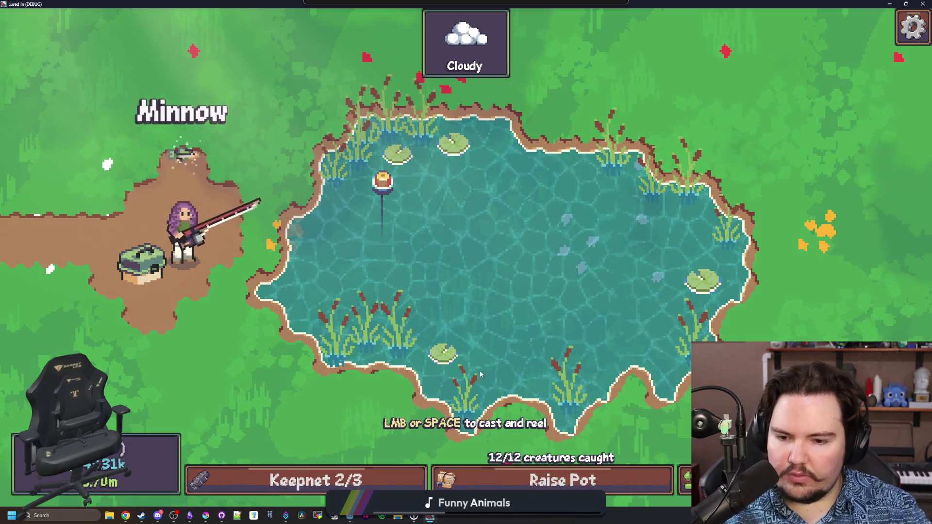
pyautogui.moveTo(480, 272); pyautogui.dragTo(478, 259)
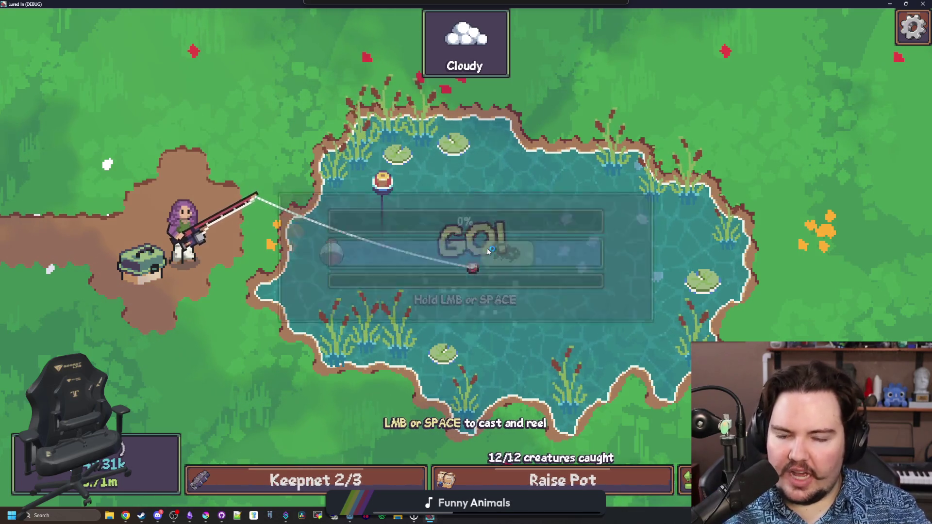
pyautogui.click(524, 243)
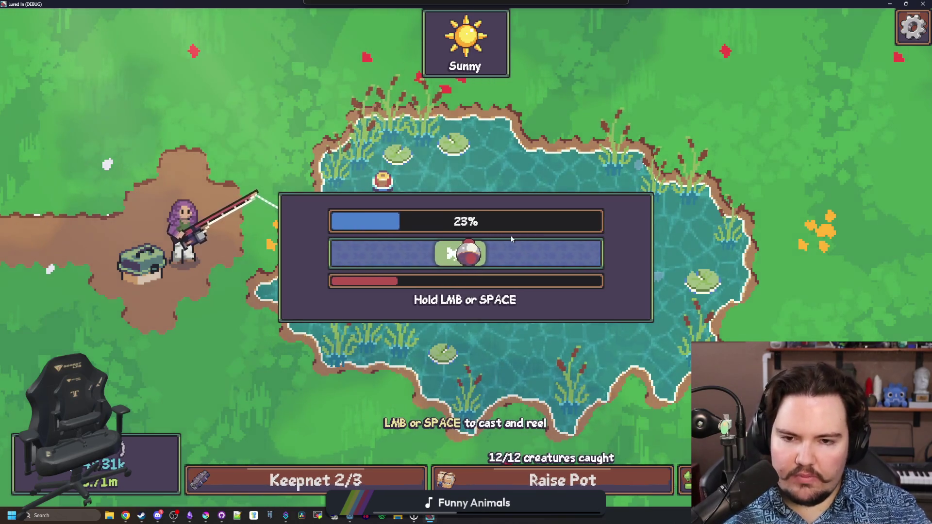
pyautogui.click(510, 235)
pyautogui.click(510, 237)
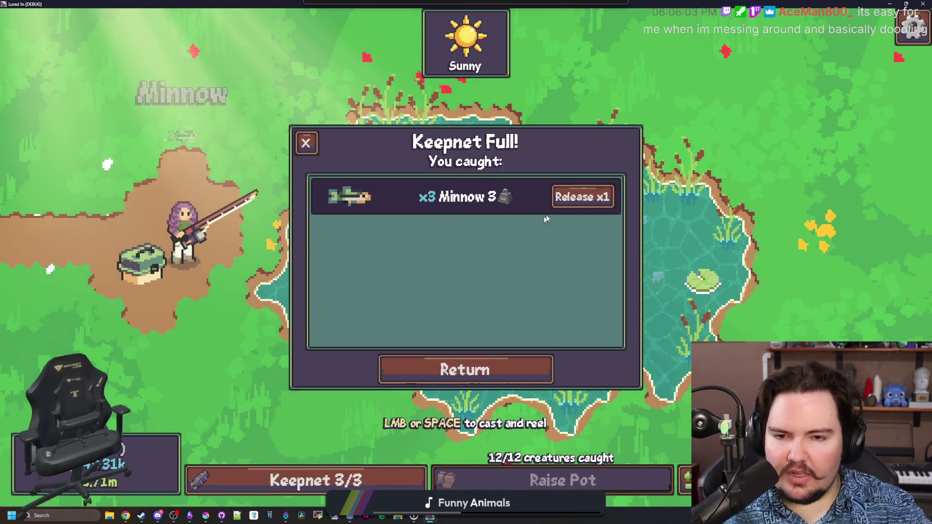
# Step: Release the three Minnows, close the summary, and reel in the next fish
pyautogui.click(583, 197)
pyautogui.click(582, 196)
pyautogui.click(582, 197)
pyautogui.click(308, 144)
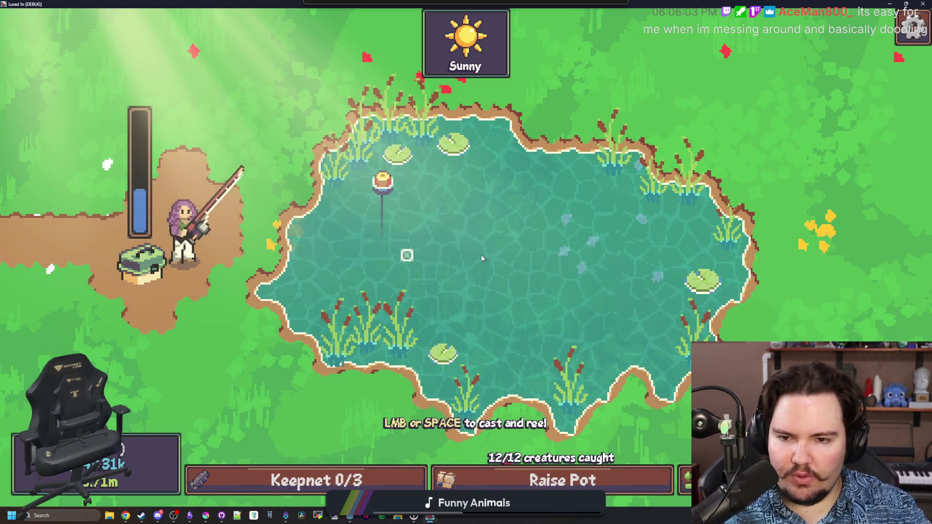
pyautogui.click(482, 258)
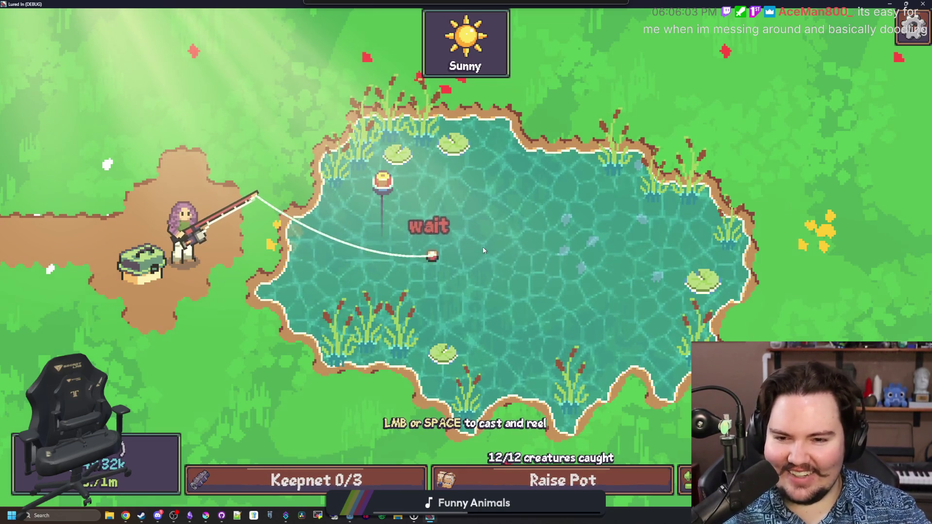
pyautogui.click(503, 235)
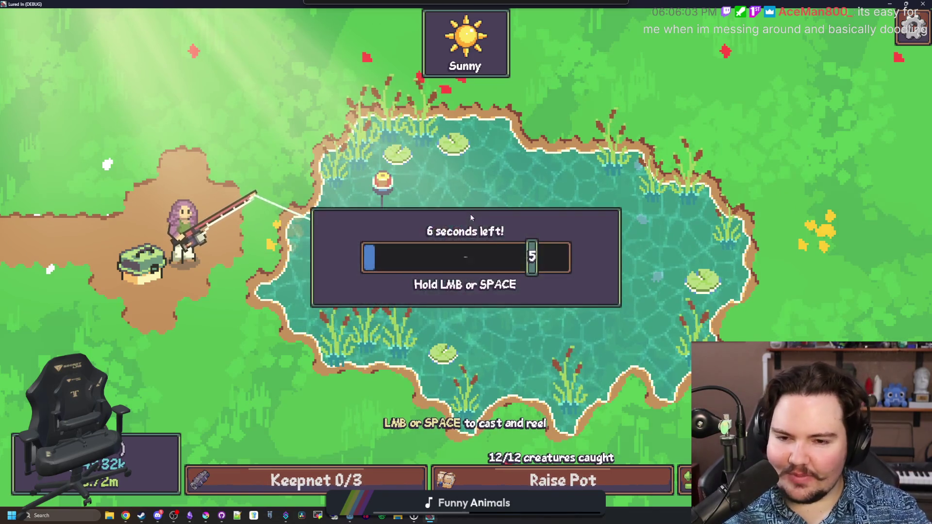
pyautogui.moveTo(503, 235)
pyautogui.mouseDown()
pyautogui.moveTo(544, 251)
pyautogui.moveTo(538, 263)
pyautogui.moveTo(537, 252)
pyautogui.mouseUp()
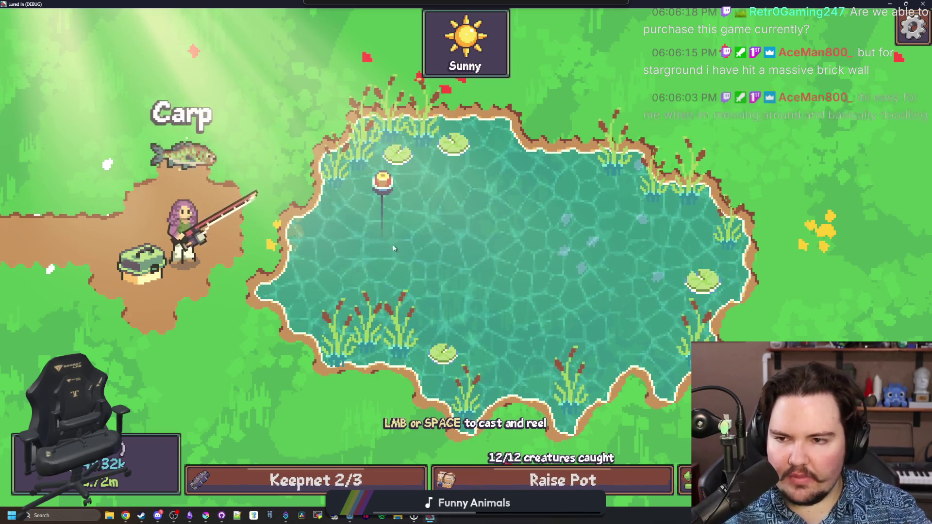
# Step: Land another fish via the tap challenge, release the full keepnet to 0/3, and recast
pyautogui.click(459, 255)
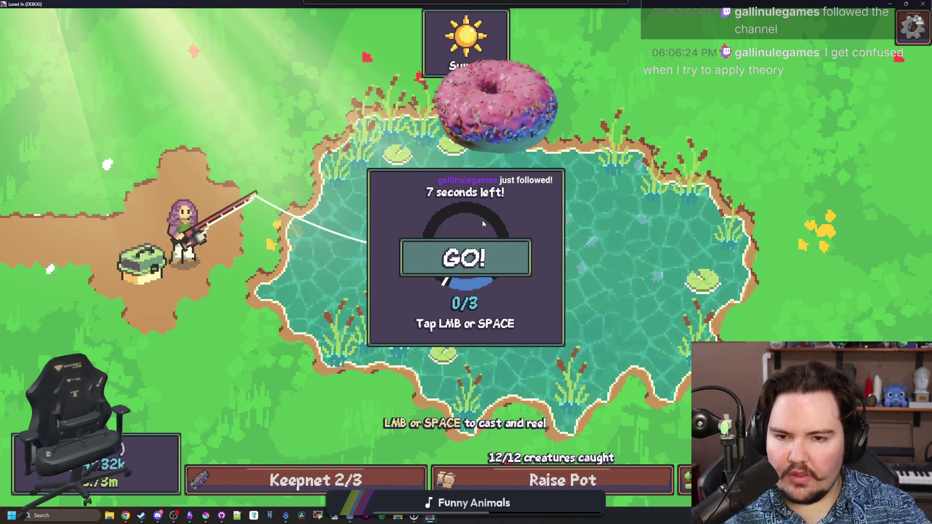
pyautogui.click(478, 215)
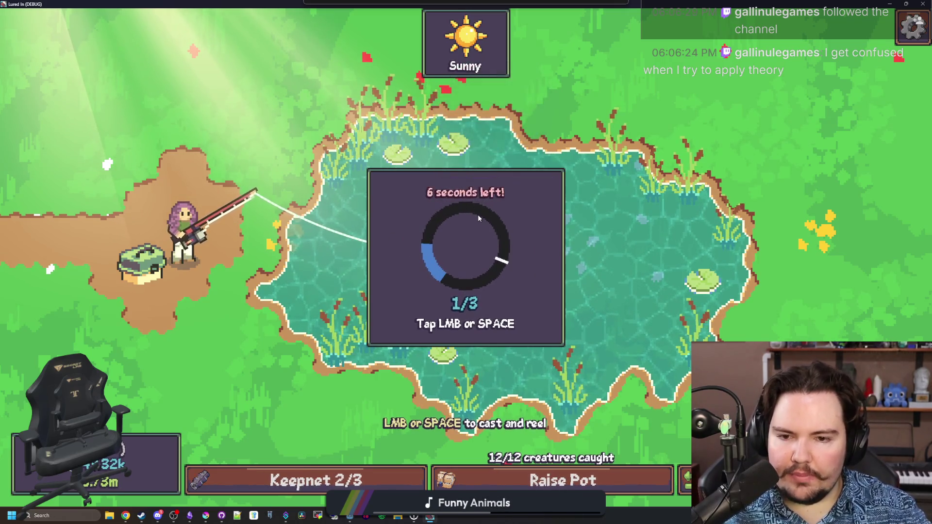
pyautogui.click(477, 202)
pyautogui.click(478, 202)
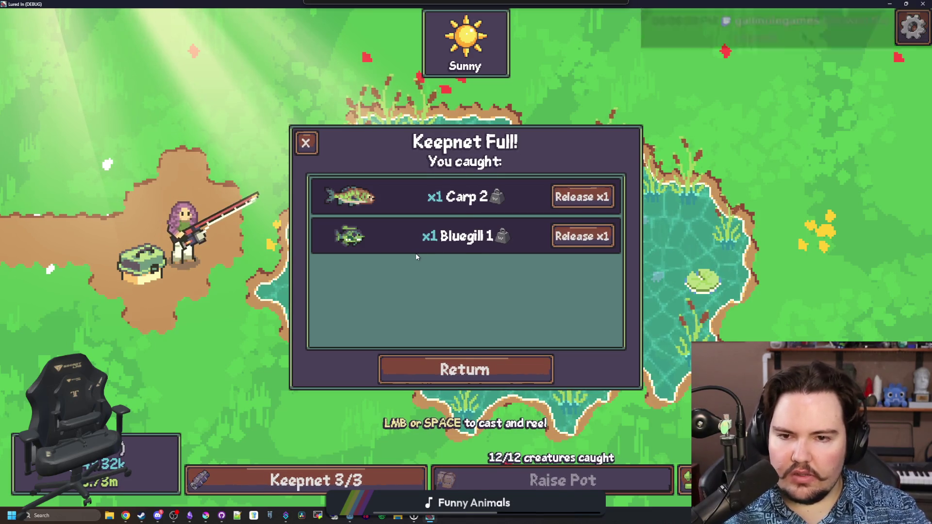
pyautogui.click(553, 235)
pyautogui.click(305, 142)
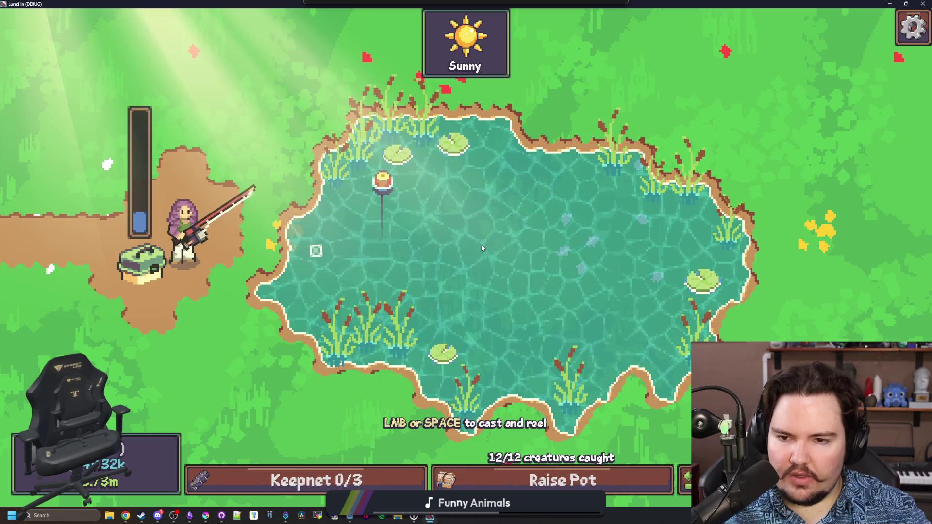
pyautogui.click(482, 248)
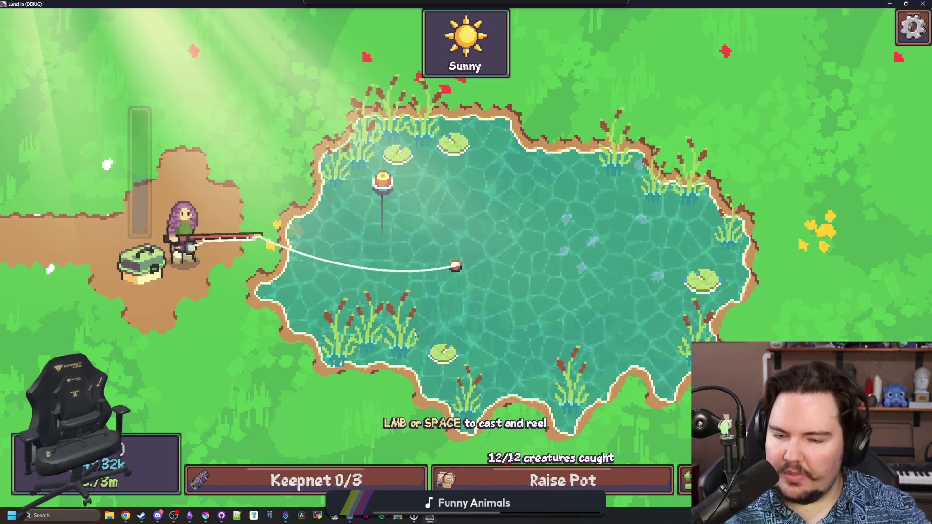
# Step: Reel in, return to the editor, and open fishing_region.gd
pyautogui.click(507, 315)
pyautogui.hotkey('alt', 'Tab')
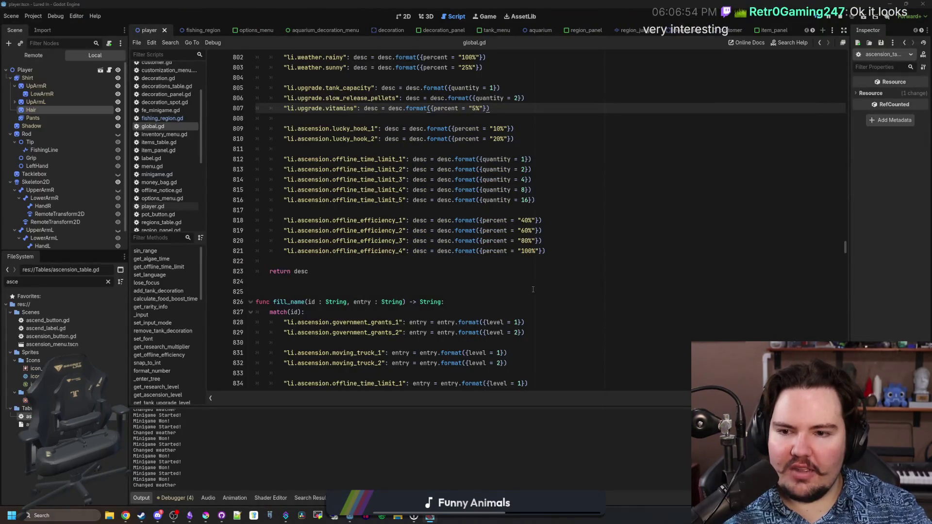
pyautogui.click(548, 292)
pyautogui.click(481, 261)
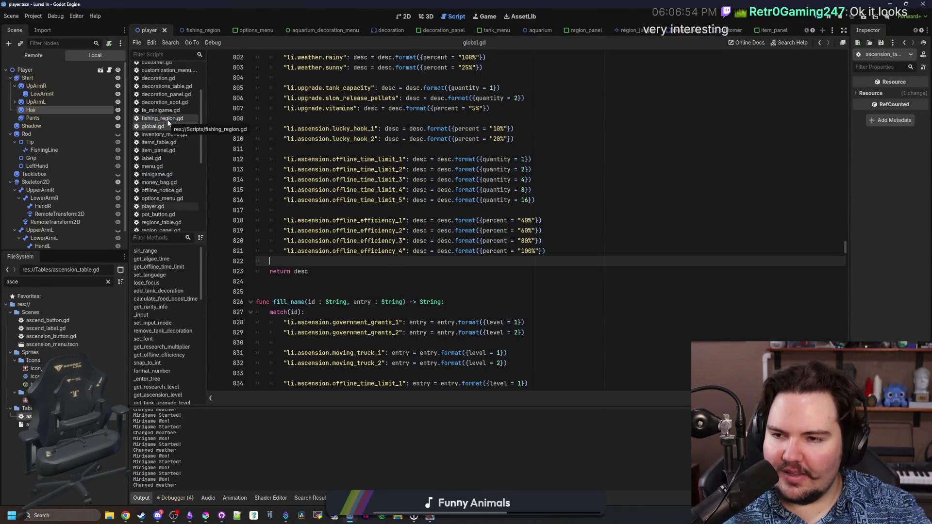
pyautogui.click(168, 121)
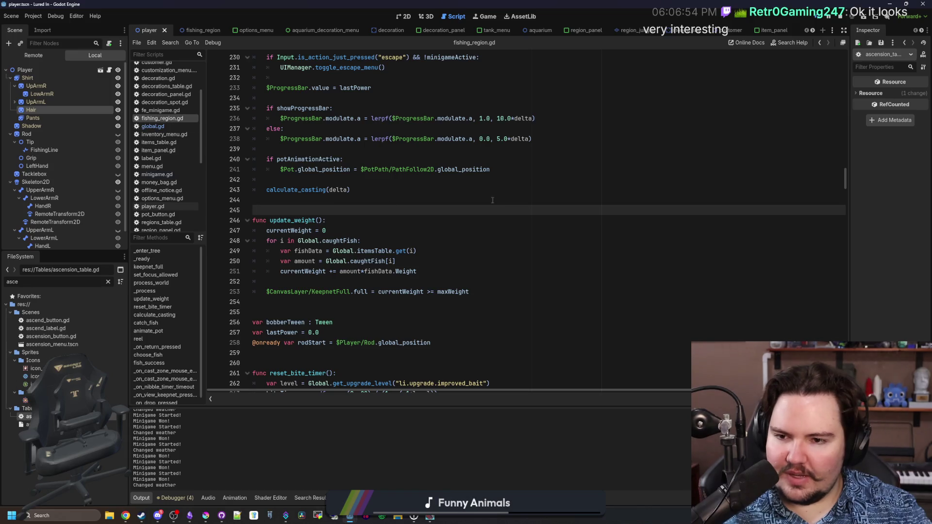
pyautogui.scroll(-5, 404, 214)
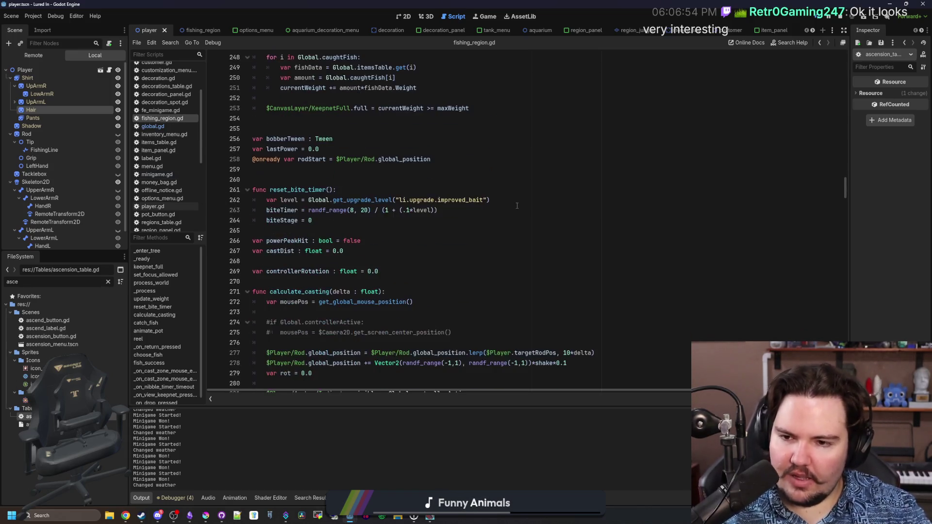
# Step: Search for 'reel' and follow it to fish_success's lucky_hook_1 extra-fish check
pyautogui.hotkey('ctrl', 'f')
pyautogui.write('reel')
pyautogui.press('Return')
pyautogui.press('Return')
pyautogui.press('Return')
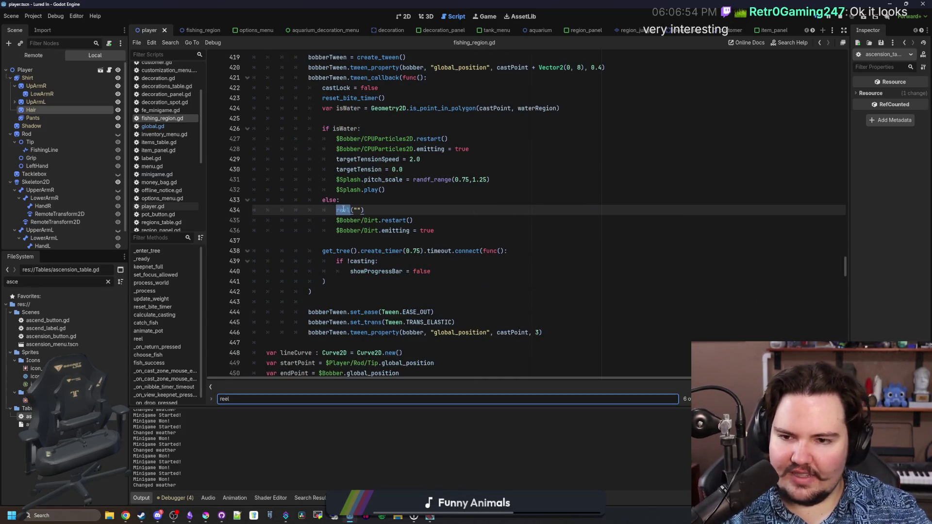
pyautogui.keyDown('ctrl'); pyautogui.click(338, 213); pyautogui.keyUp('ctrl')
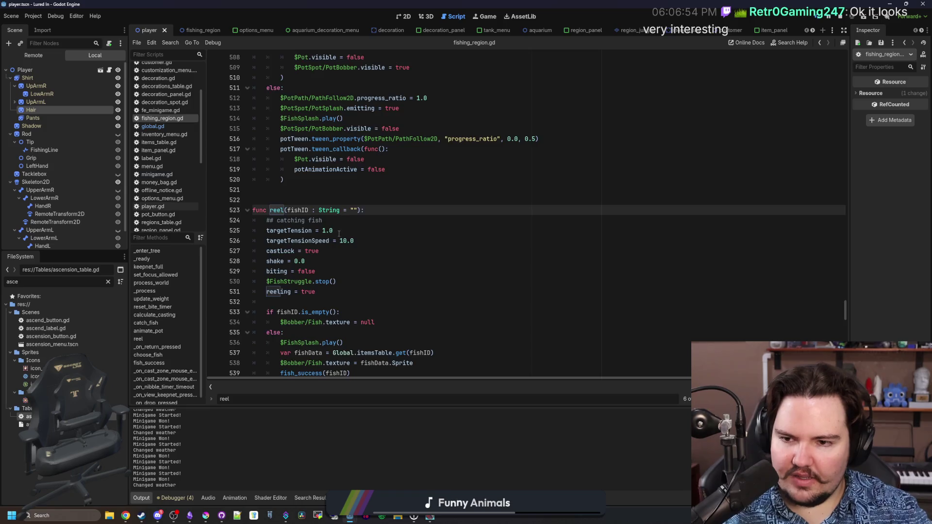
pyautogui.scroll(-3, 339, 233)
pyautogui.keyDown('ctrl'); pyautogui.click(310, 282); pyautogui.keyUp('ctrl')
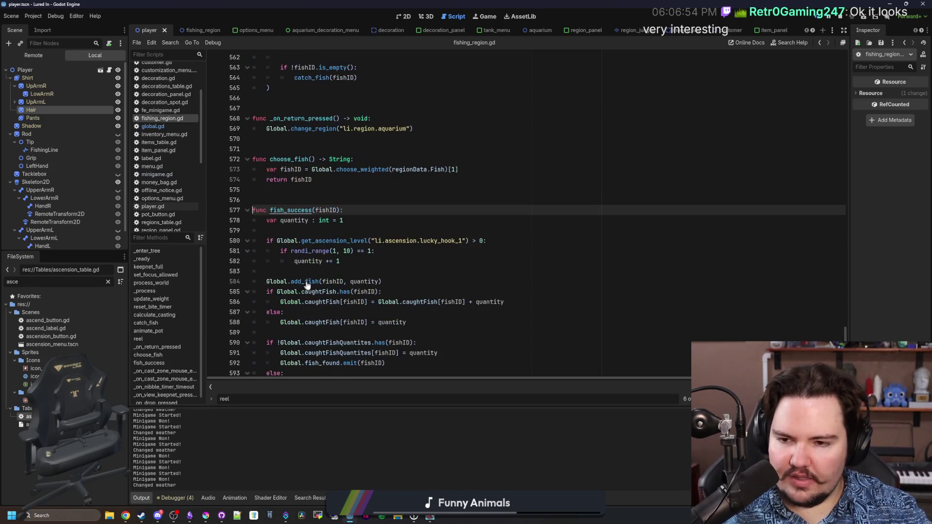
pyautogui.scroll(-1, 389, 222)
pyautogui.click(389, 221)
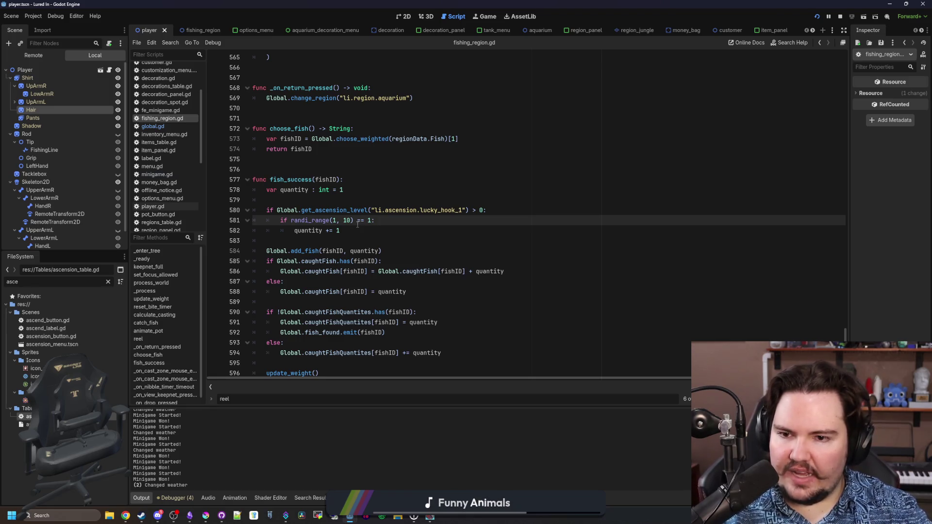
pyautogui.click(66, 517)
pyautogui.write('ca')
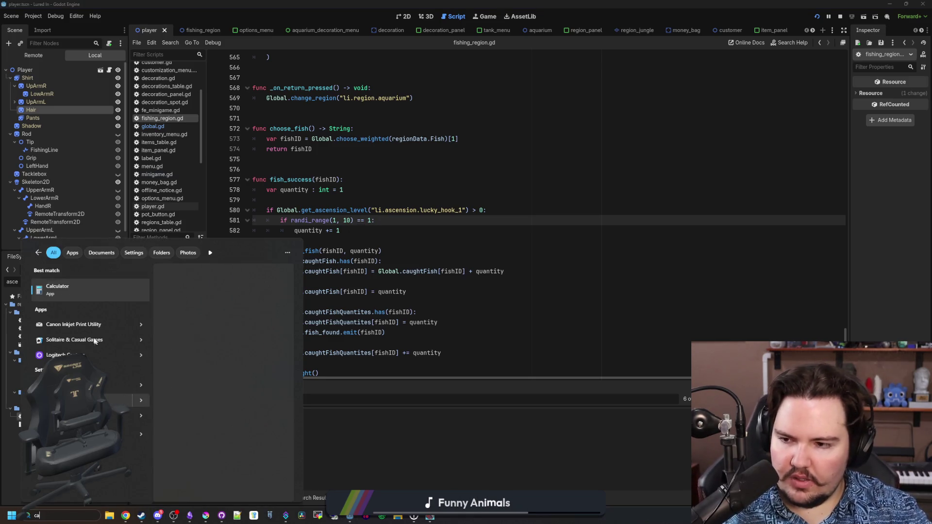
pyautogui.click(97, 293)
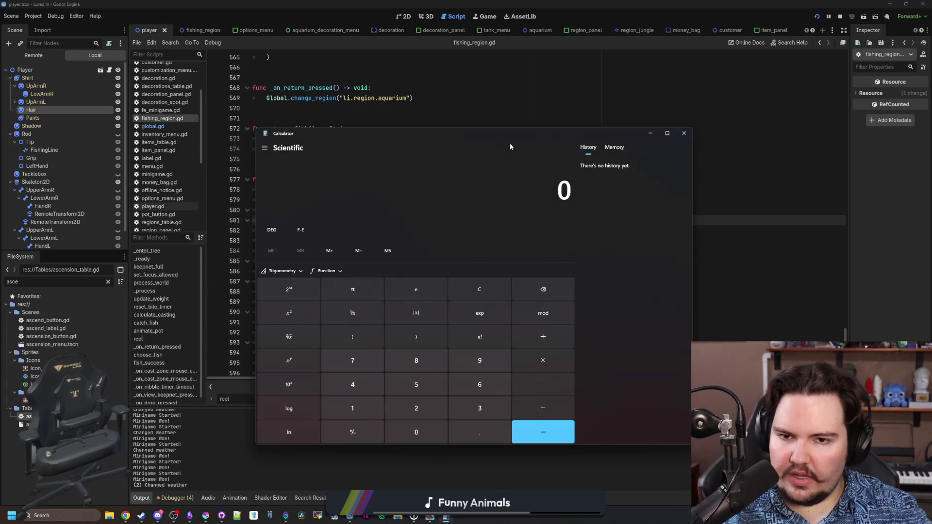
pyautogui.moveTo(486, 135); pyautogui.dragTo(756, 83)
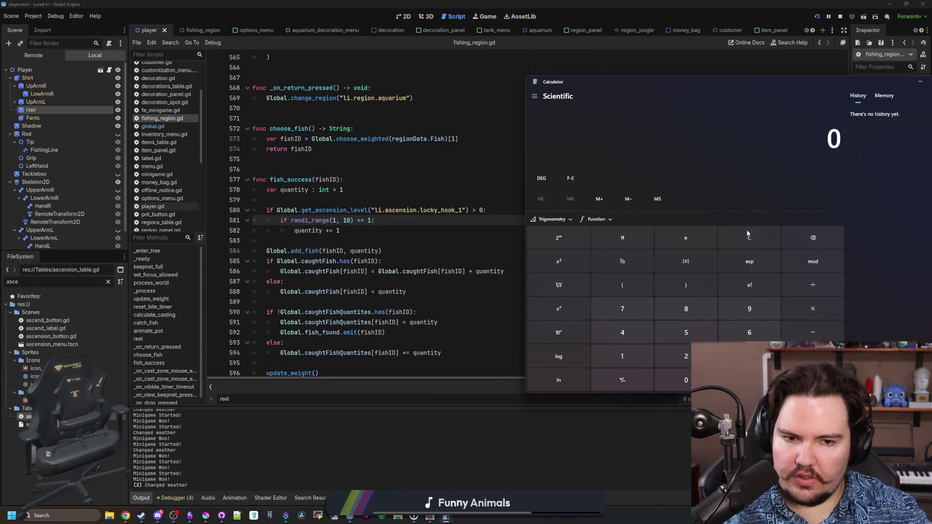
pyautogui.moveTo(311, 223)
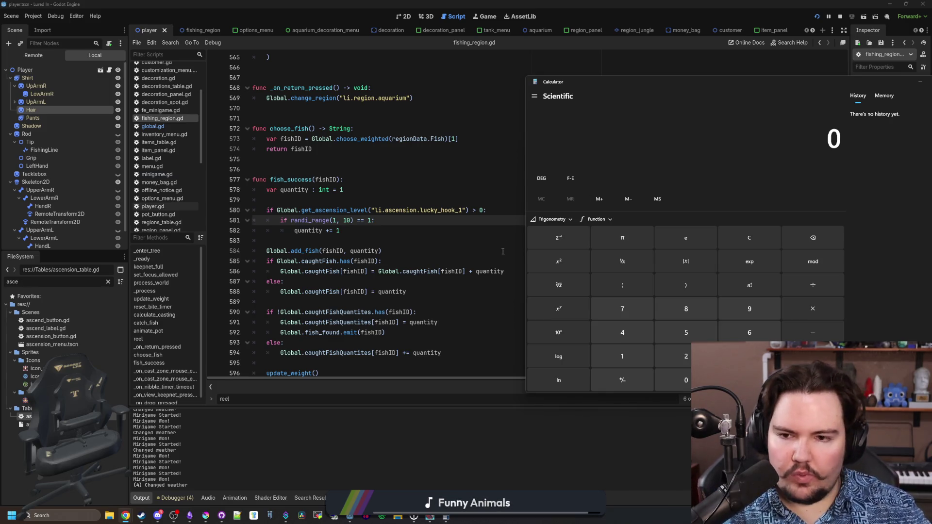
pyautogui.click(349, 219)
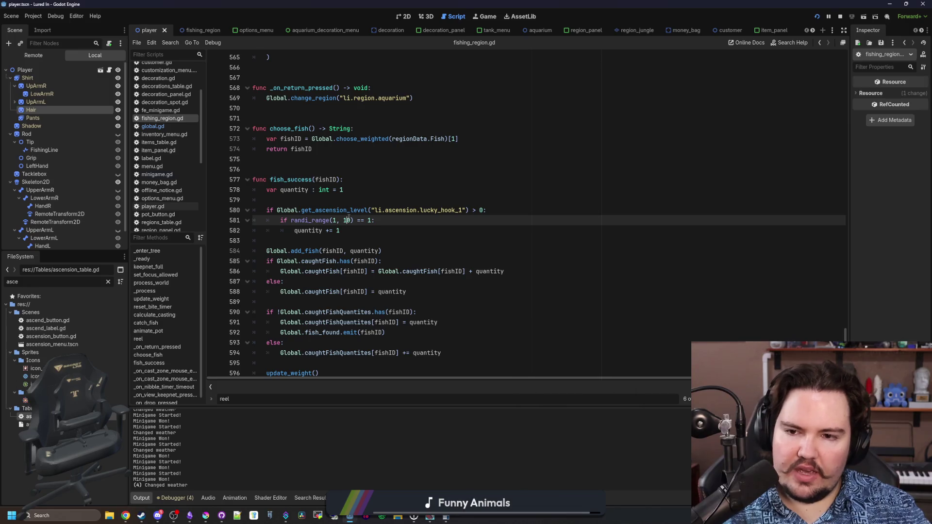
# Step: Replace randi_range(1, 10) == 1 with randf_range(0, 1) < 0.8 in the chance check
pyautogui.press('BackSpace')
pyautogui.press('BackSpace')
pyautogui.press('Left')
pyautogui.press('BackSpace')
pyautogui.write('0')
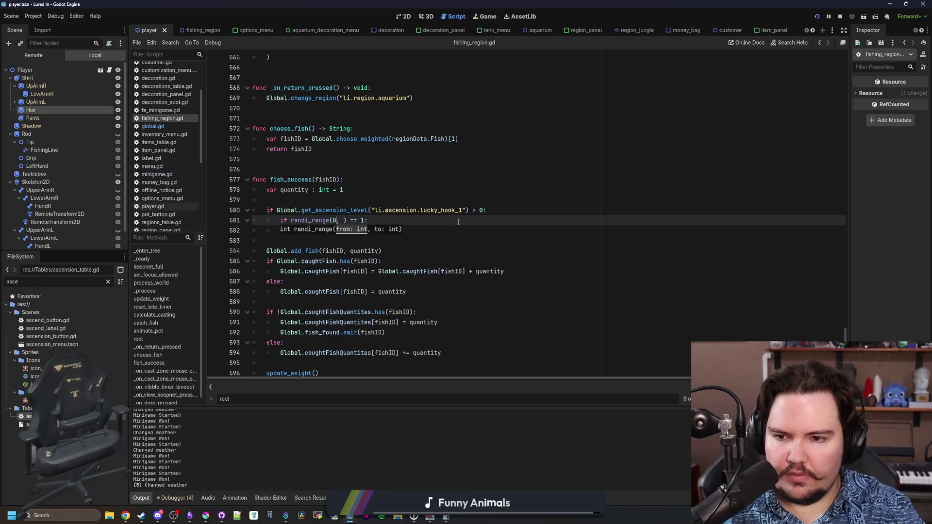
pyautogui.press('BackSpace')
pyautogui.press('BackSpace')
pyautogui.write('f_')
pyautogui.press('Right')
pyautogui.press('Right')
pyautogui.press('Right')
pyautogui.write('1) < ')
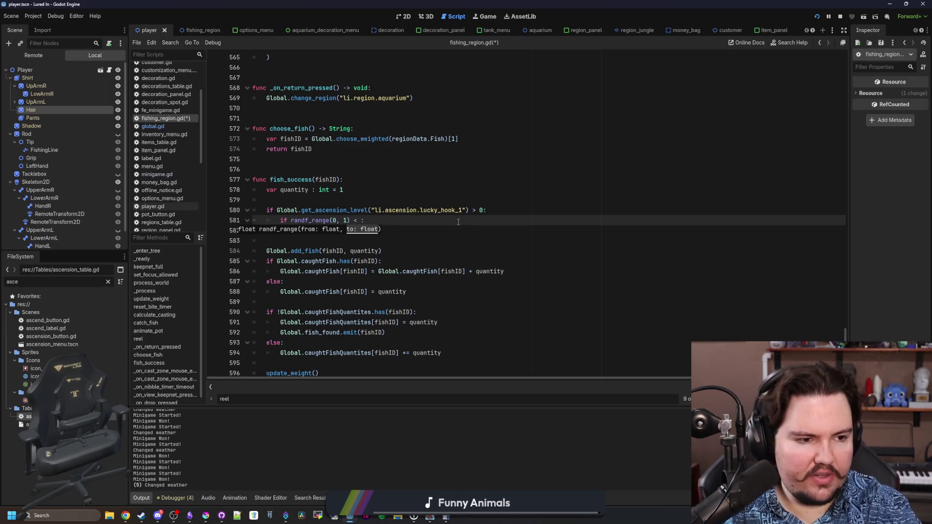
pyautogui.write('0.8')
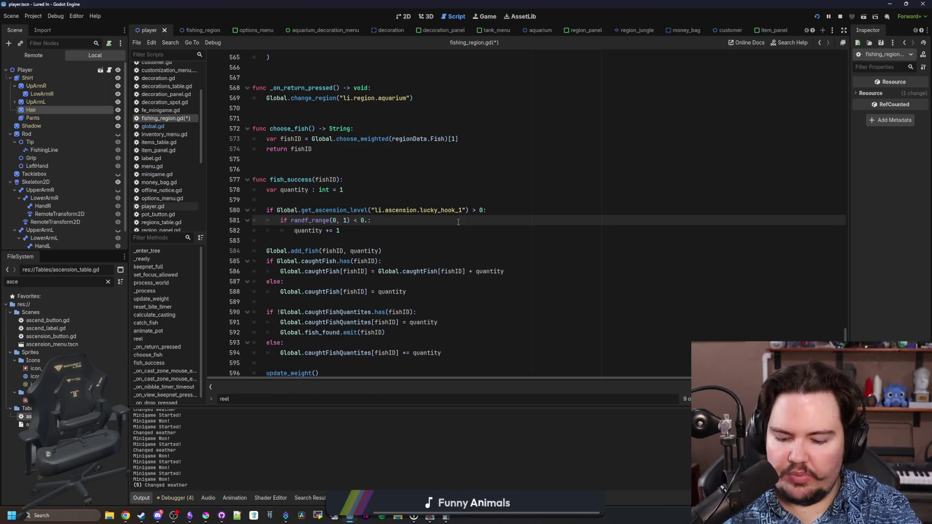
# Step: Begin a new var line beneath the lucky_hook_1 condition on line 580
pyautogui.click(357, 230)
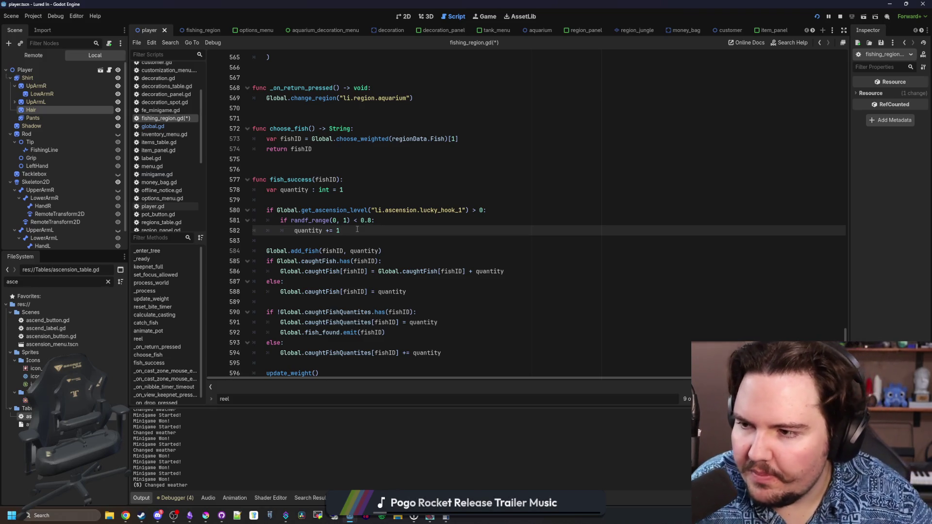
pyautogui.press('Up')
pyautogui.press('Up')
pyautogui.press('Up')
pyautogui.press('Down')
pyautogui.press('Down')
pyautogui.press('Down')
pyautogui.press('Down')
pyautogui.press('Up')
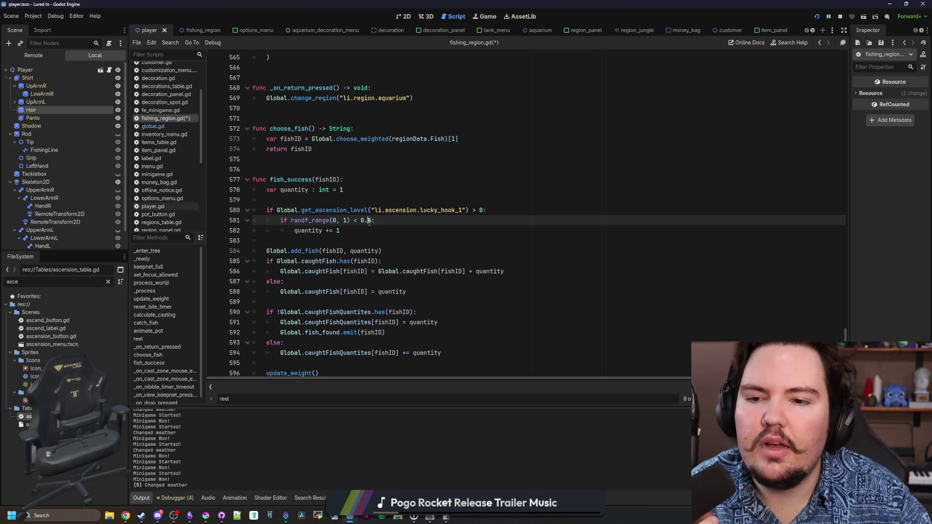
pyautogui.click(517, 210)
pyautogui.press('Return')
pyautogui.write('var')
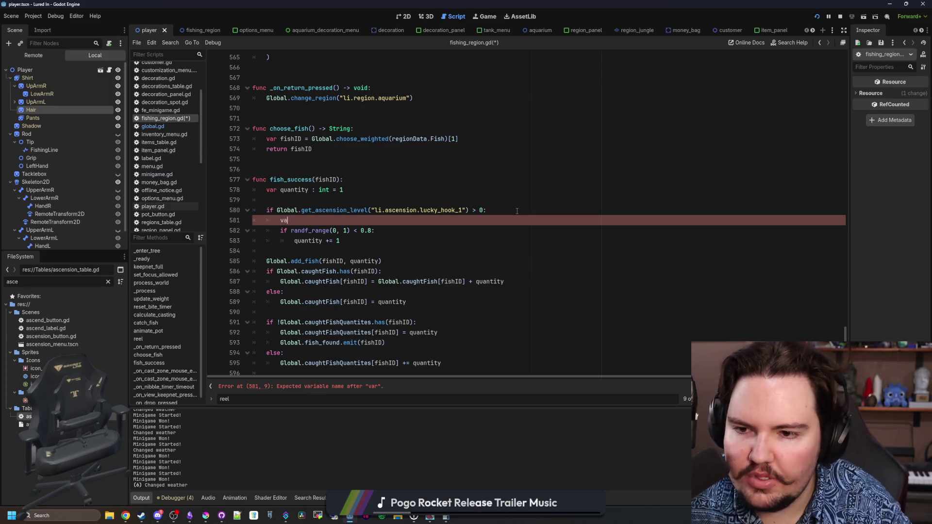
# Step: Write chance = Global.get_ascension_level("li.ascension.lucky_hook_1") on line 581
pyautogui.press('BackSpace')
pyautogui.press('BackSpace')
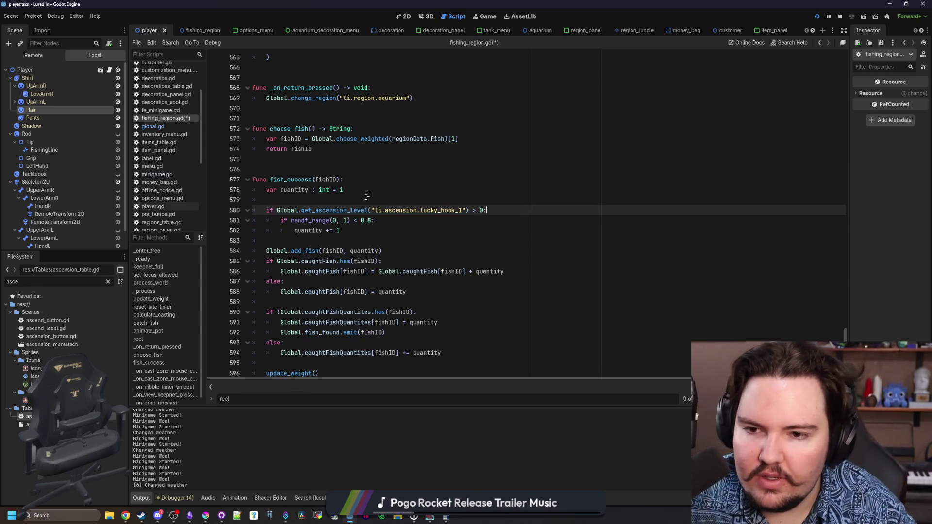
pyautogui.moveTo(356, 233); pyautogui.dragTo(242, 223)
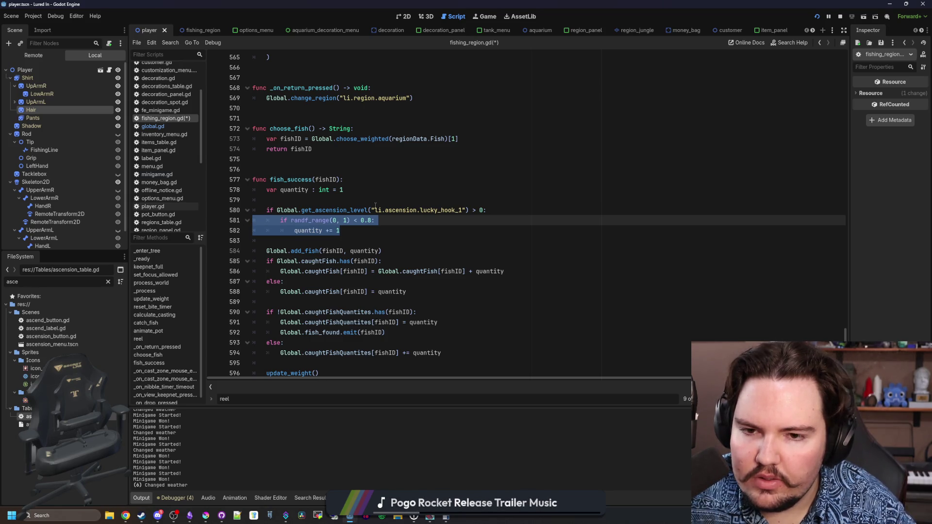
pyautogui.click(532, 209)
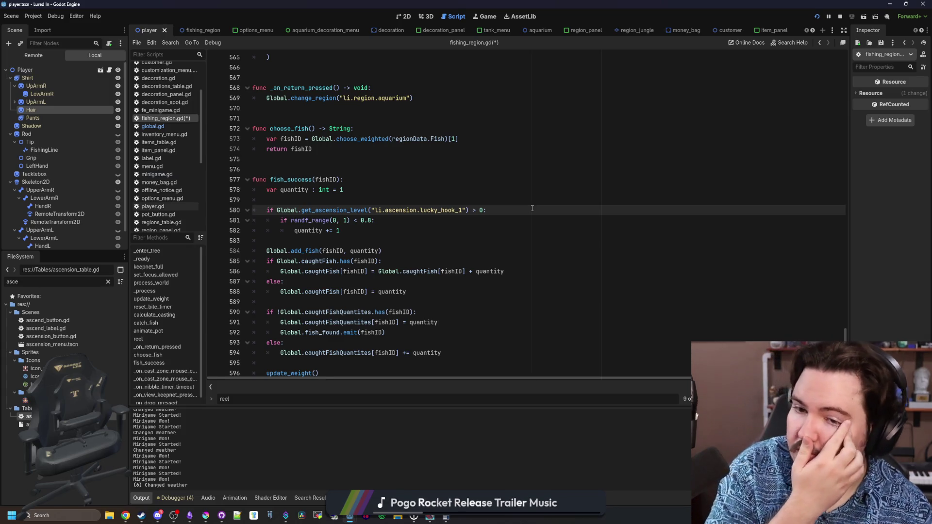
pyautogui.press('Return')
pyautogui.press('Return')
pyautogui.press('Up')
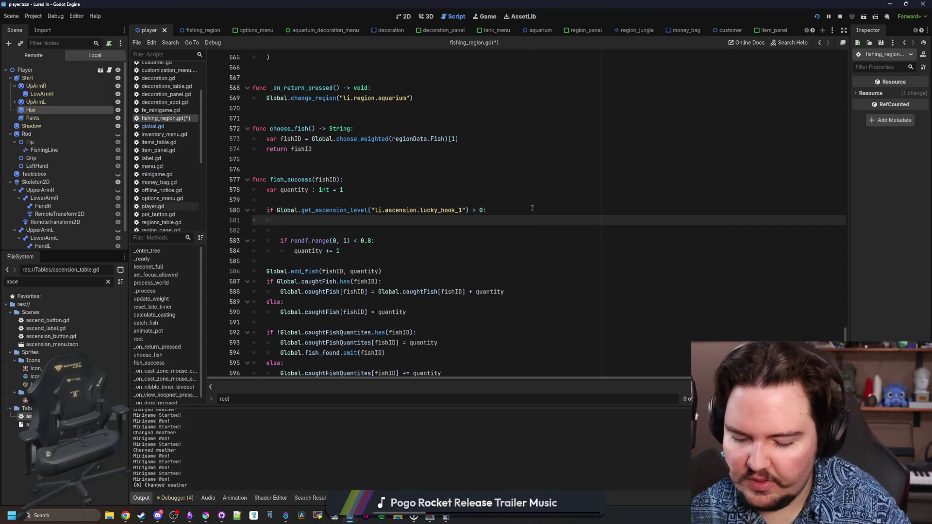
pyautogui.write('var chance = ')
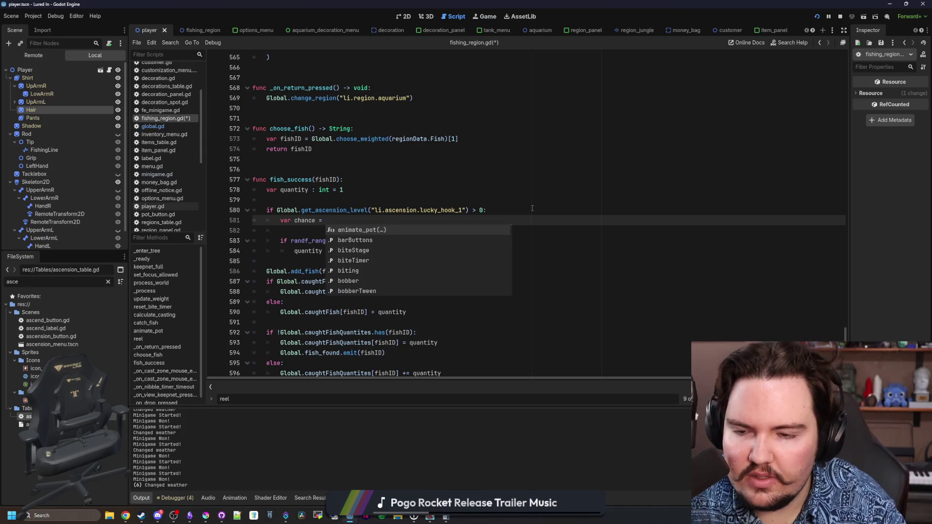
pyautogui.write('Global.get_asce')
pyautogui.press('Return')
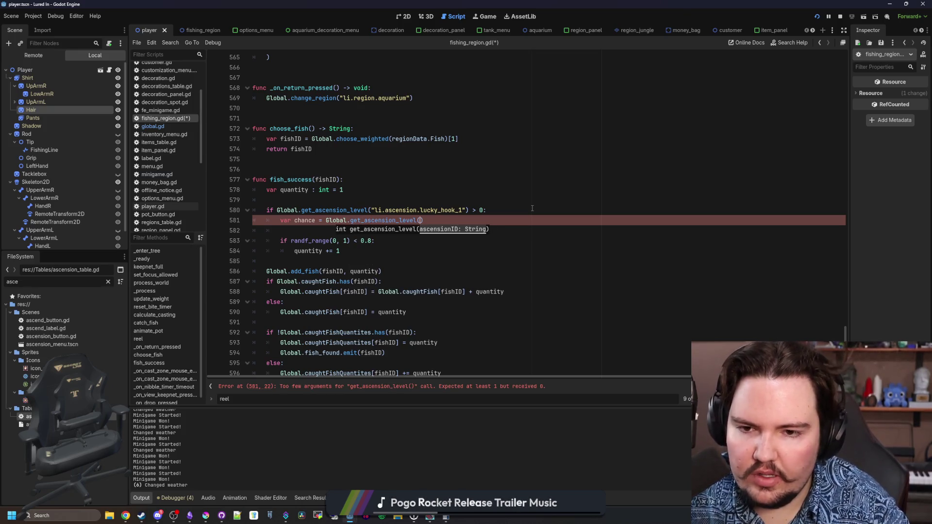
pyautogui.moveTo(465, 209); pyautogui.dragTo(372, 214)
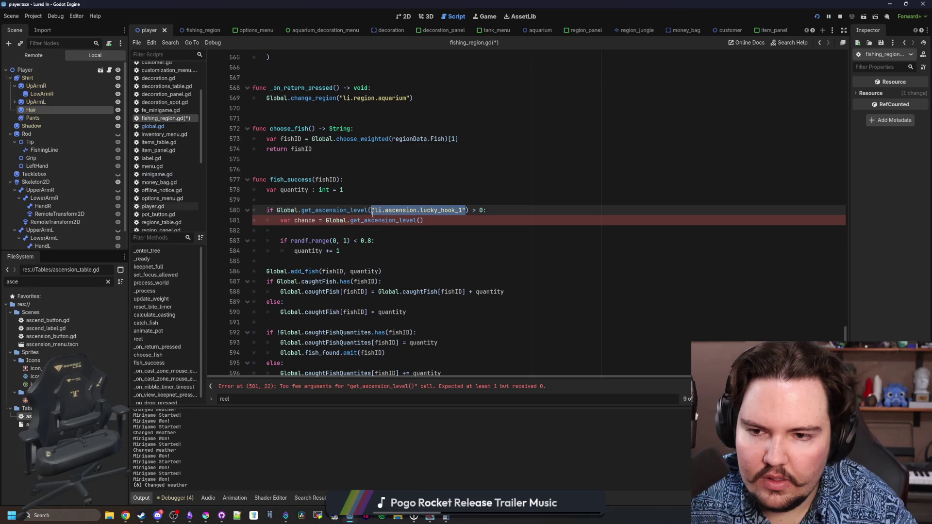
pyautogui.hotkey('ctrl', 'c')
pyautogui.click(420, 220)
pyautogui.hotkey('ctrl', 'v')
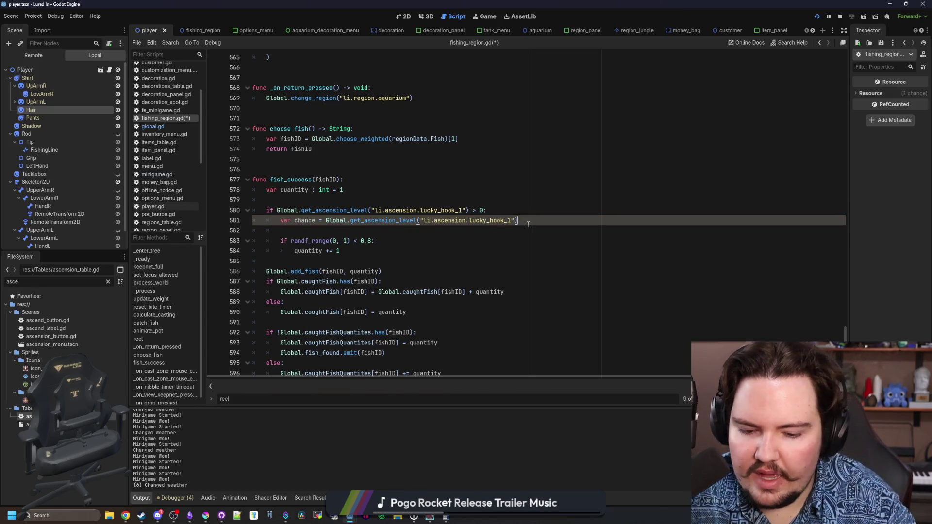
# Step: Add the lucky_hook_2 level lookup to the sum, parenthesize it, and open Calculator
pyautogui.moveTo(518, 220); pyautogui.dragTo(325, 221)
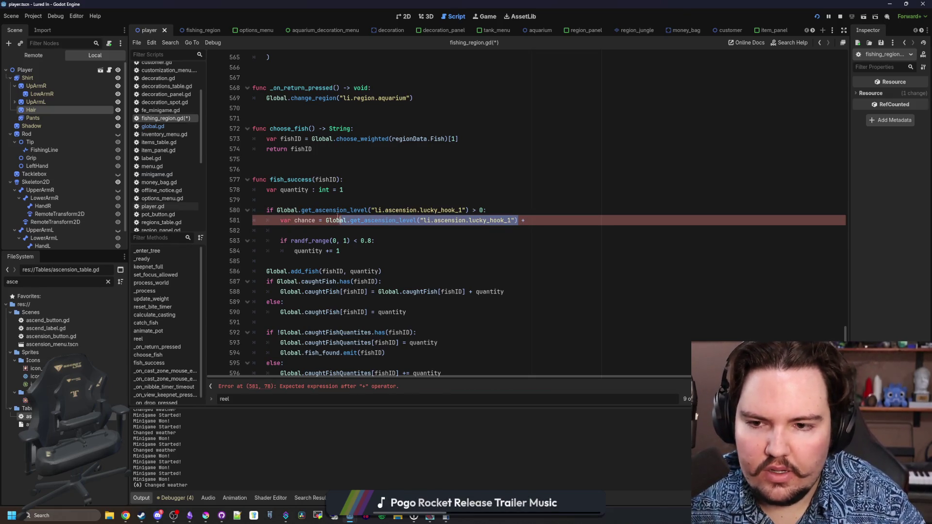
pyautogui.click(527, 217)
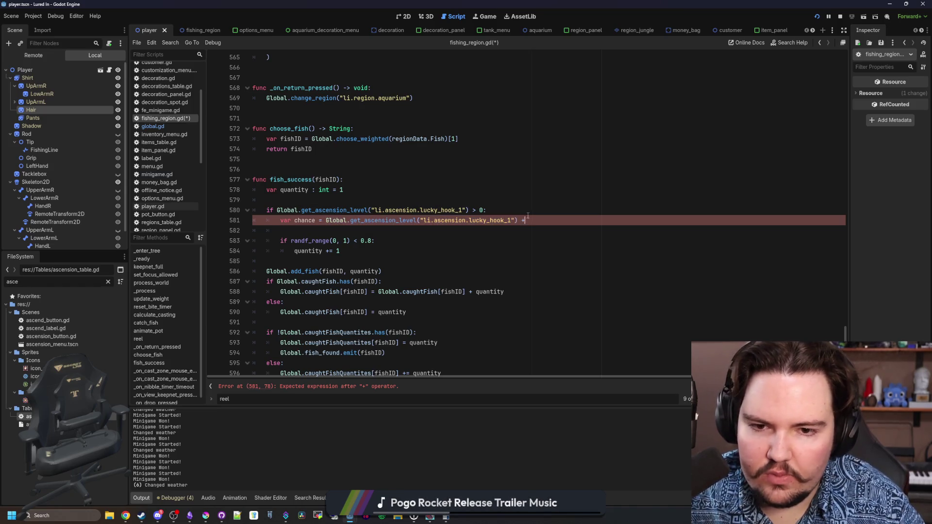
pyautogui.hotkey('ctrl', 'v')
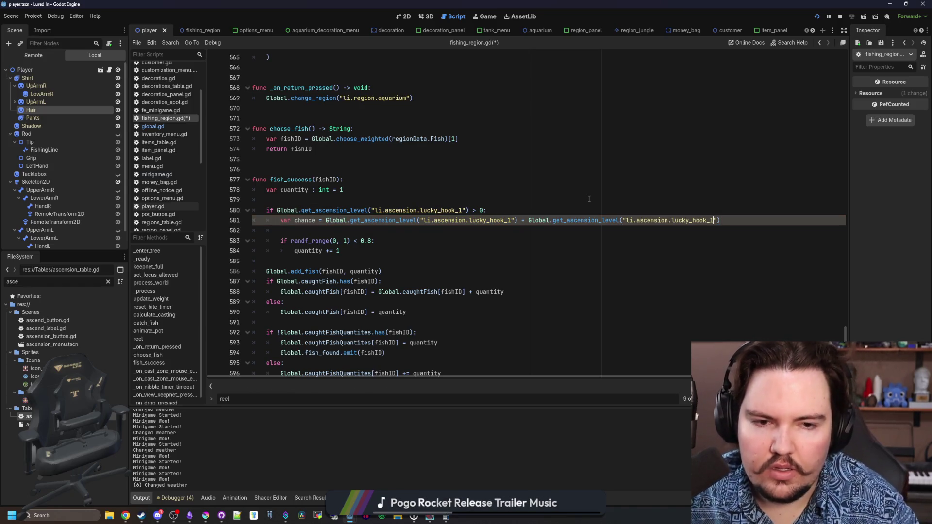
pyautogui.press('Left')
pyautogui.press('Left')
pyautogui.press('BackSpace')
pyautogui.write('2')
pyautogui.click(401, 220)
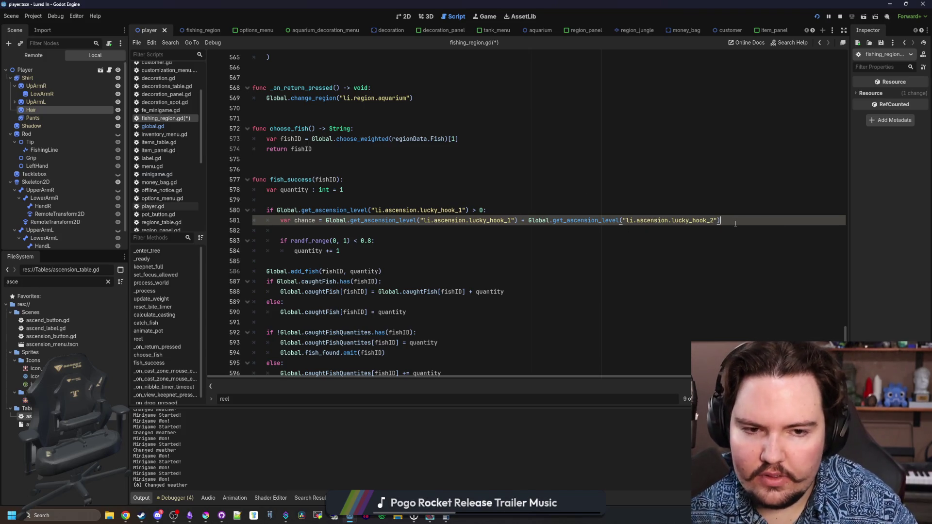
pyautogui.click(326, 220)
pyautogui.write('(')
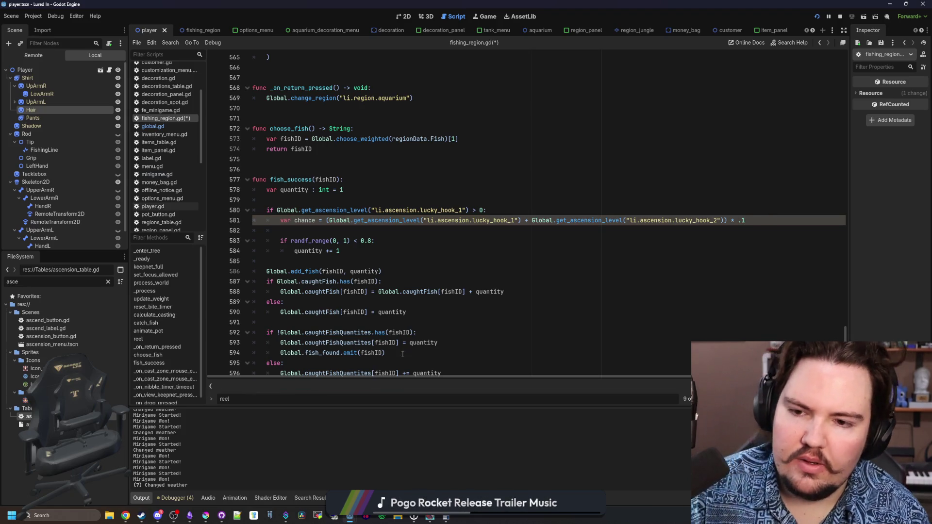
pyautogui.press('XF86Calculator')
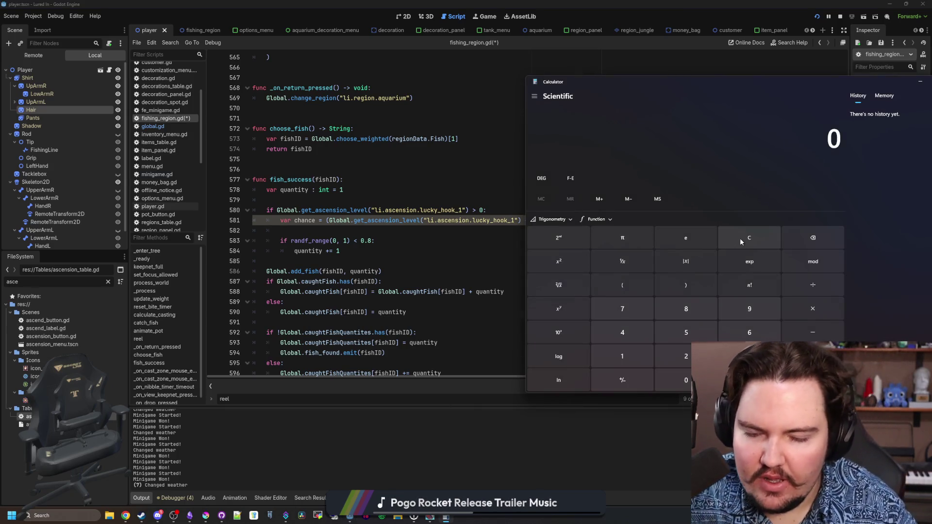
# Step: Work out 2 × 0.1 = 0.2 in Windows Calculator
pyautogui.write('2/')
pyautogui.write('.')
pyautogui.click(740, 237)
pyautogui.write('2*0.1')
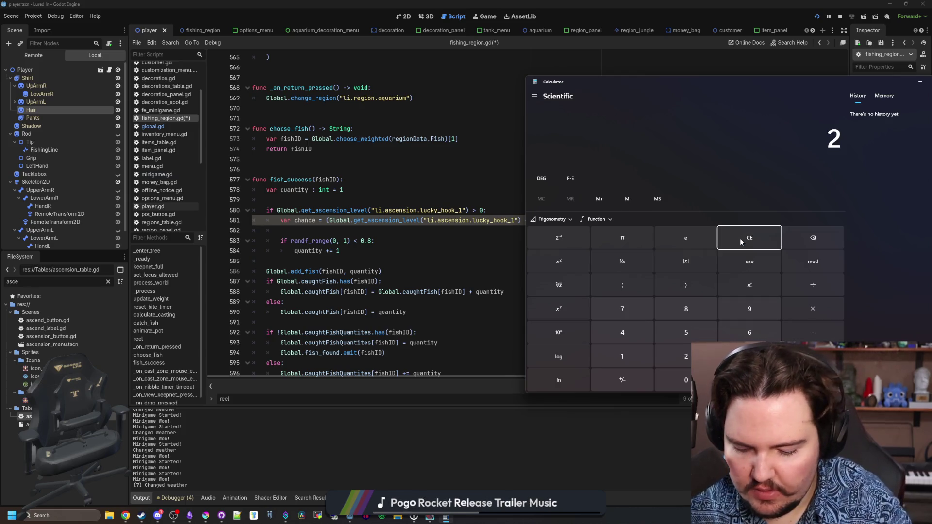
pyautogui.press('Return')
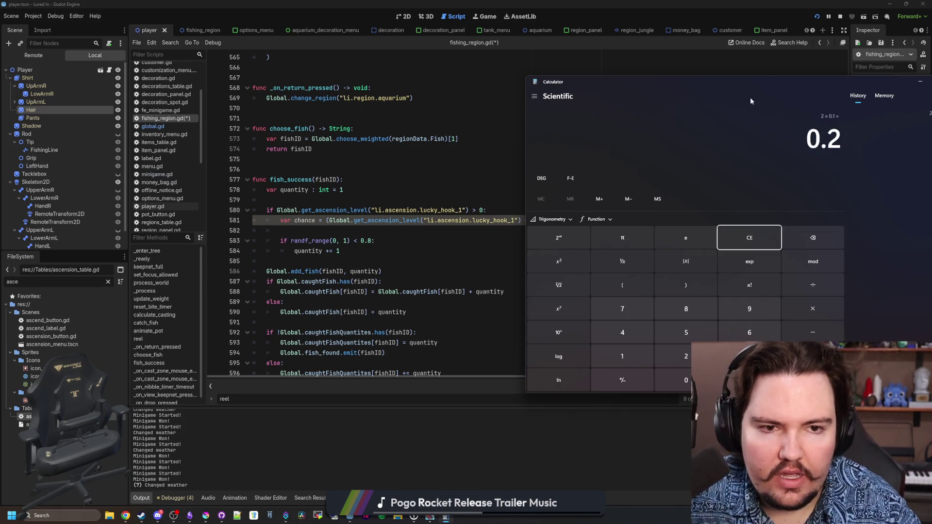
# Step: Move the calculator aside and return to the 0.8 threshold on line 583 in Godot
pyautogui.moveTo(770, 96)
pyautogui.mouseDown()
pyautogui.moveTo(640, 135)
pyautogui.moveTo(443, 135)
pyautogui.mouseUp()
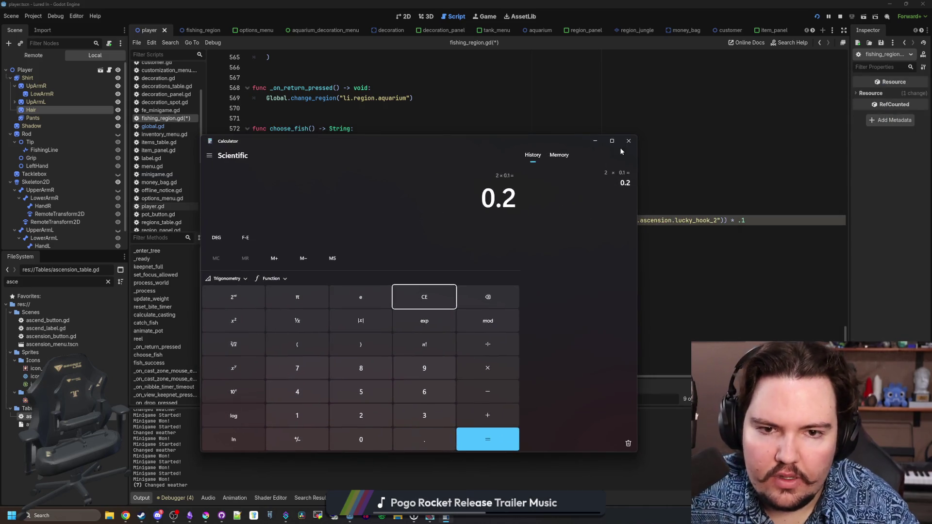
pyautogui.click(601, 152)
pyautogui.click(374, 240)
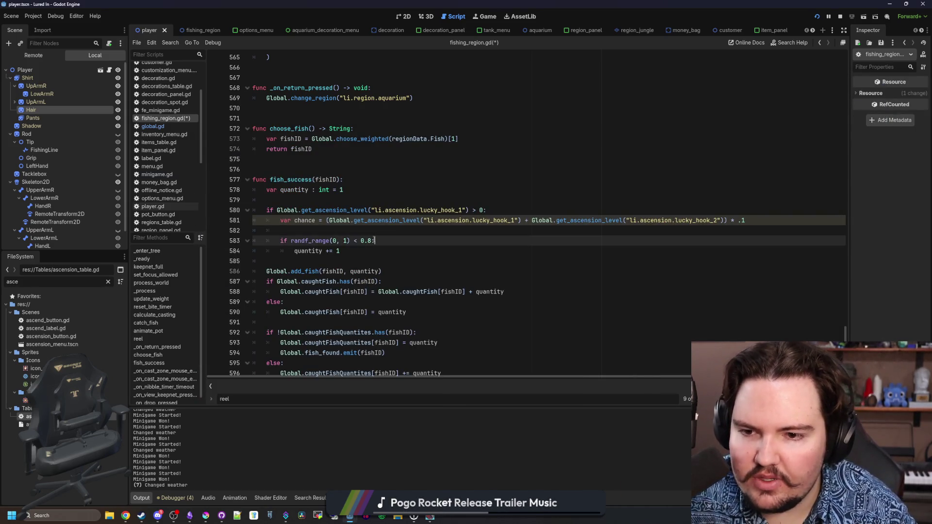
# Step: Replace the 0.8 threshold with chance, delete blank line 582, and save the script
pyautogui.press('BackSpace')
pyautogui.press('BackSpace')
pyautogui.press('BackSpace')
pyautogui.write('chance')
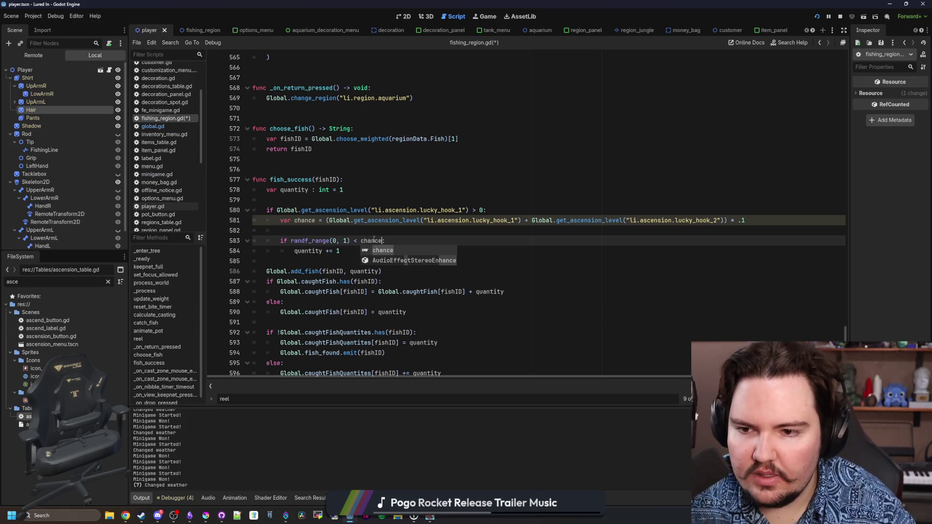
pyautogui.click(382, 231)
pyautogui.press('BackSpace')
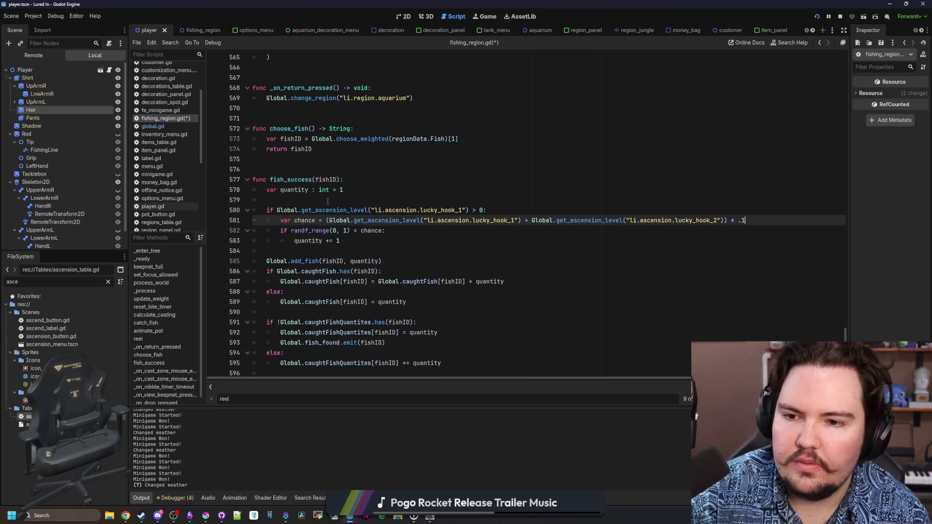
pyautogui.click(407, 193)
pyautogui.hotkey('ctrl', 's')
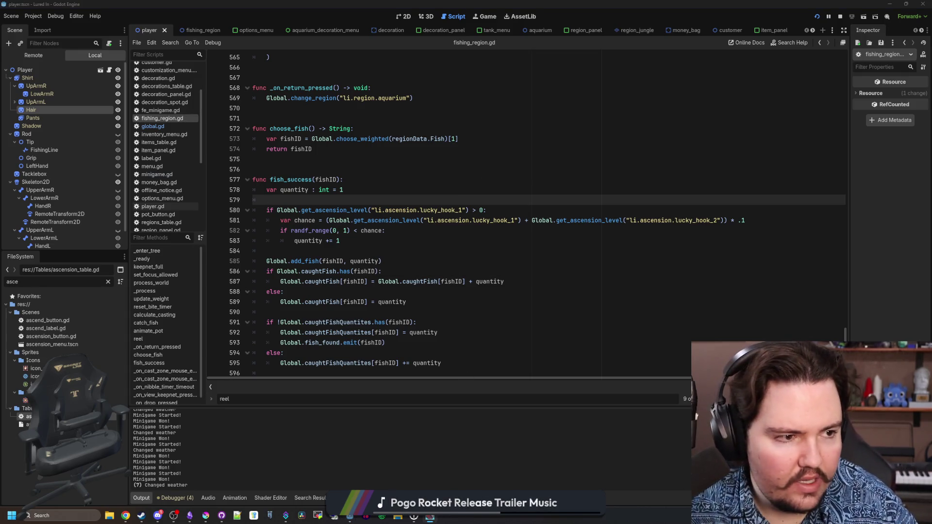
# Step: In the running game, cast and reel in two fish at the pond
pyautogui.click(430, 516)
pyautogui.click(443, 250)
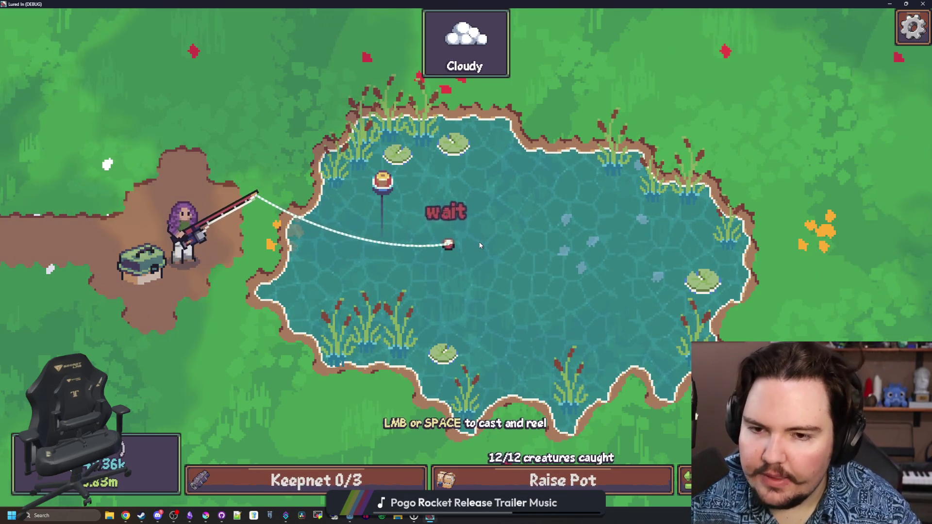
pyautogui.click(525, 188)
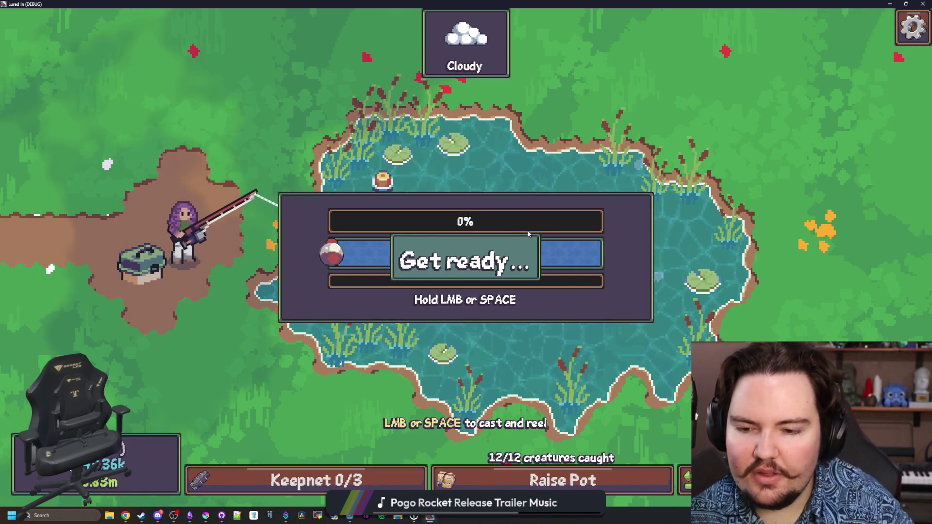
pyautogui.moveTo(537, 229); pyautogui.dragTo(540, 231)
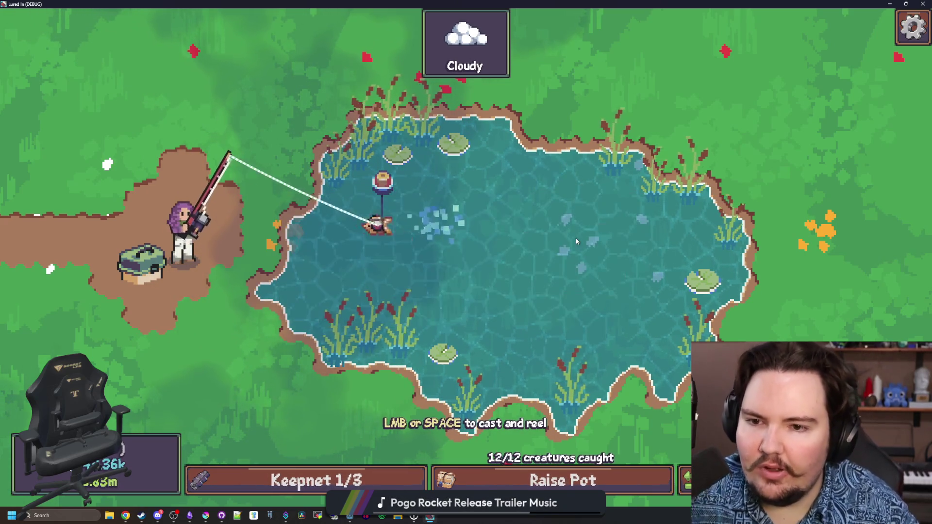
pyautogui.moveTo(433, 274)
pyautogui.mouseDown()
pyautogui.moveTo(434, 236)
pyautogui.moveTo(486, 245)
pyautogui.mouseUp()
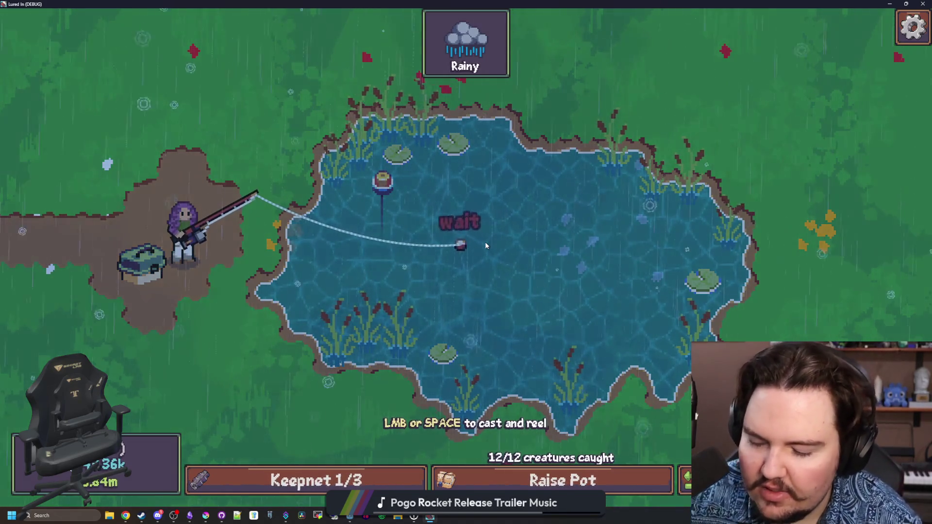
pyautogui.click(500, 237)
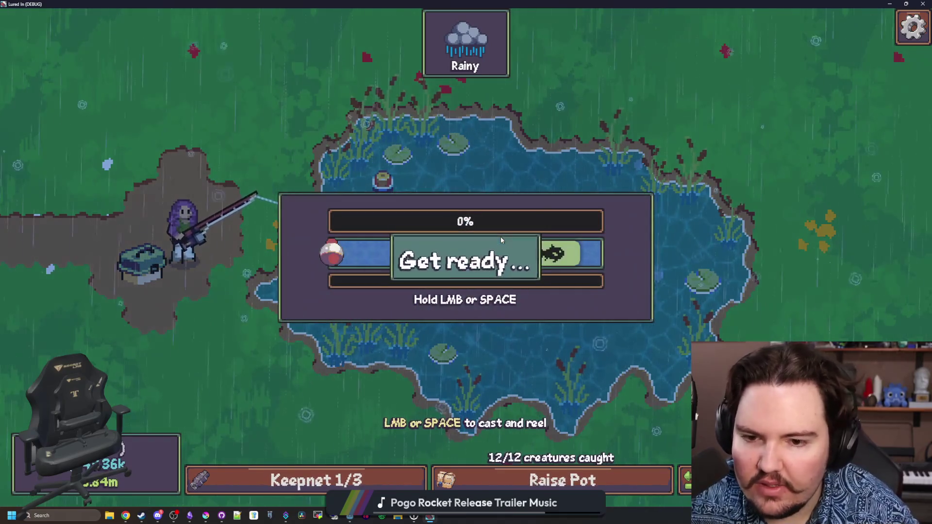
pyautogui.moveTo(501, 239); pyautogui.dragTo(534, 252)
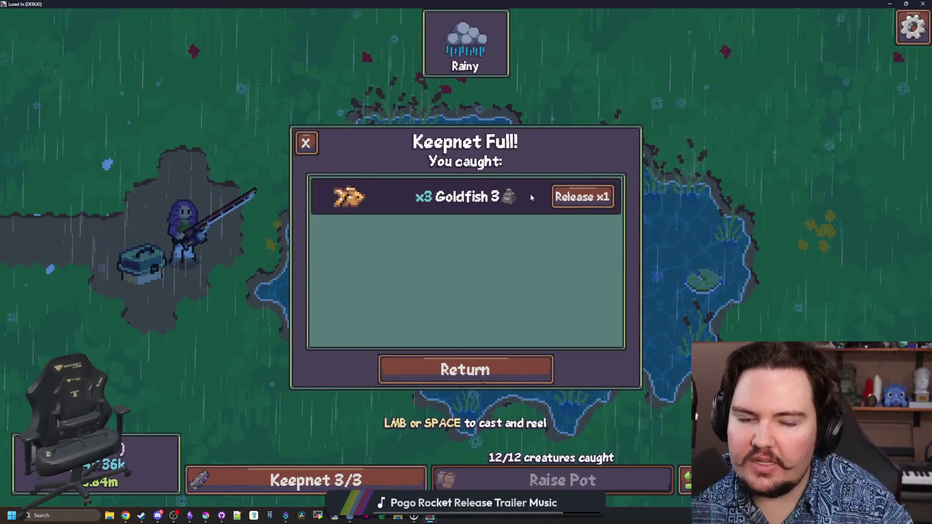
# Step: Release the Goldfish from the full keepnet, then cast again and hook the next bite
pyautogui.click(583, 197)
pyautogui.click(583, 197)
pyautogui.click(582, 197)
pyautogui.press('Escape')
pyautogui.moveTo(503, 272); pyautogui.dragTo(486, 246)
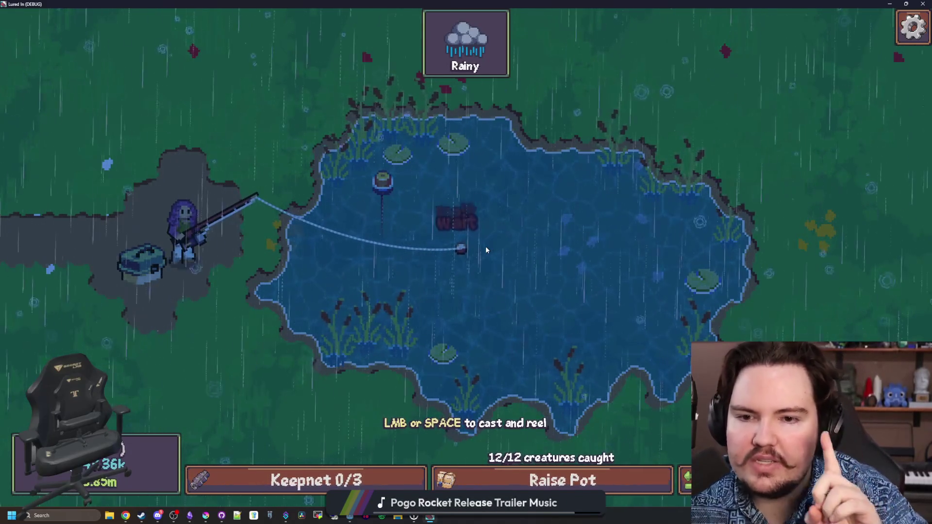
pyautogui.click(512, 250)
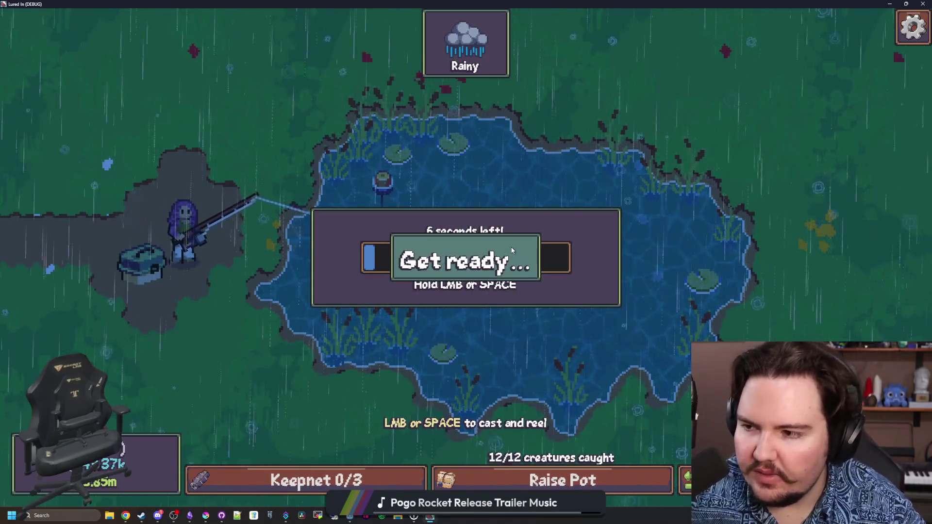
# Step: Reel in the hooked fish by filling the reel bar
pyautogui.moveTo(512, 250)
pyautogui.mouseDown()
pyautogui.moveTo(529, 275)
pyautogui.moveTo(507, 278)
pyautogui.mouseUp()
pyautogui.doubleClick(514, 250)
pyautogui.tripleClick(519, 260)
pyautogui.tripleClick(528, 275)
pyautogui.tripleClick(528, 275)
pyautogui.click(529, 274)
pyautogui.tripleClick(528, 274)
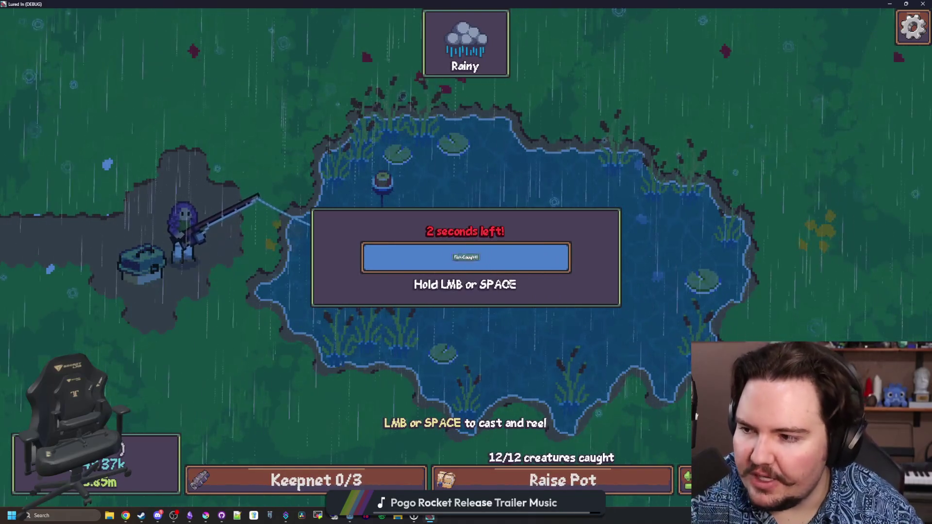
# Step: Recast twice, hooking and reeling in two more fish until the keepnet is full
pyautogui.moveTo(496, 246); pyautogui.dragTo(496, 247)
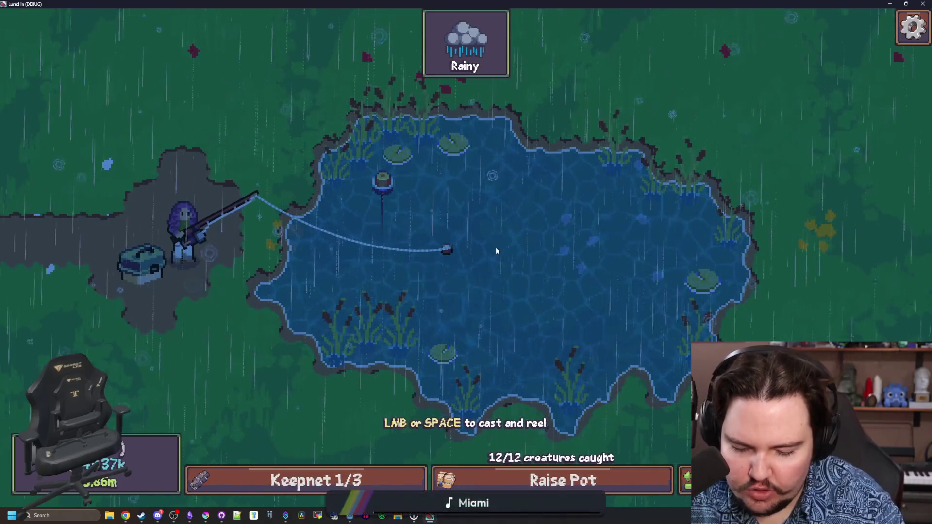
pyautogui.click(496, 251)
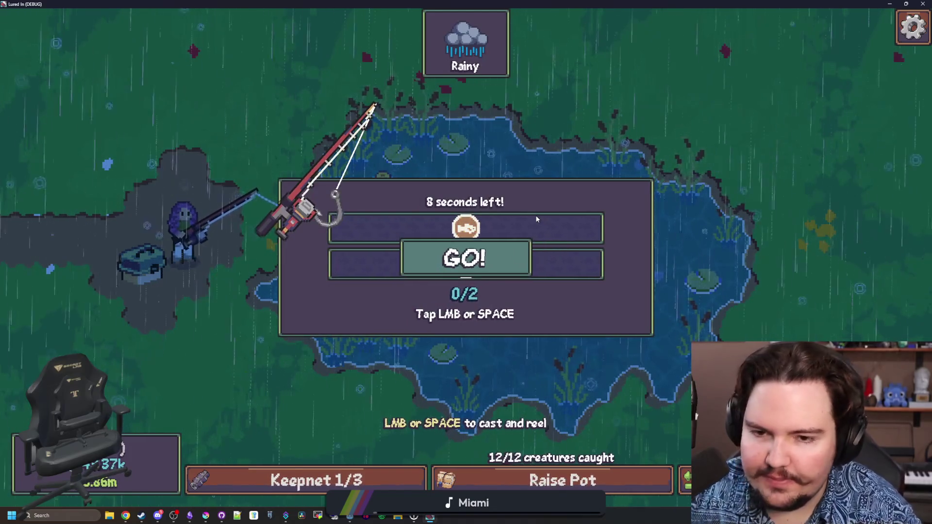
pyautogui.click(536, 217)
pyautogui.click(537, 216)
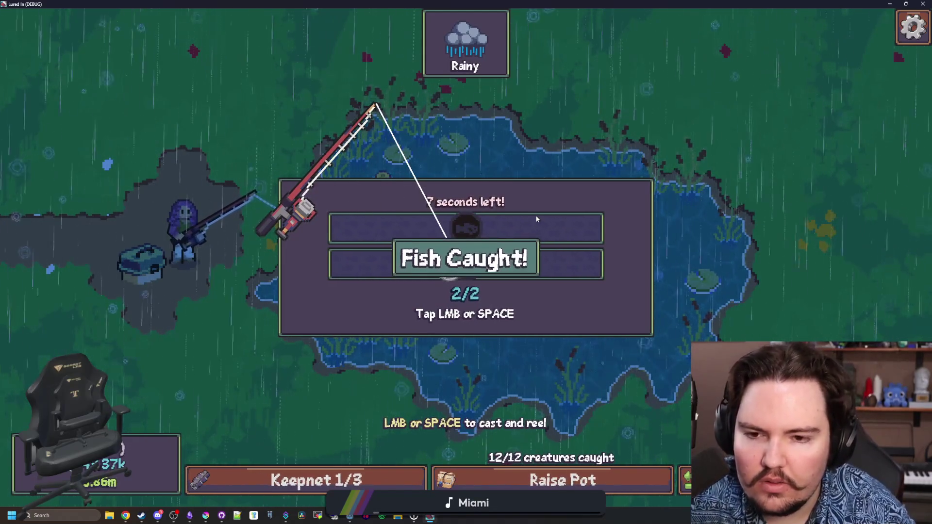
pyautogui.moveTo(429, 265); pyautogui.dragTo(483, 255)
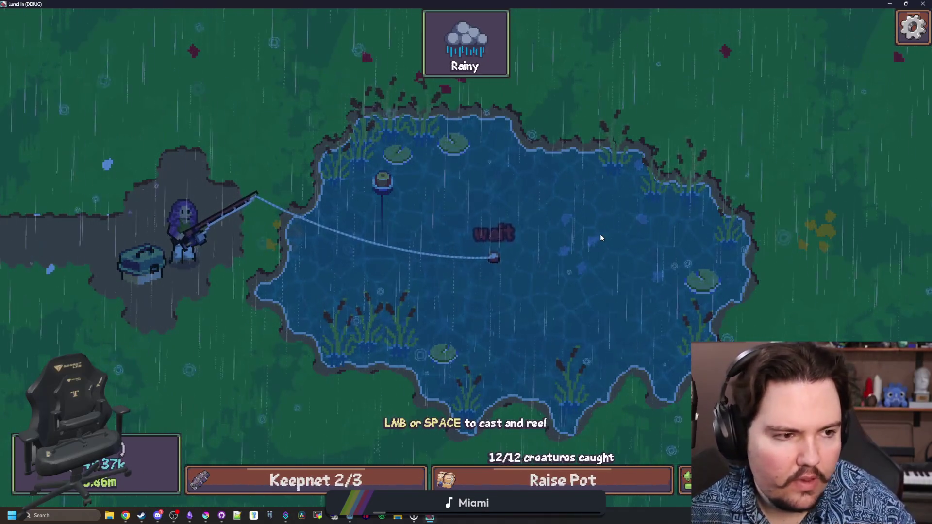
pyautogui.click(580, 245)
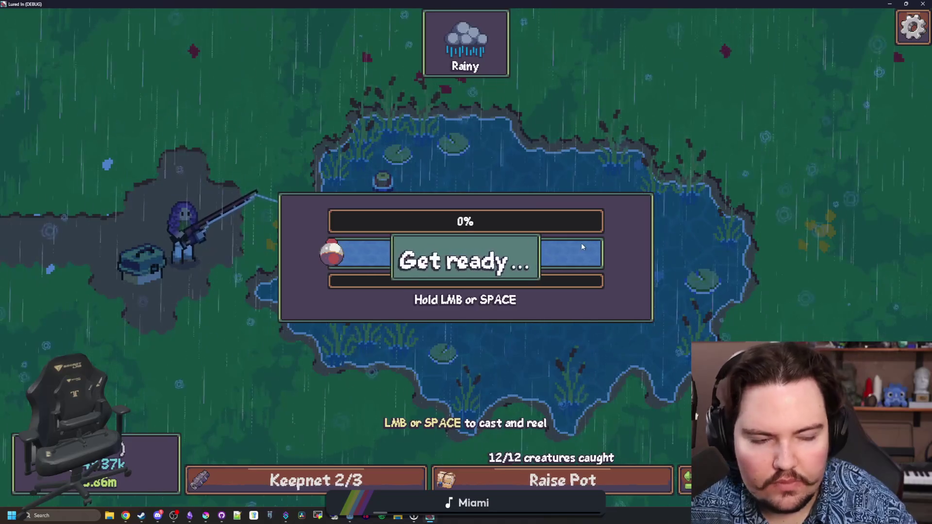
pyautogui.moveTo(585, 246); pyautogui.dragTo(590, 242)
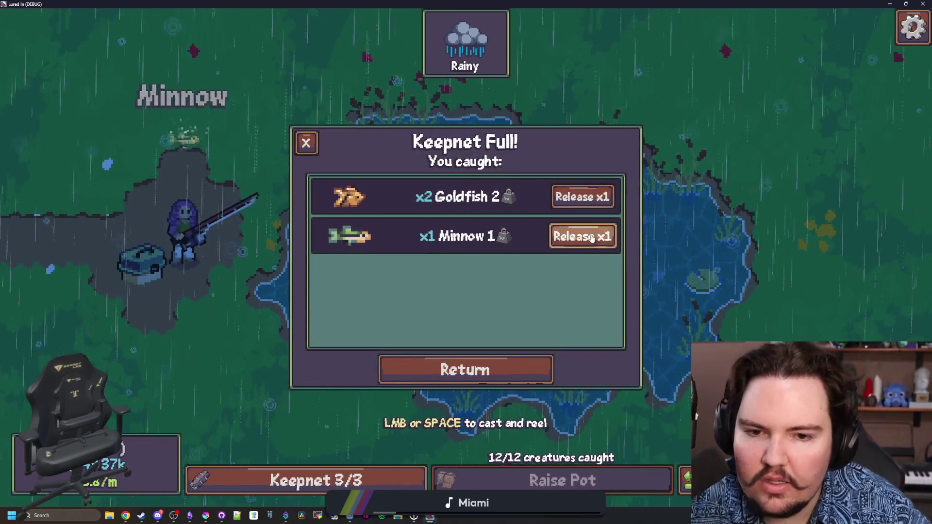
# Step: Release the fish from the keepnet, close it, and cast a fresh line
pyautogui.click(583, 196)
pyautogui.click(582, 197)
pyautogui.click(582, 196)
pyautogui.click(305, 154)
pyautogui.moveTo(549, 220); pyautogui.dragTo(502, 242)
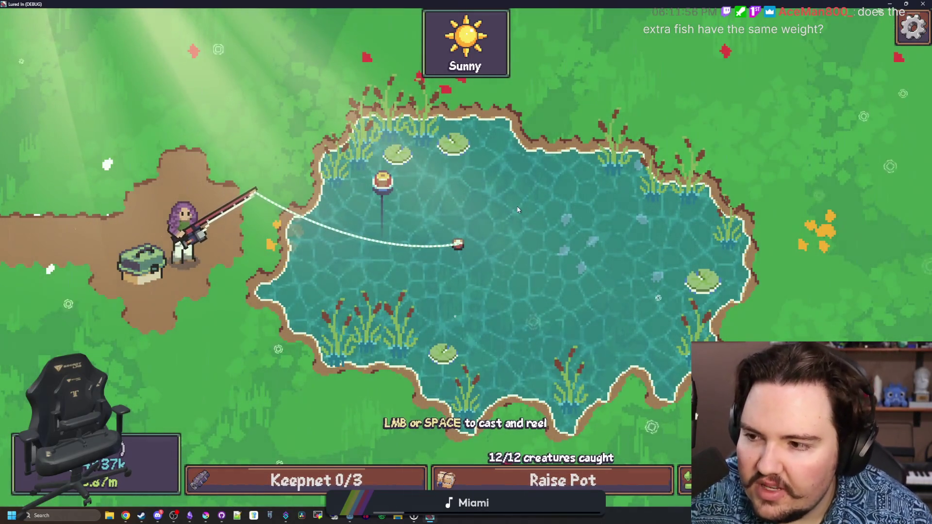
# Step: Hook a bite and reel in a Minnow
pyautogui.click(530, 209)
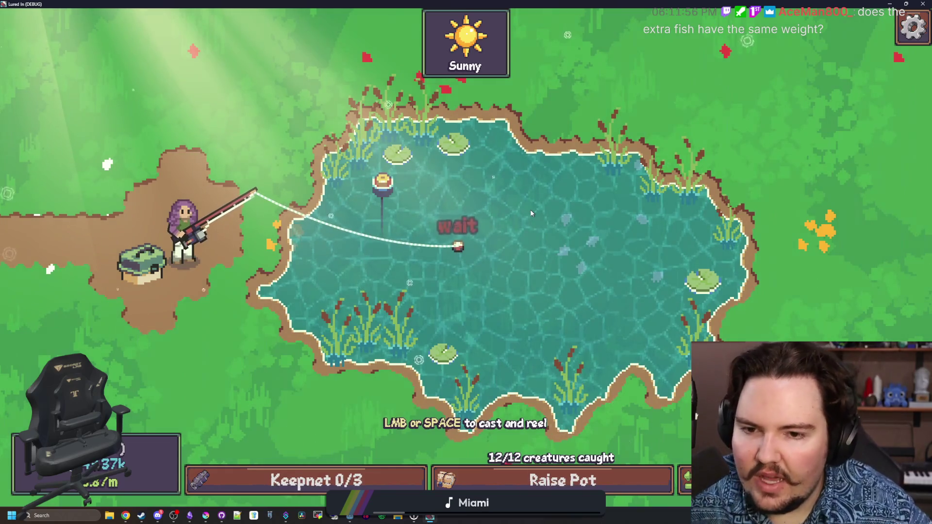
pyautogui.click(467, 231)
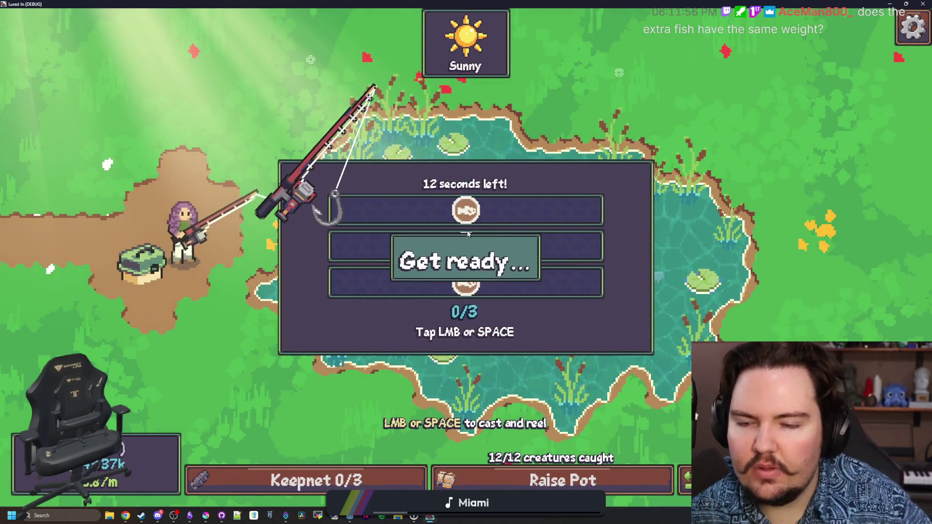
pyautogui.click(529, 215)
pyautogui.click(528, 214)
pyautogui.click(528, 214)
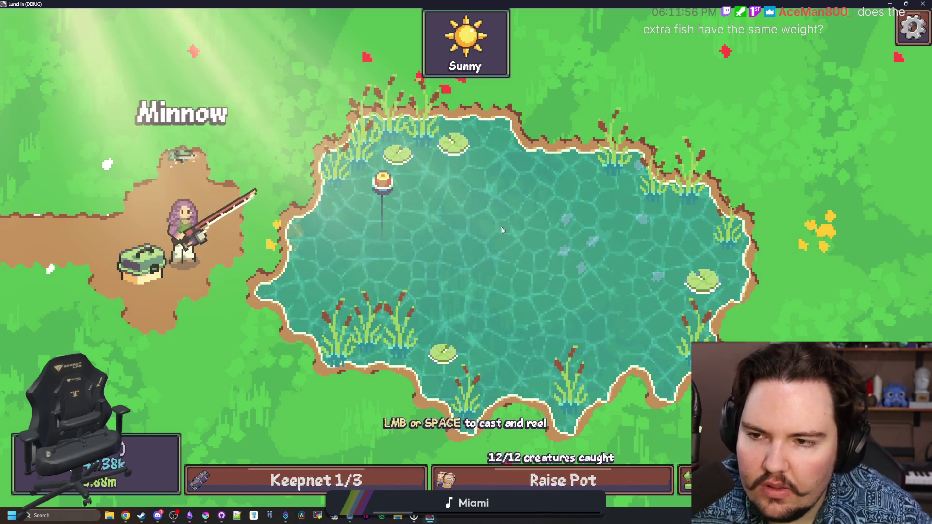
# Step: Cast again and land a Carp
pyautogui.click(507, 239)
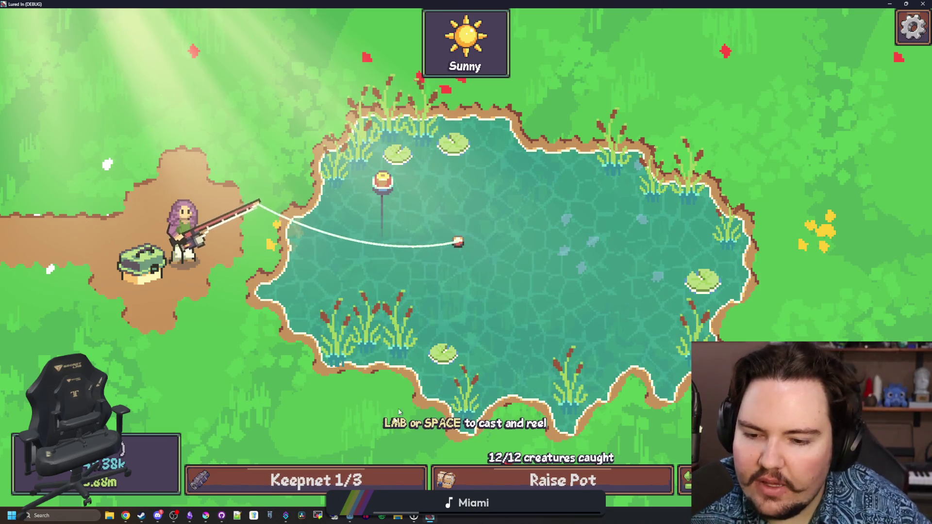
pyautogui.click(415, 383)
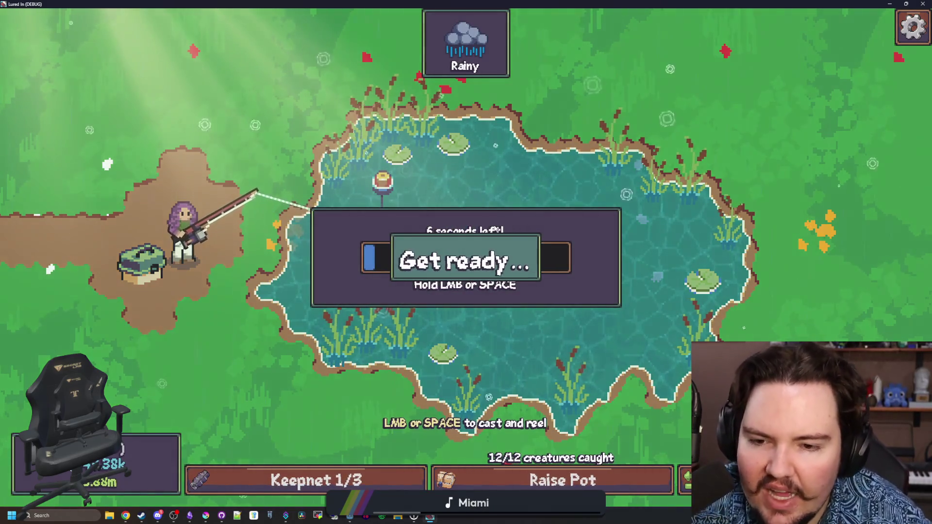
pyautogui.press('space')
pyautogui.press('space')
pyautogui.press('space')
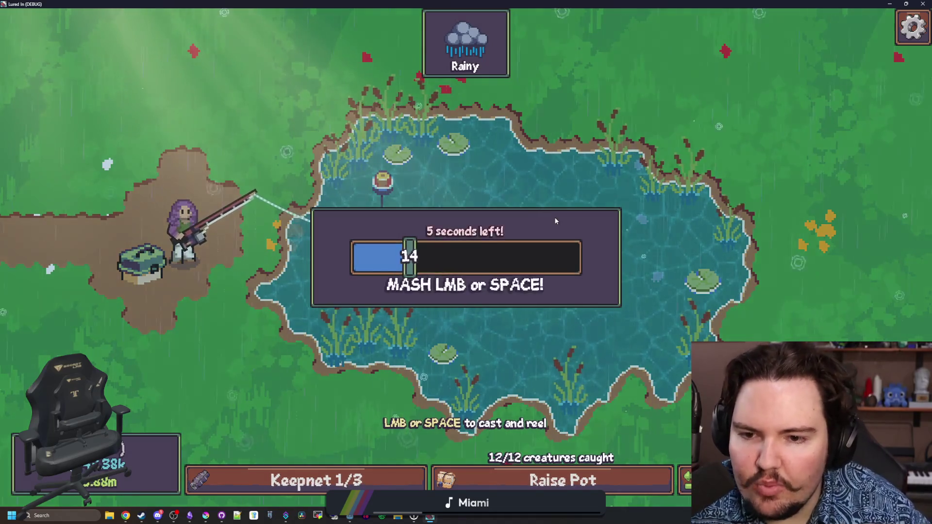
pyautogui.press('space')
pyautogui.press('space')
pyautogui.press('space')
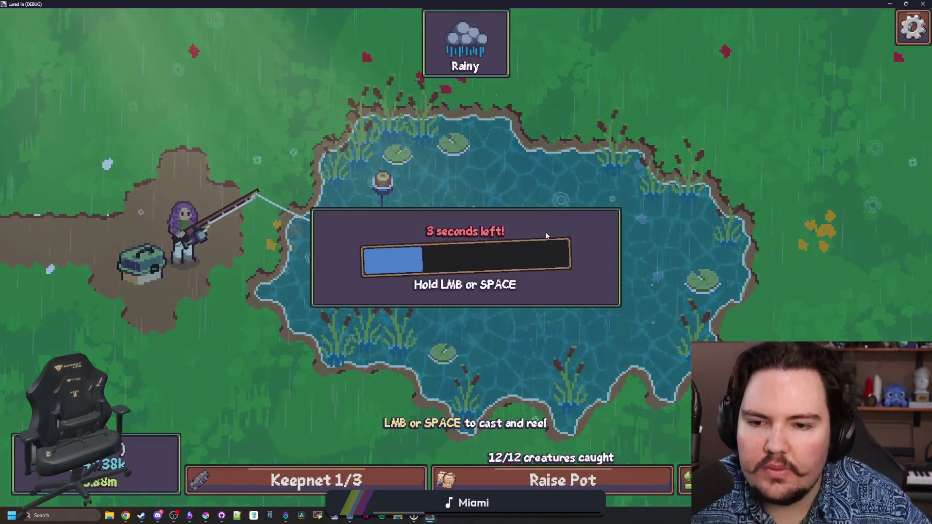
pyautogui.press('space')
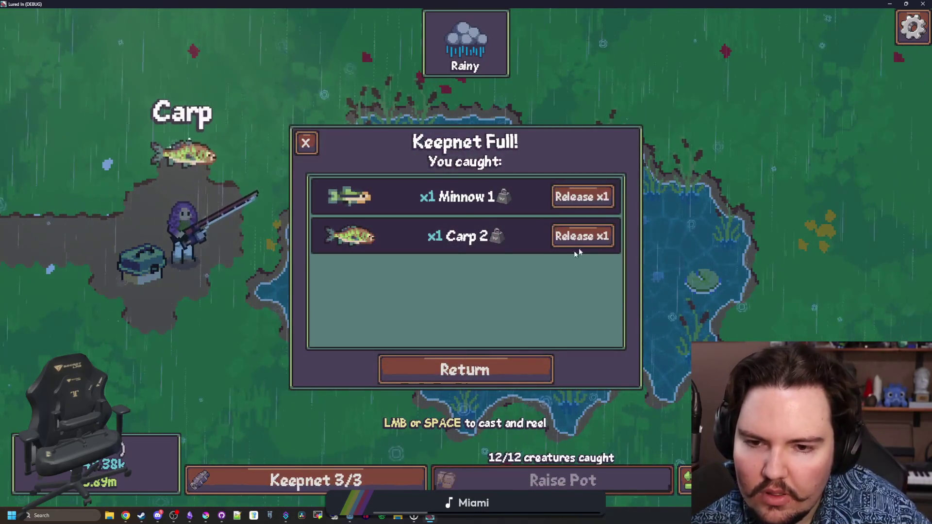
# Step: Release the Minnow and Carp, close the keepnet, and cast into the pond
pyautogui.click(580, 236)
pyautogui.click(588, 197)
pyautogui.click(311, 144)
pyautogui.press('space')
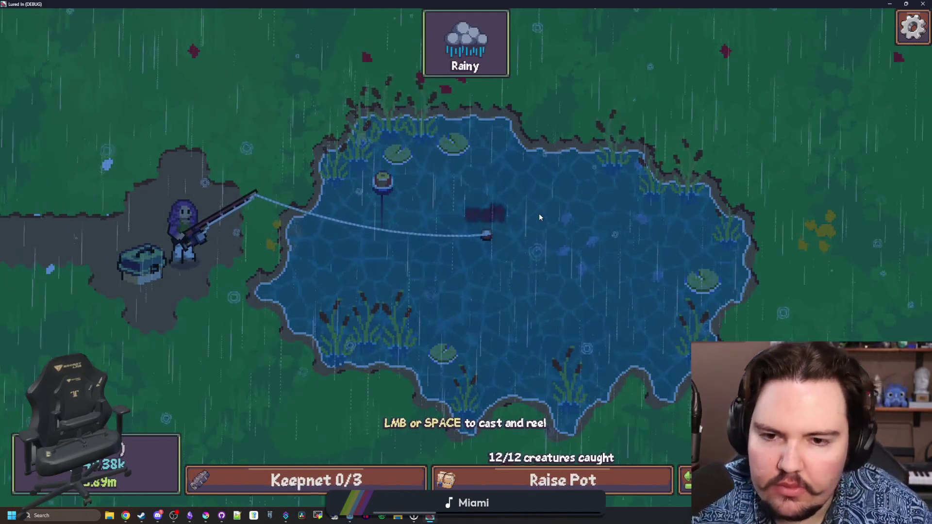
# Step: Hook and reel in a catch that yields two Minnows at once
pyautogui.click(540, 217)
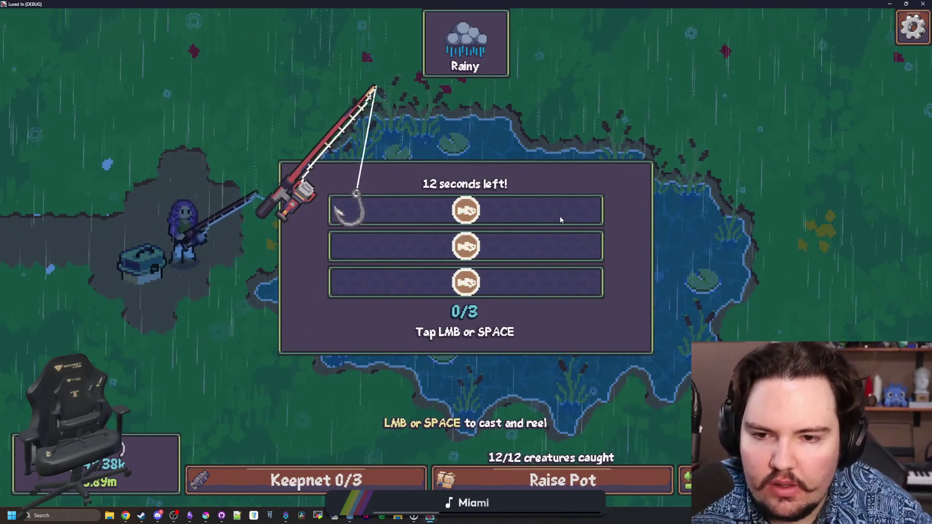
pyautogui.click(560, 220)
pyautogui.click(560, 220)
pyautogui.click(560, 217)
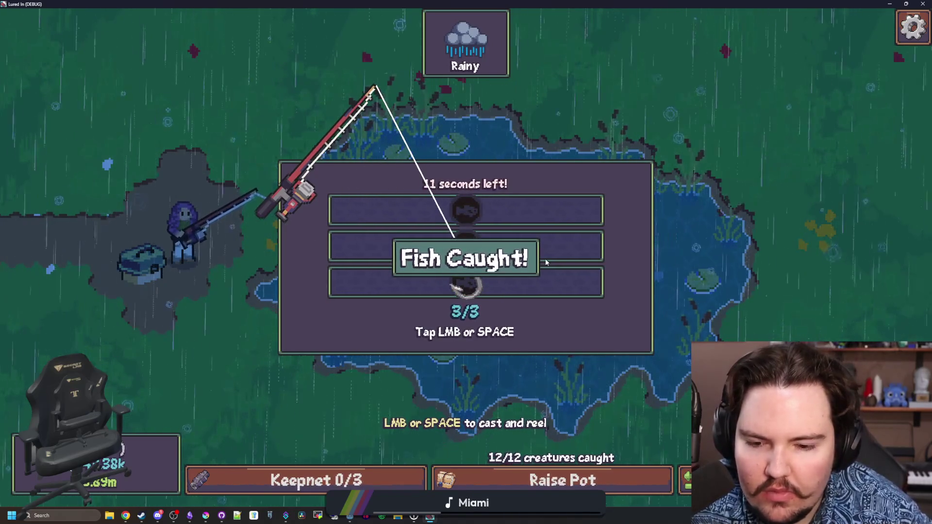
# Step: Release both Minnows from the keepnet, leaving it at 0/3
pyautogui.click(527, 240)
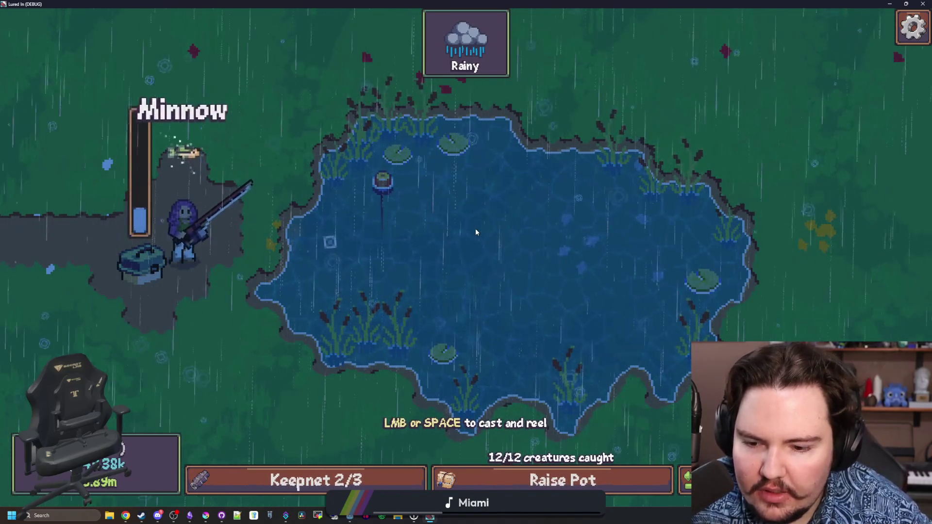
pyautogui.click(363, 473)
pyautogui.click(583, 199)
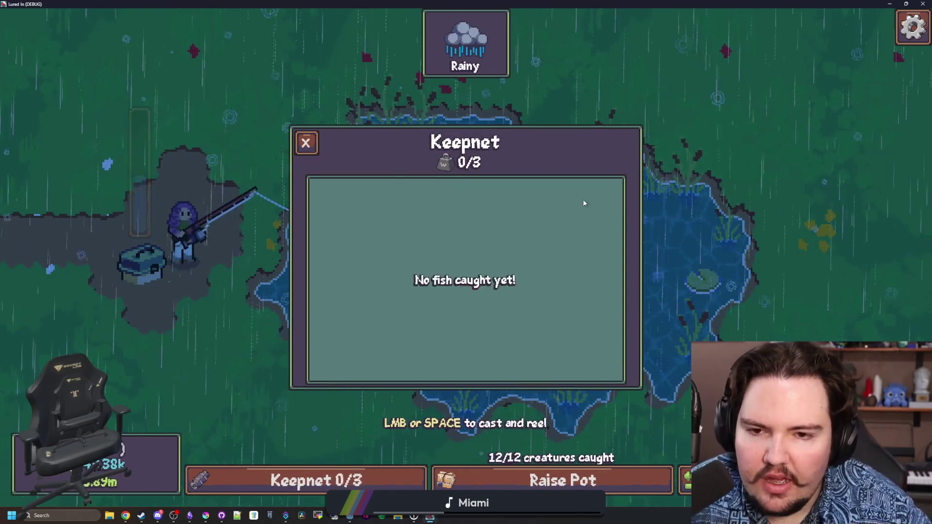
pyautogui.click(305, 141)
# Step: Stop the game, save, and review the lucky_hook_1 check and extra-fish quantity code
pyautogui.press('F8')
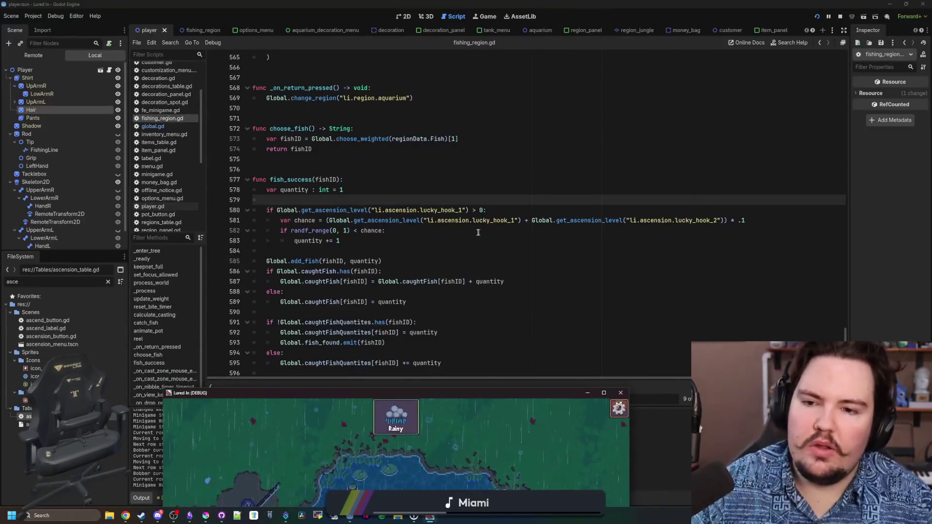
pyautogui.hotkey('ctrl', 's')
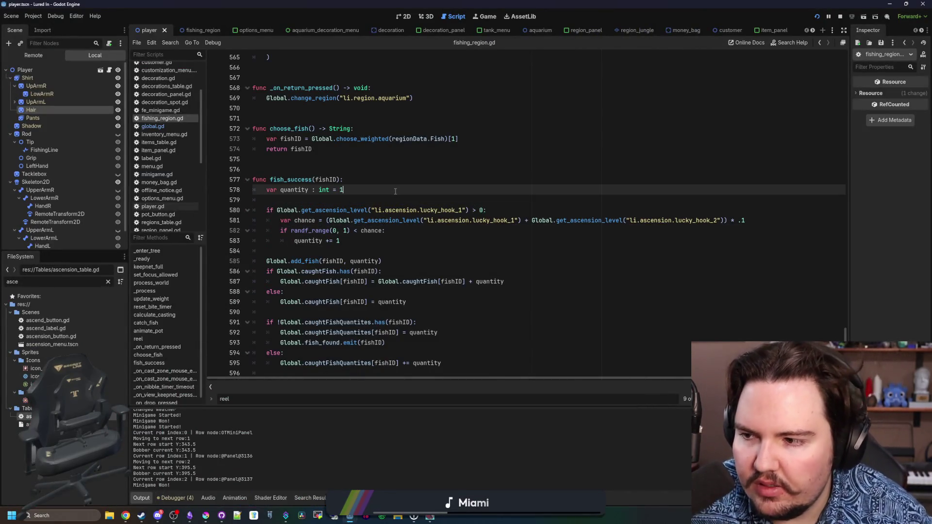
pyautogui.click(368, 209)
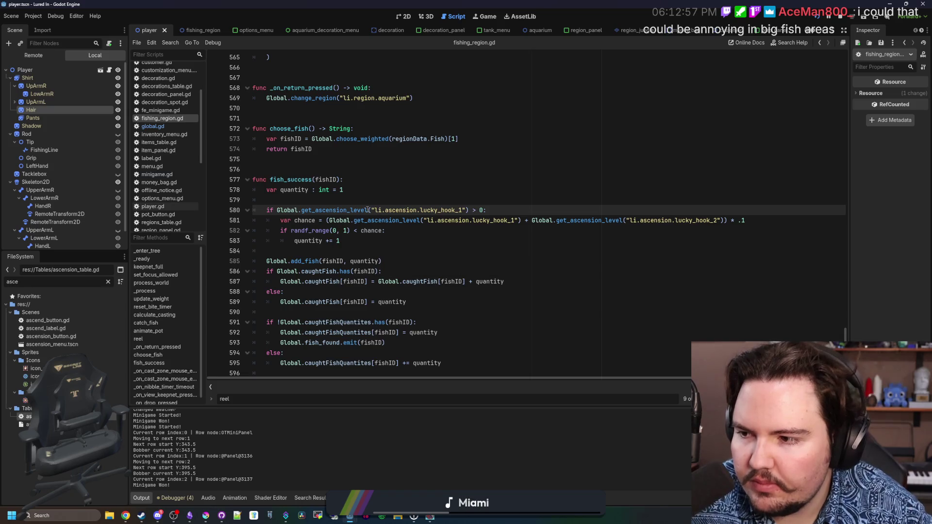
pyautogui.click(362, 199)
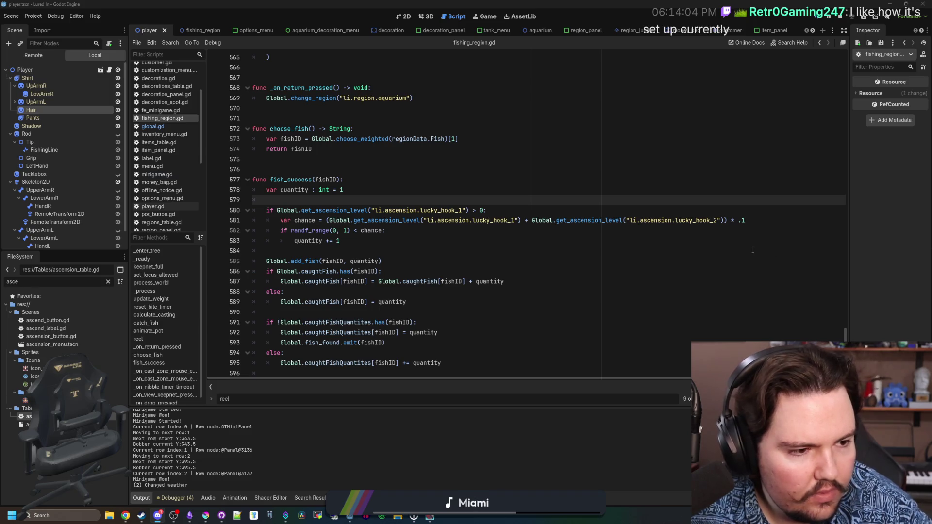
pyautogui.click(546, 293)
pyautogui.click(336, 248)
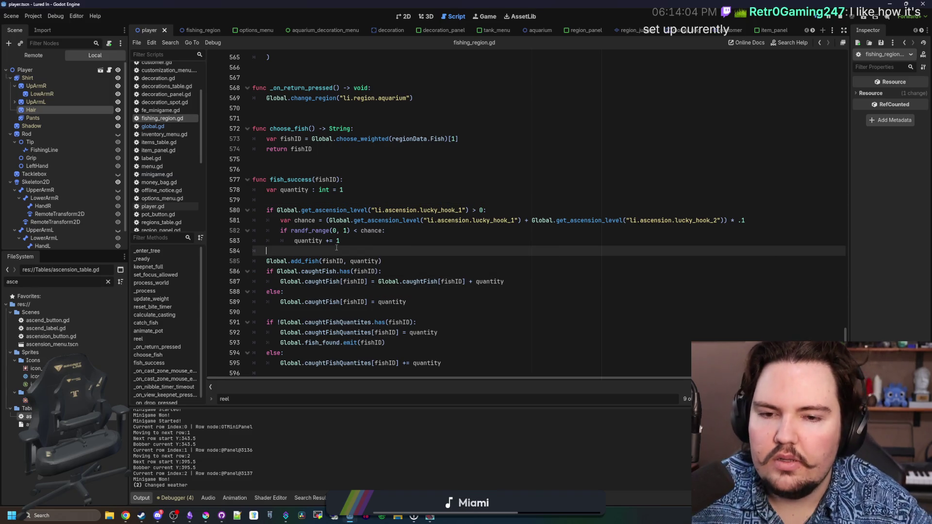
pyautogui.click(440, 203)
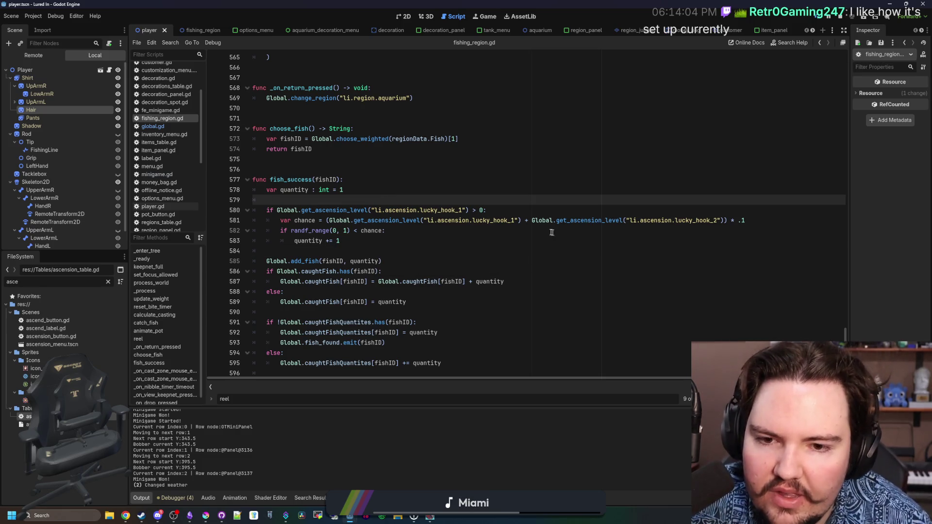
# Step: Relaunch the game maximized, return to the aquarium, and open the Ascension tree
pyautogui.press('F5')
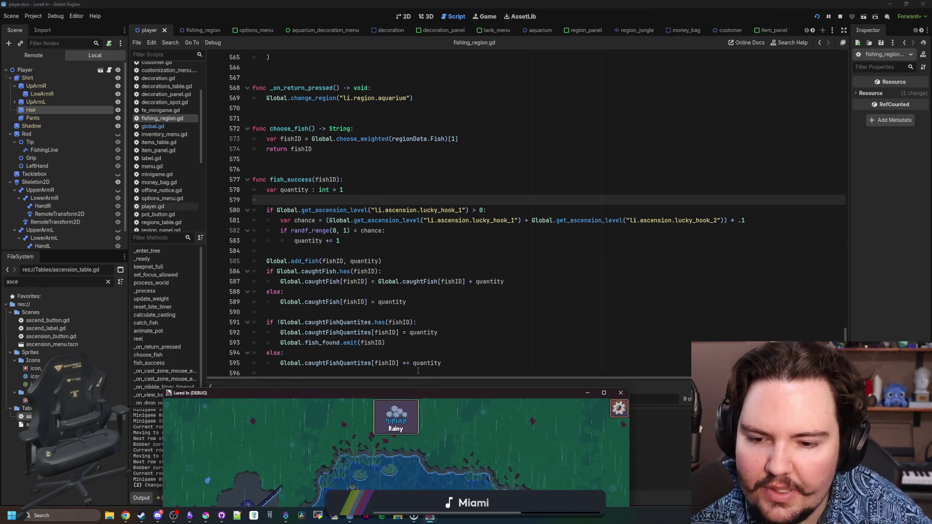
pyautogui.doubleClick(430, 399)
pyautogui.press('Escape')
pyautogui.click(466, 225)
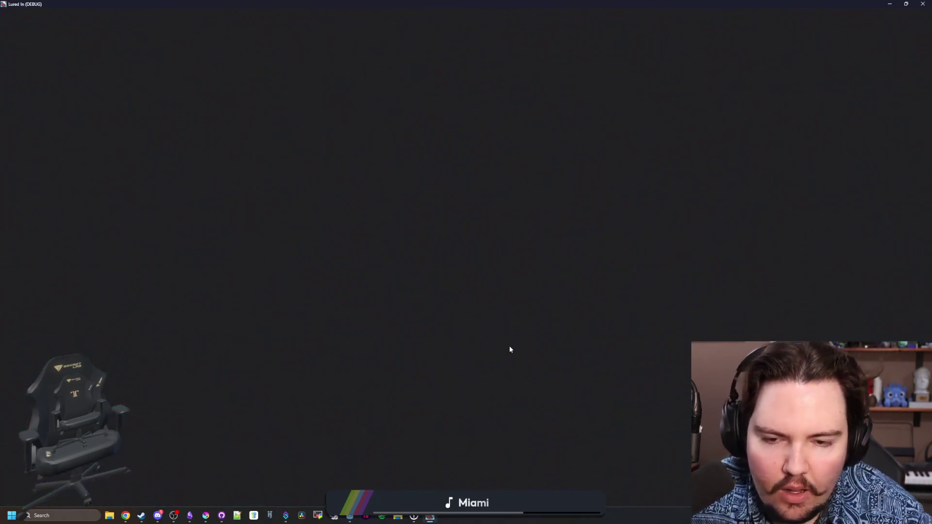
pyautogui.press('a')
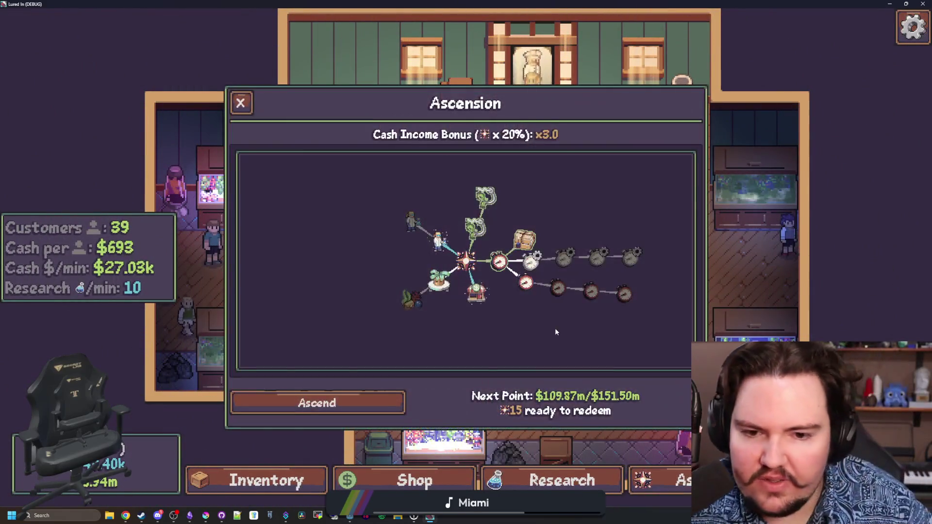
pyautogui.moveTo(481, 259)
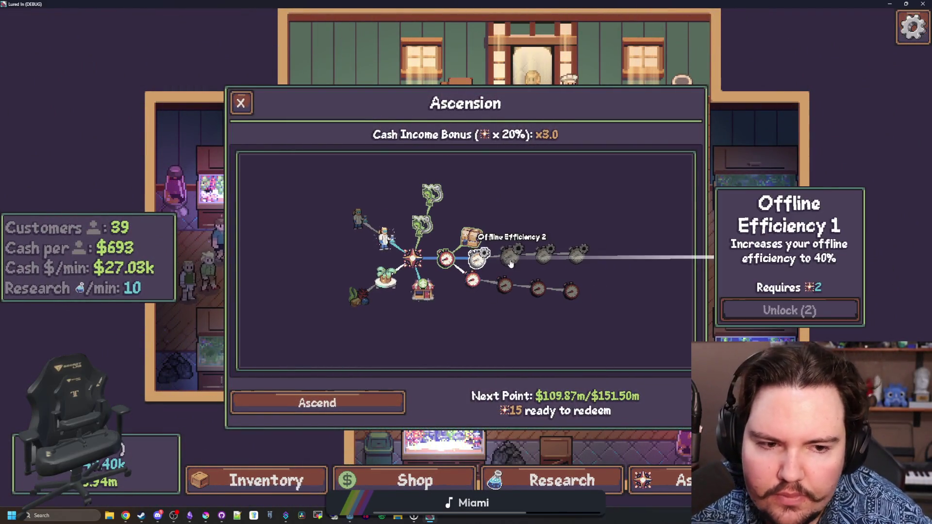